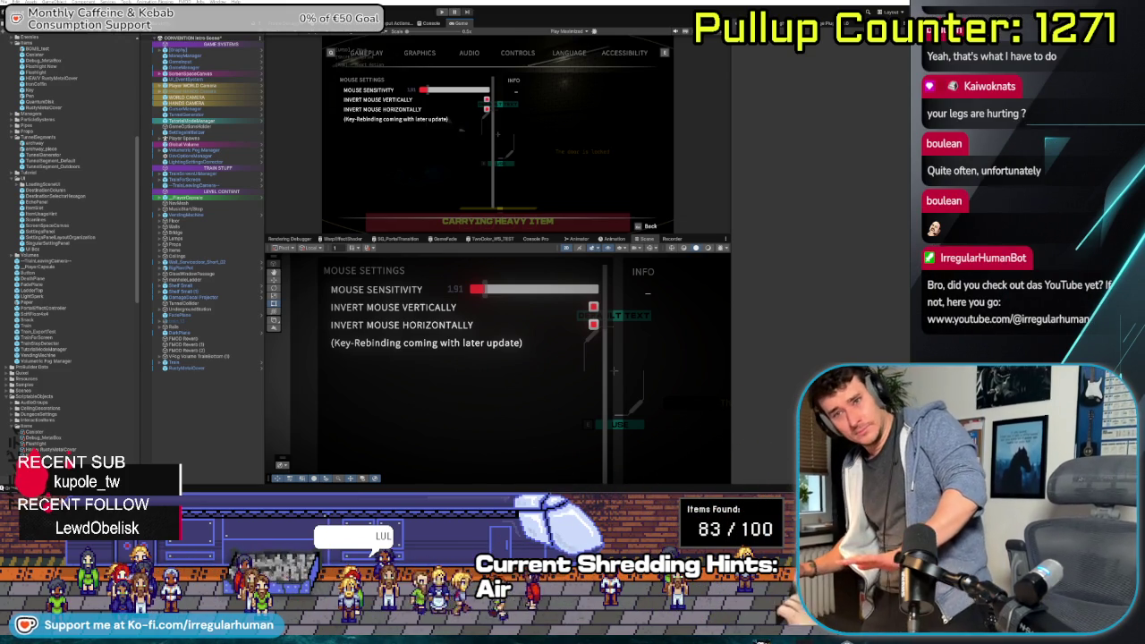
Inspect the Invert Mouse Vertically row, test mouse look in the corridor, then stop playback
click(465, 308)
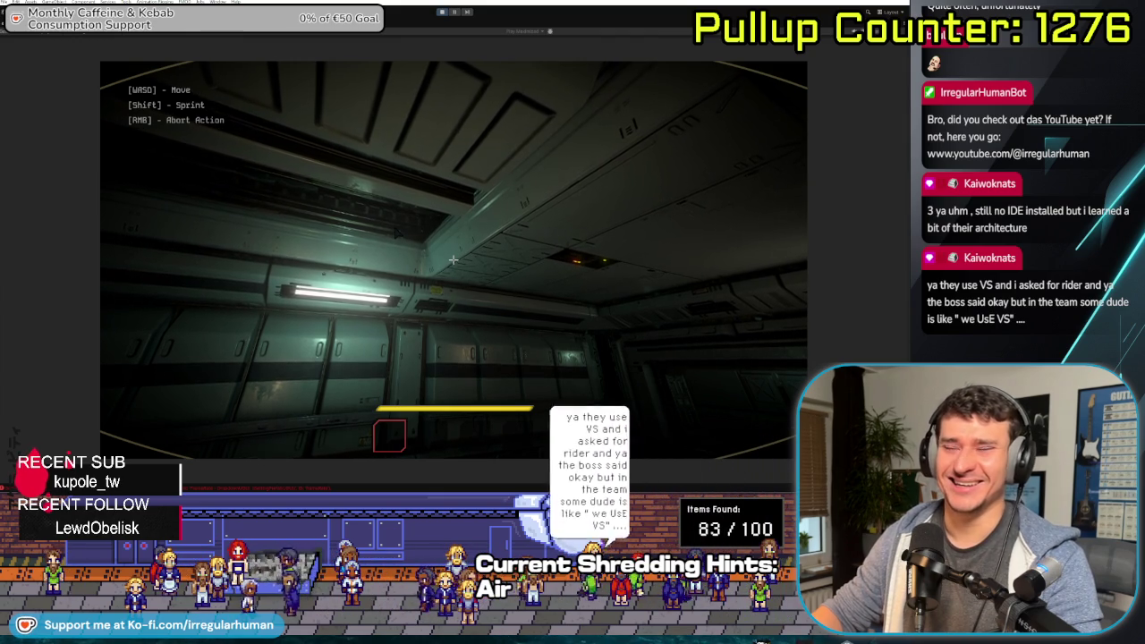
mouse_move(453, 259)
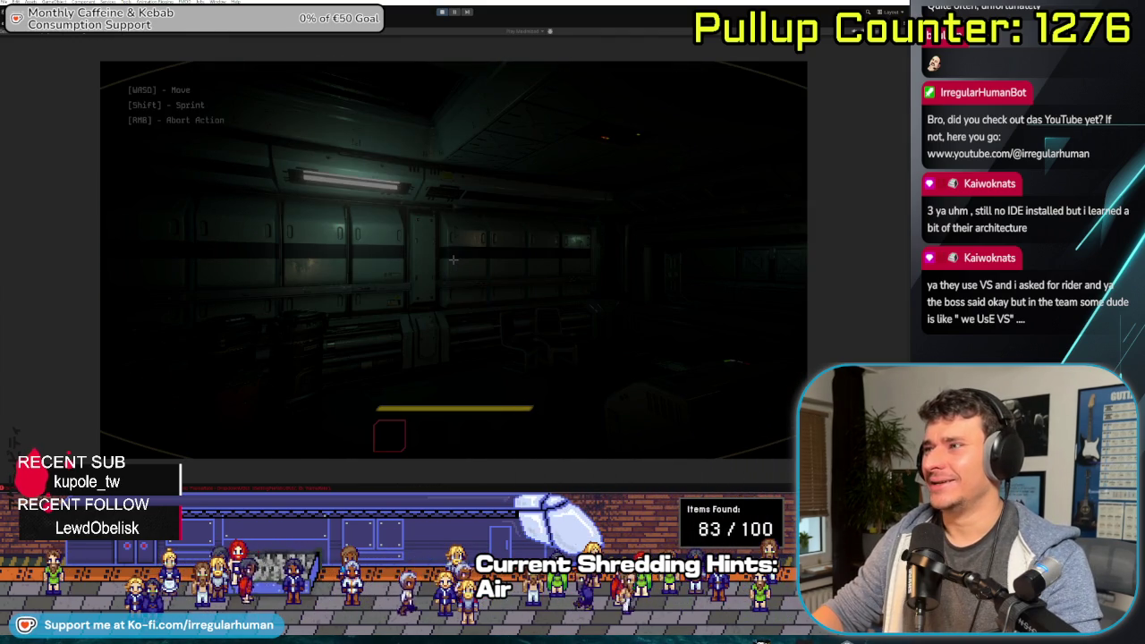
click(441, 10)
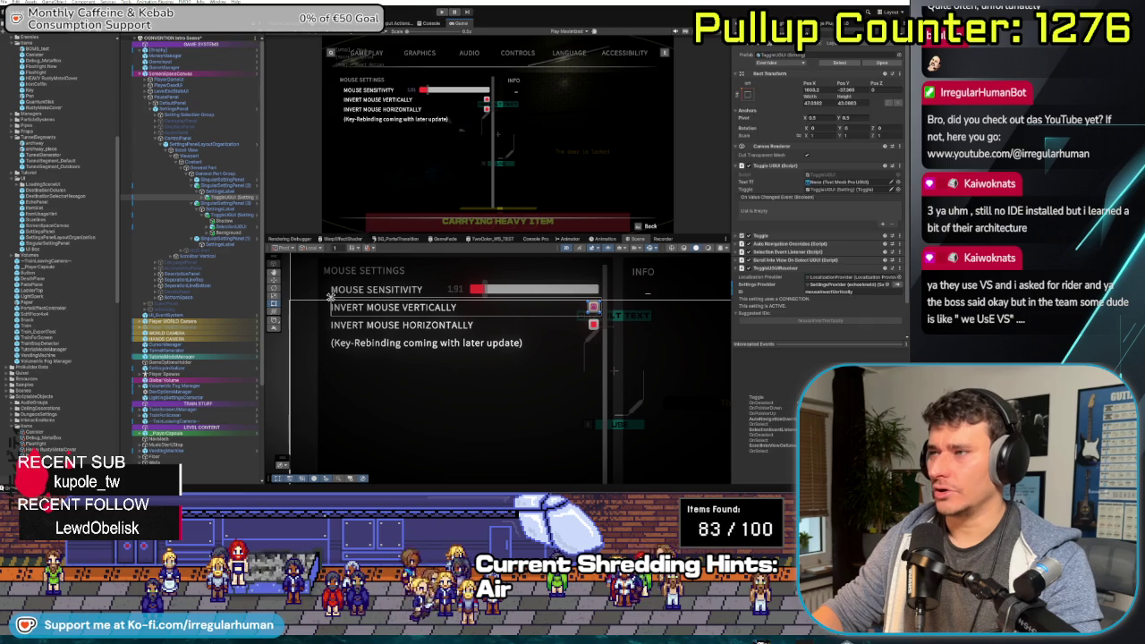
Deactivate the ControlPanel object and activate the GameplayPanel object in the Hierarchy
click(199, 109)
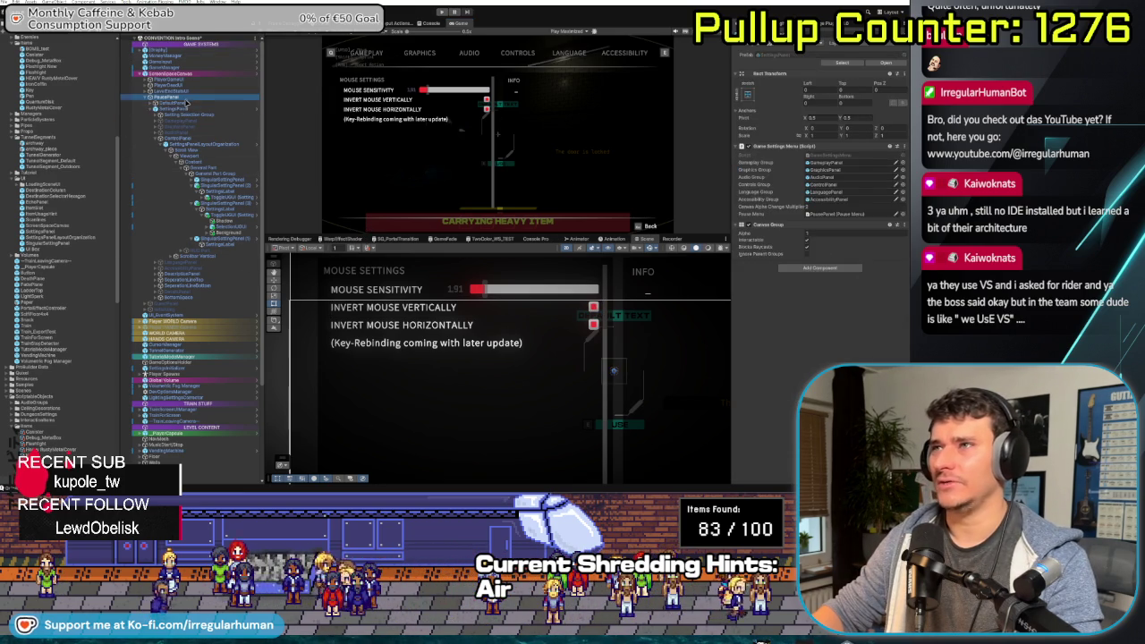
click(183, 97)
click(183, 108)
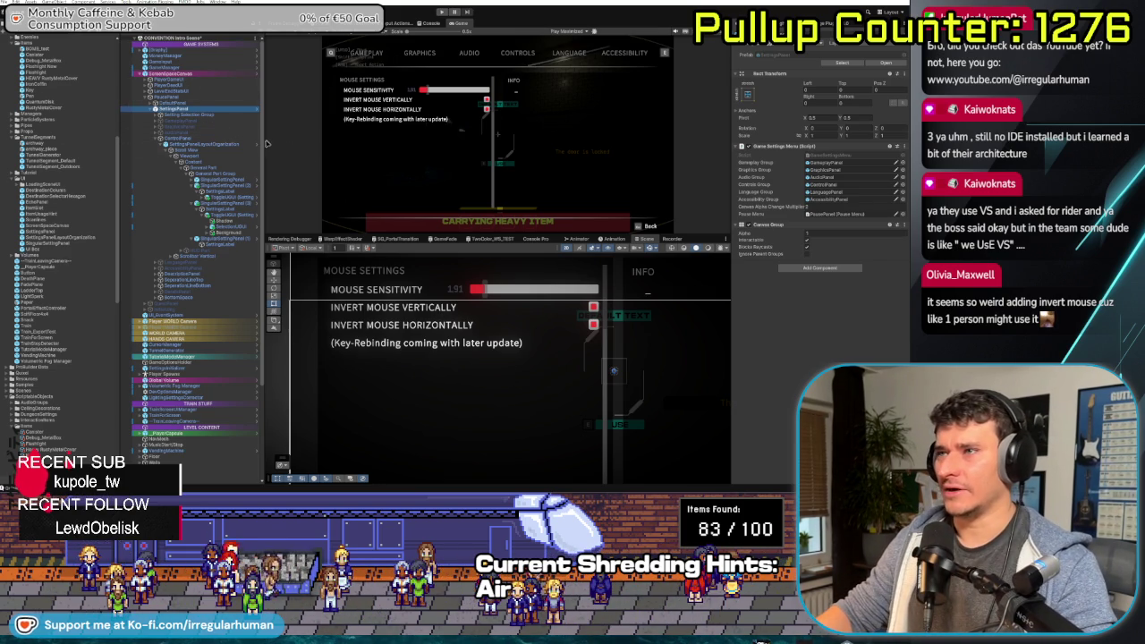
click(185, 139)
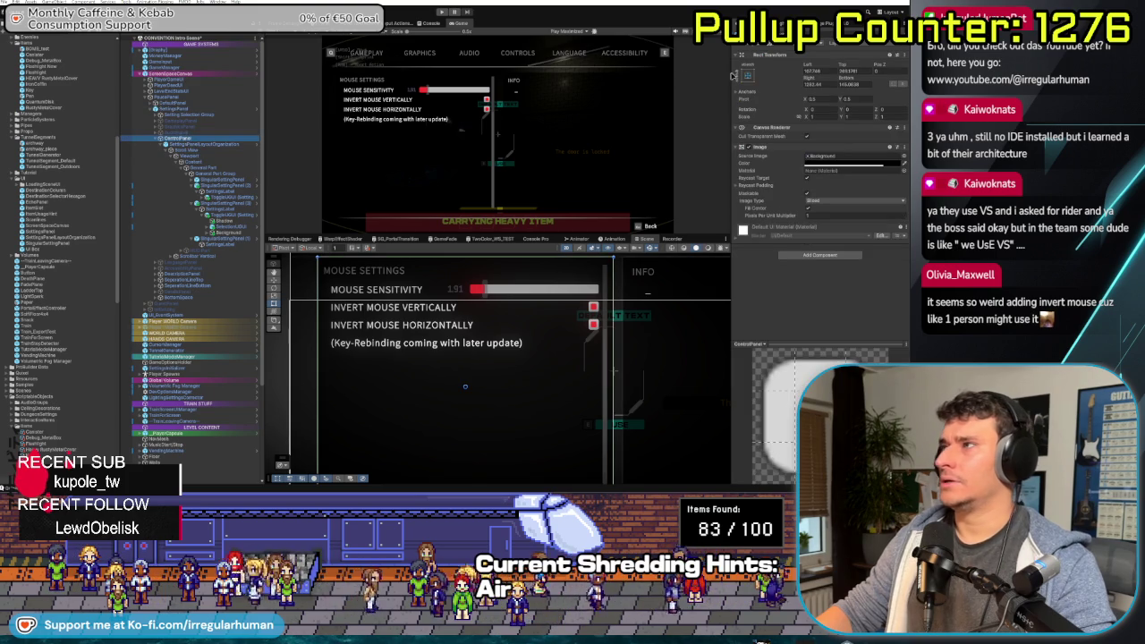
key(Escape)
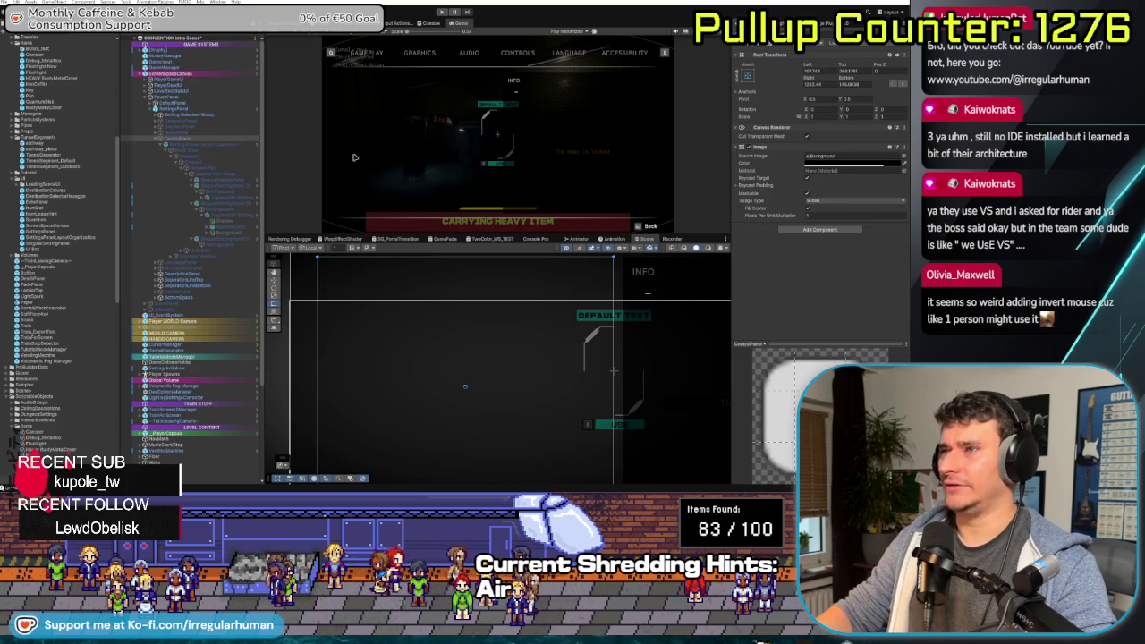
click(208, 120)
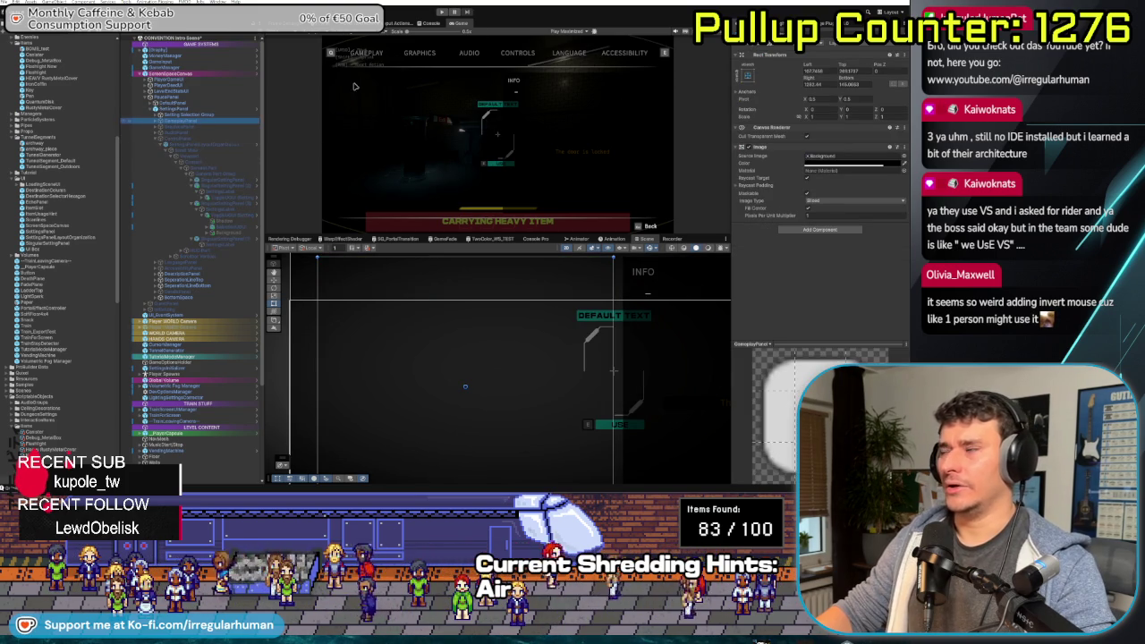
click(134, 125)
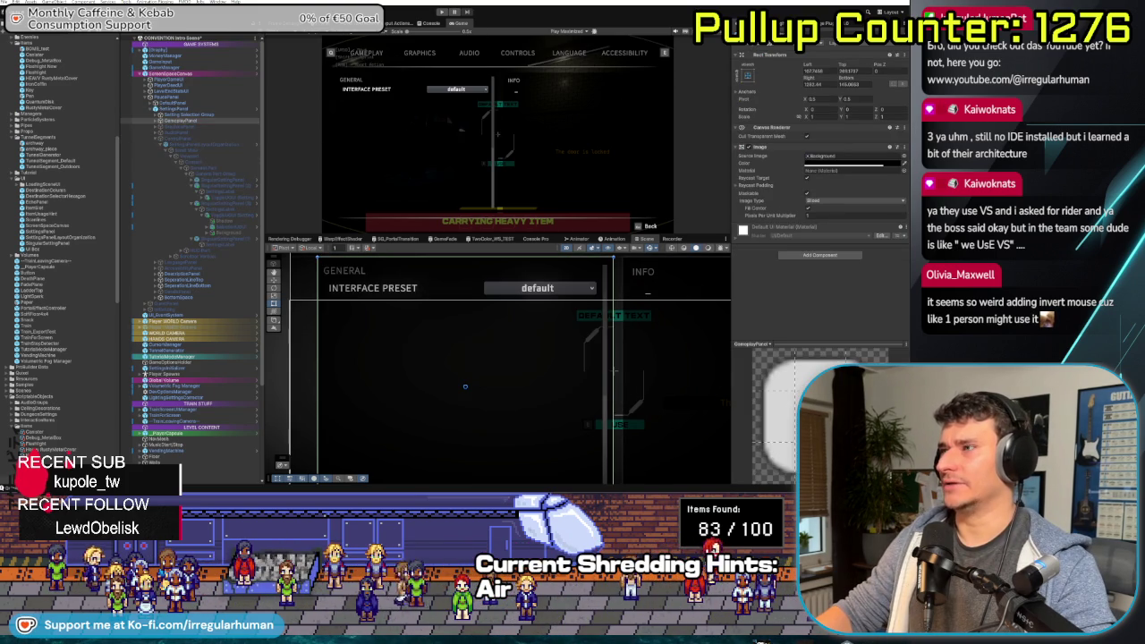
Set the PausePanel's Canvas Group alpha to 0 so the pause menu is hidden
click(171, 103)
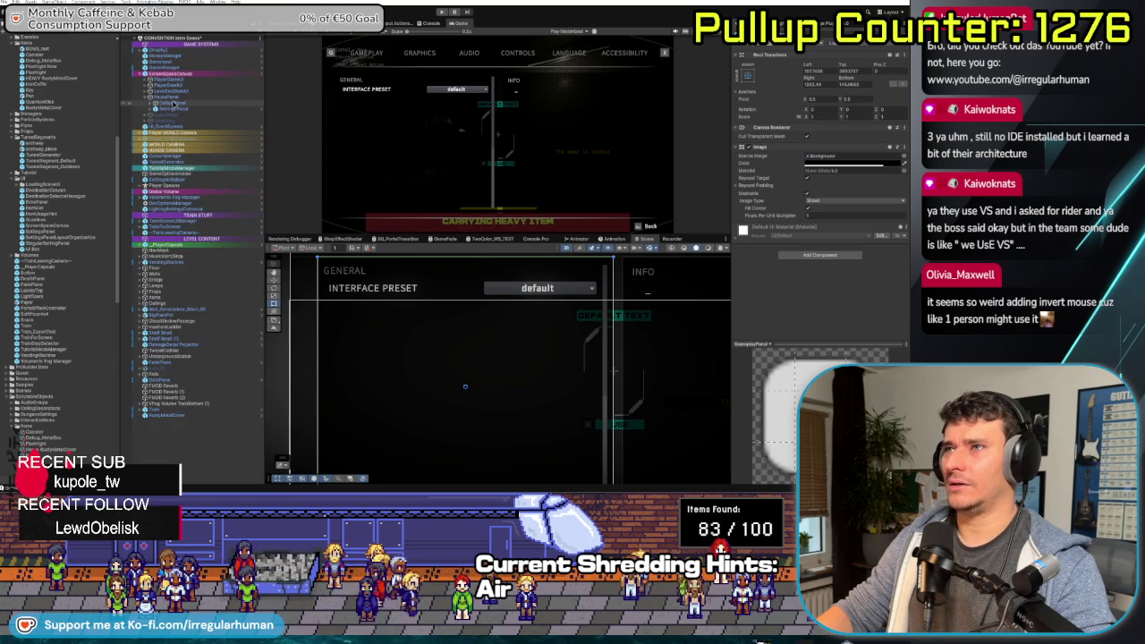
drag(805, 136, 810, 136)
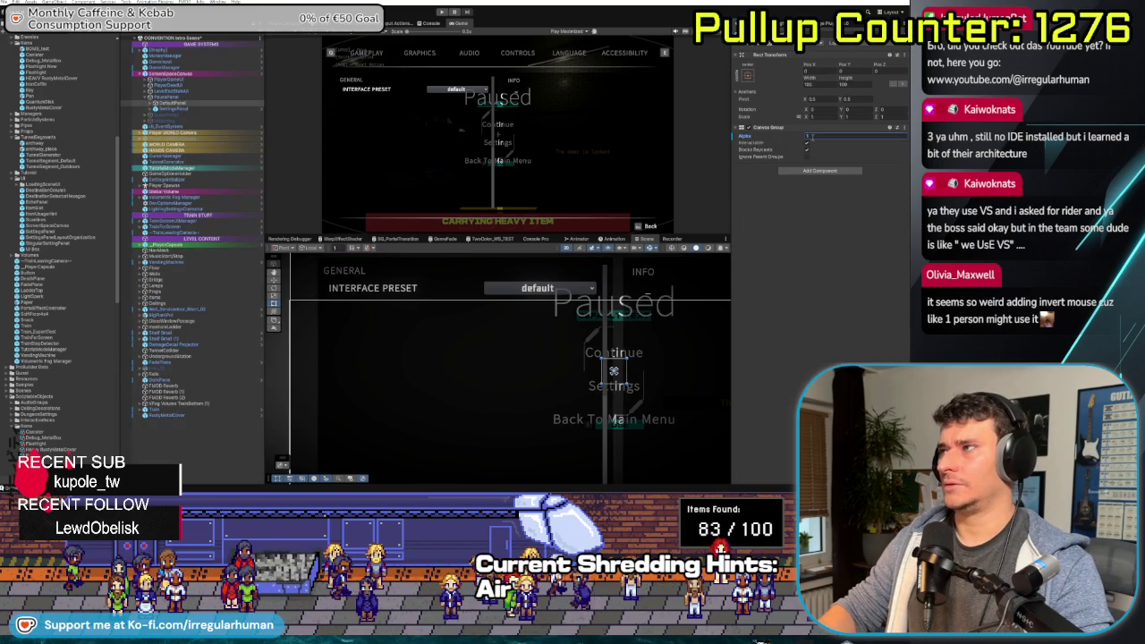
key(Left)
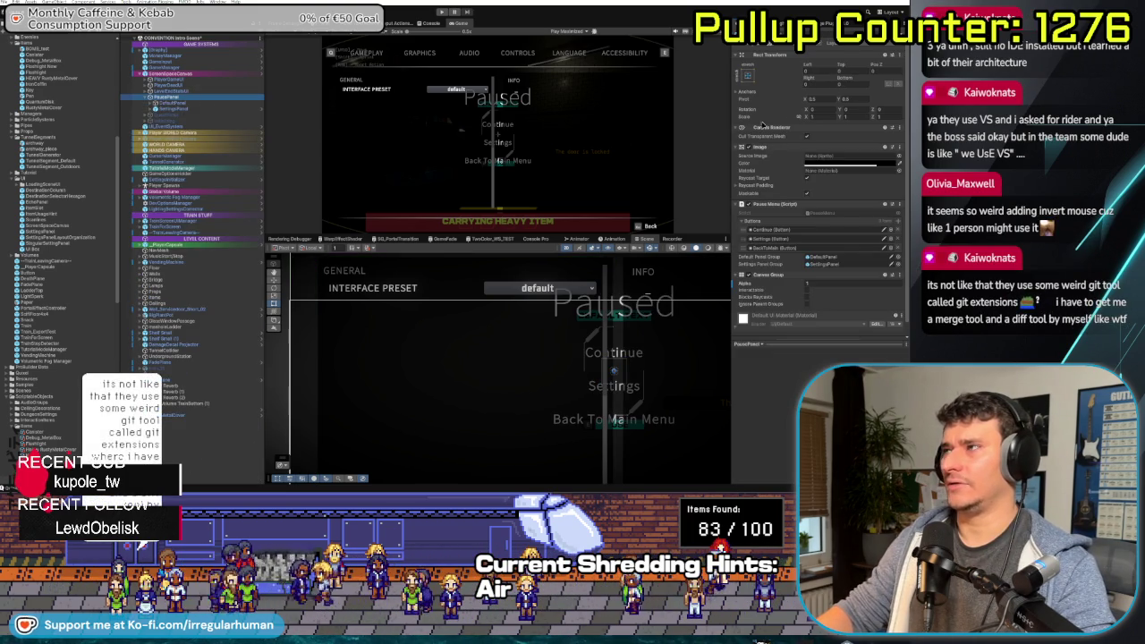
text(0)
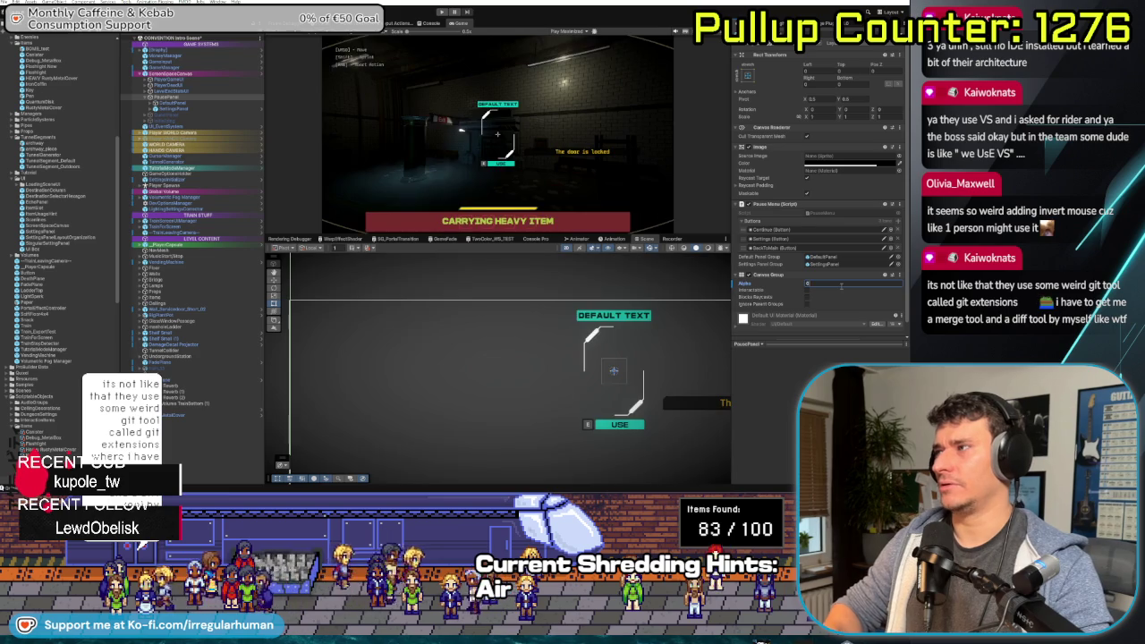
key(ctrl+p)
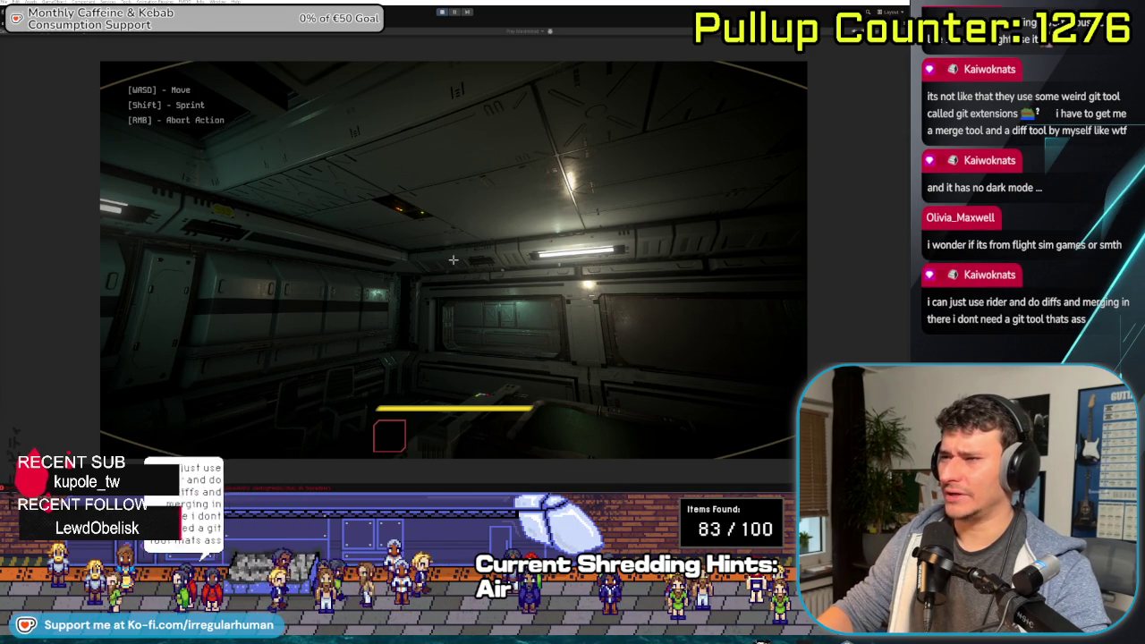
In the running game, raise Mouse Sensitivity to 1.48 under Settings > Controls, then return to the Paused menu
key(Escape)
click(453, 270)
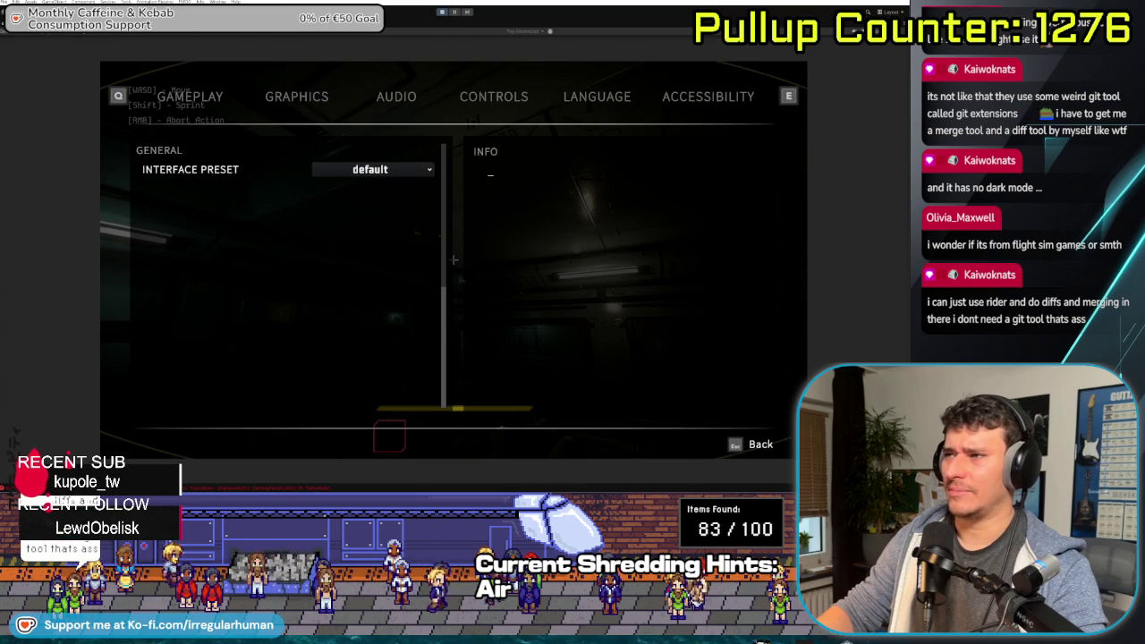
click(493, 96)
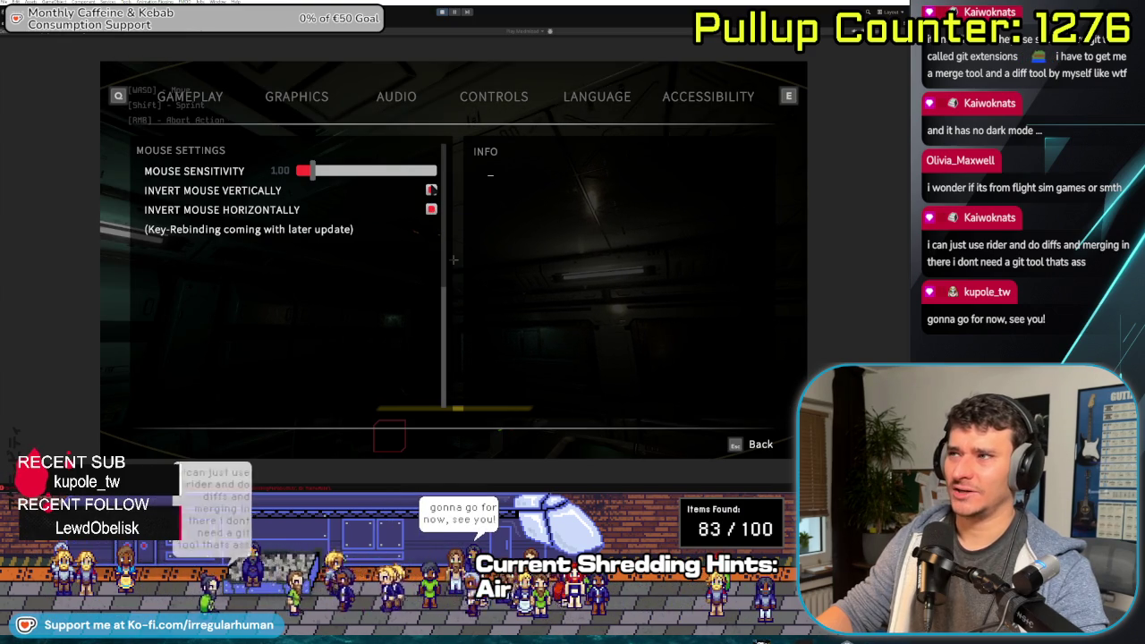
key(Right)
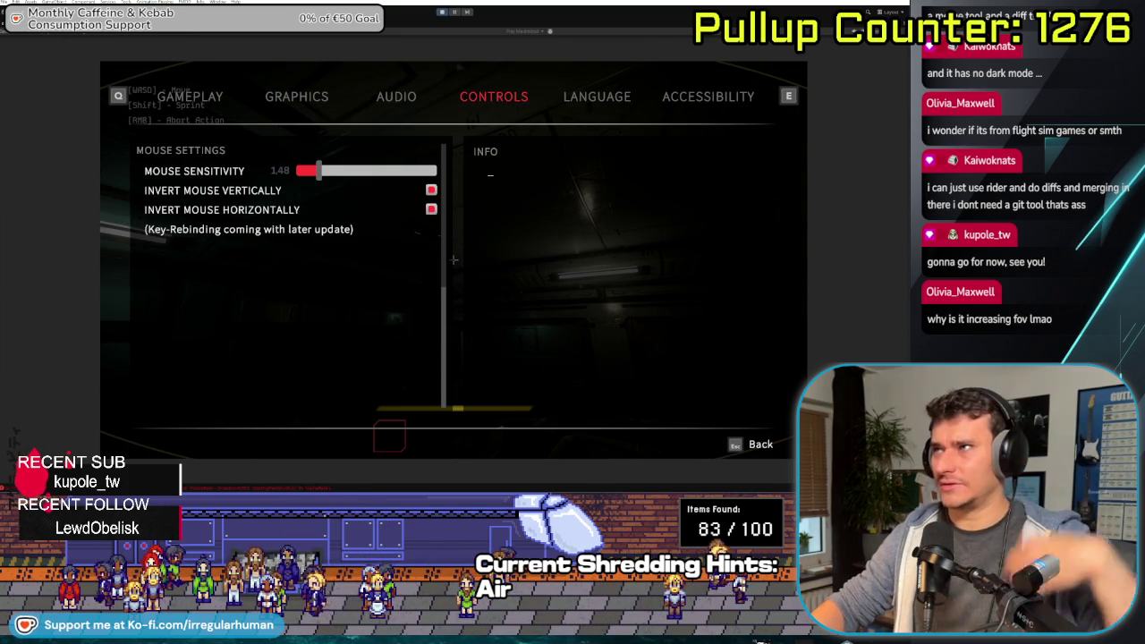
key(Escape)
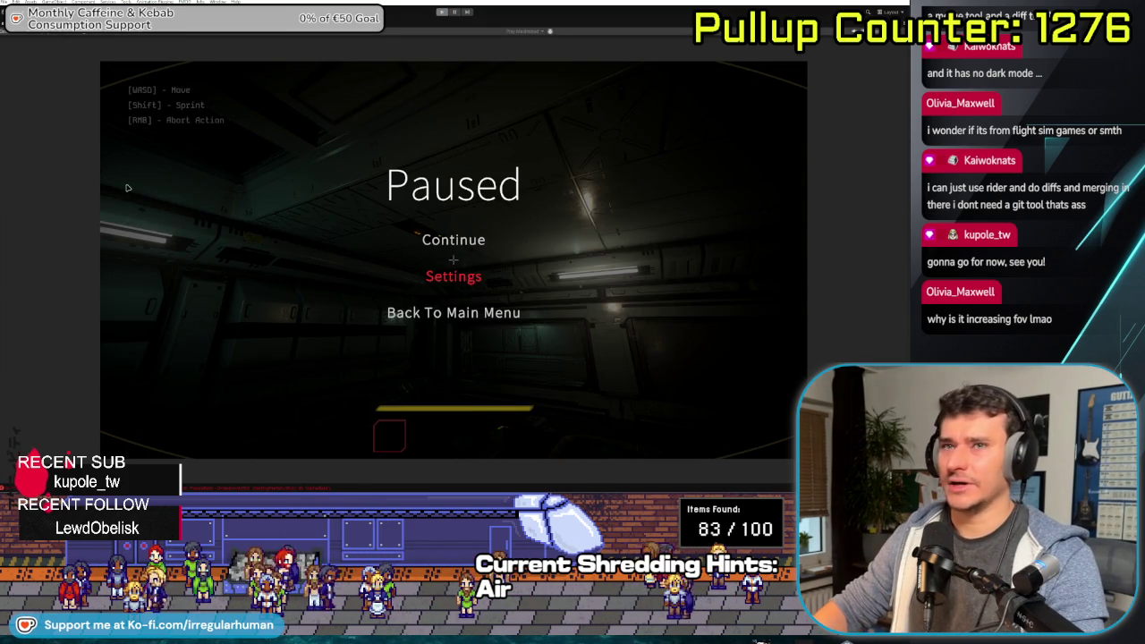
key(shift+space)
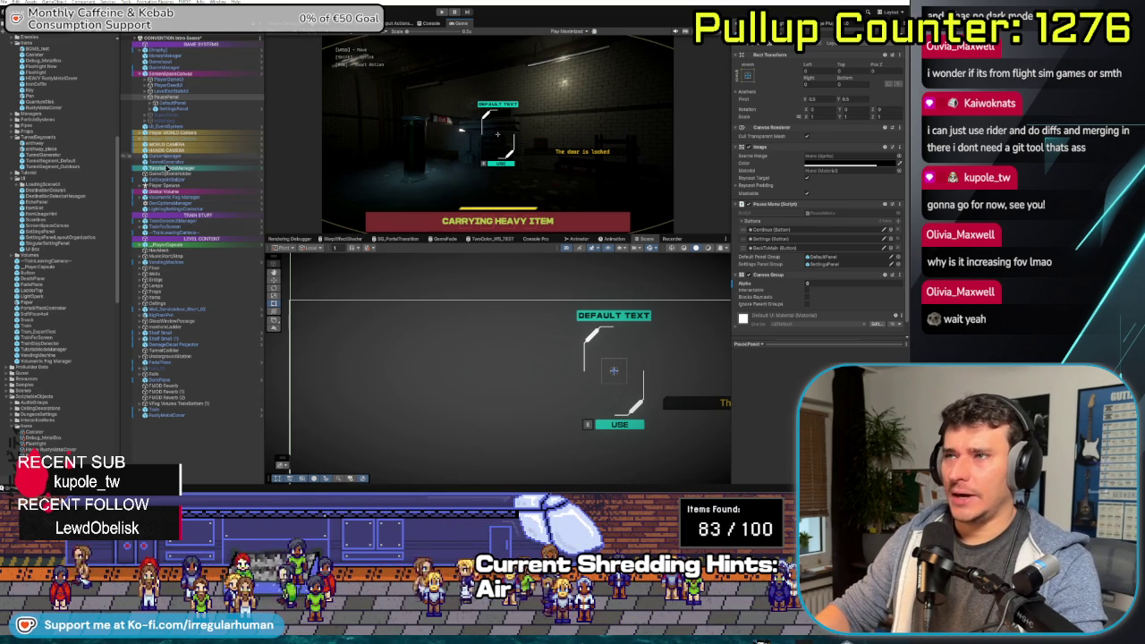
Select PausePanel in the Hierarchy and open its PauseMenu.cs script in Rider
click(178, 108)
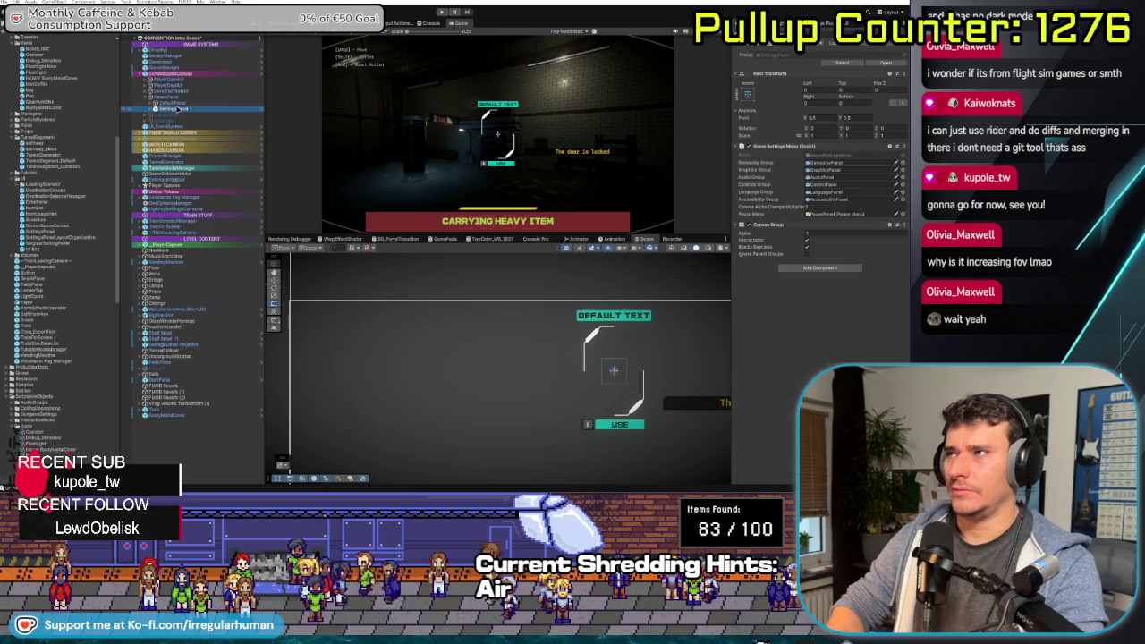
key(Right)
key(Up)
key(Up)
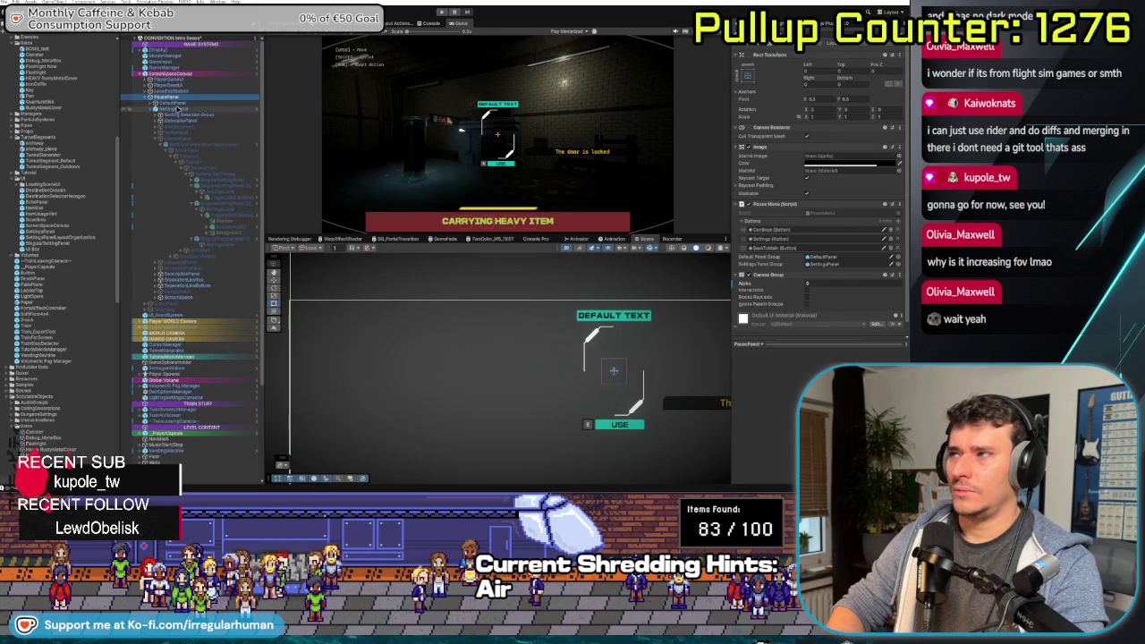
double_click(826, 215)
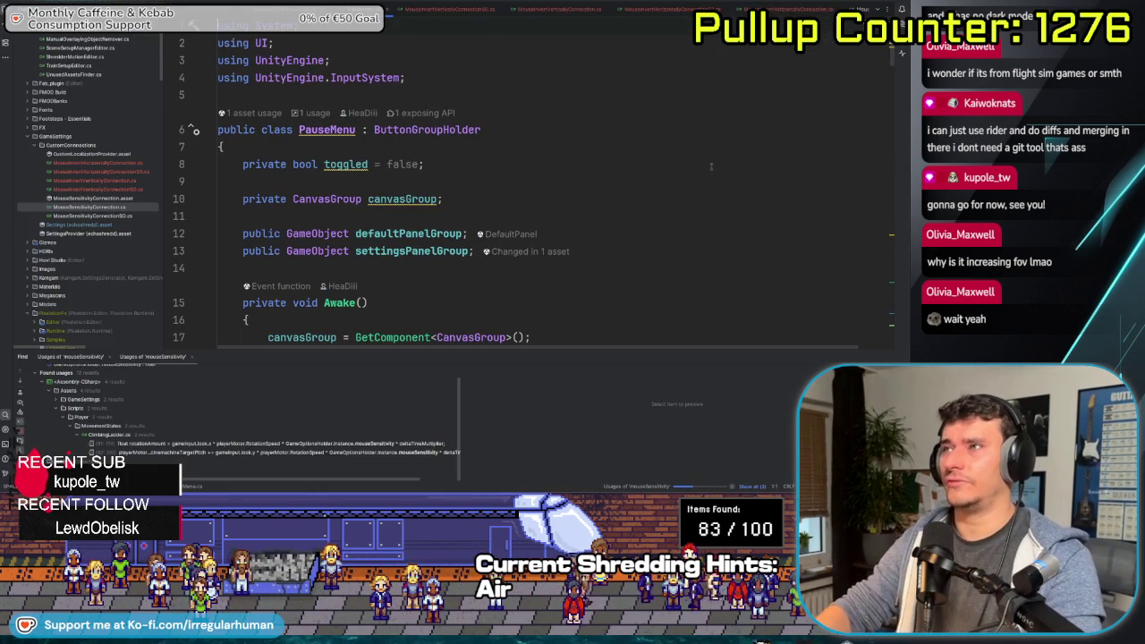
Scroll through PauseMenu.cs to review its default and settings panel fields
scroll(693, 168, down, 1)
scroll(693, 168, down, 6)
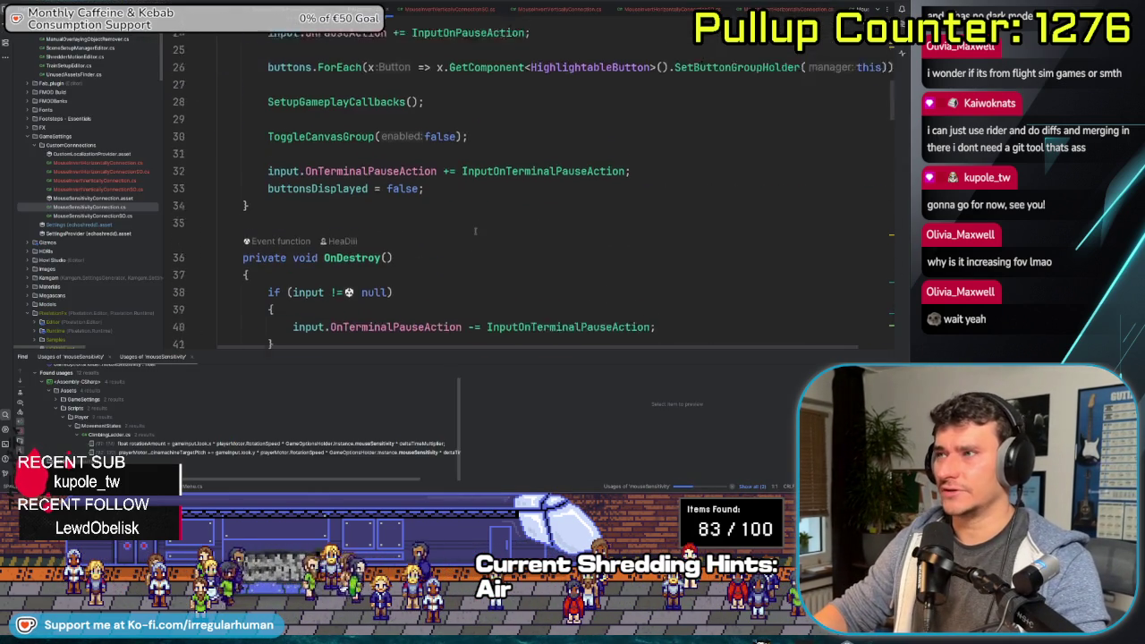
scroll(514, 212, down, 13)
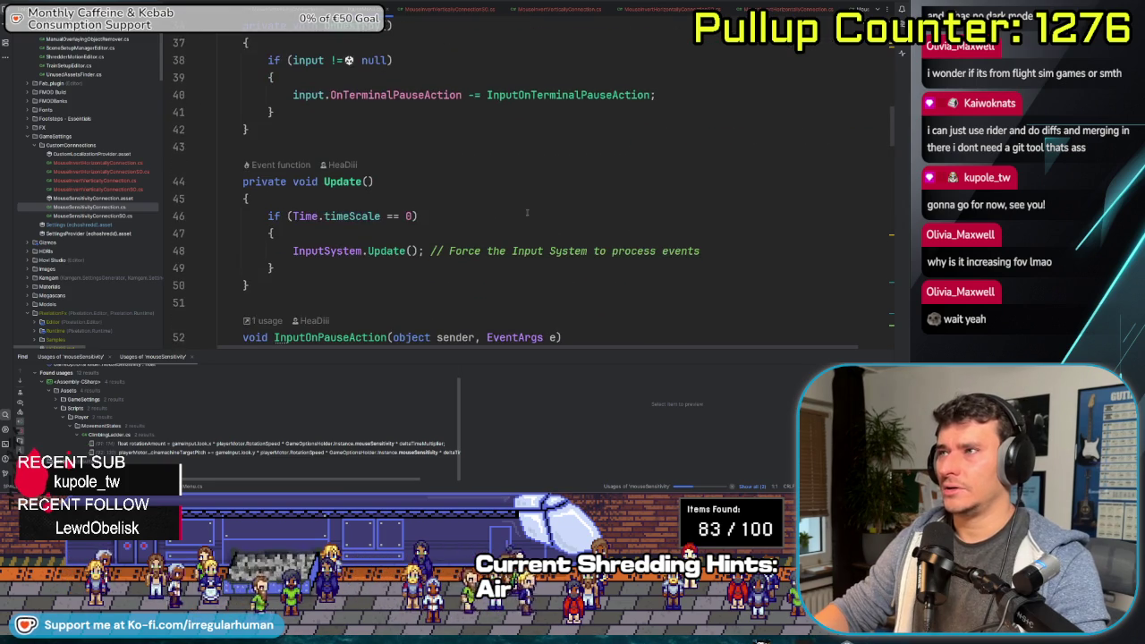
scroll(506, 240, down, 9)
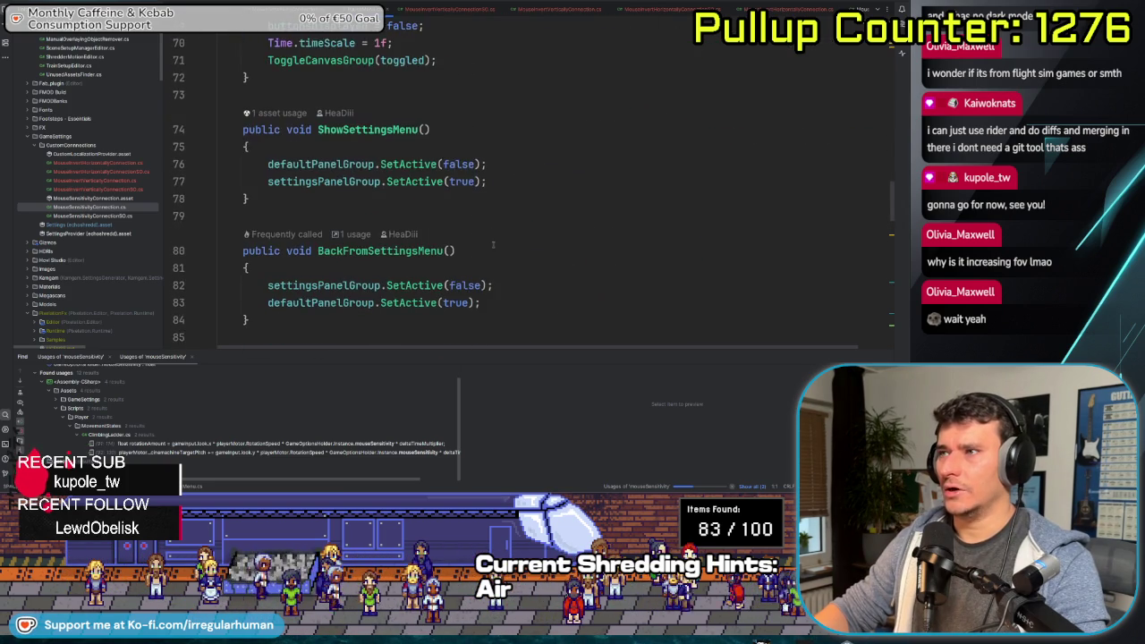
scroll(474, 230, up, 4)
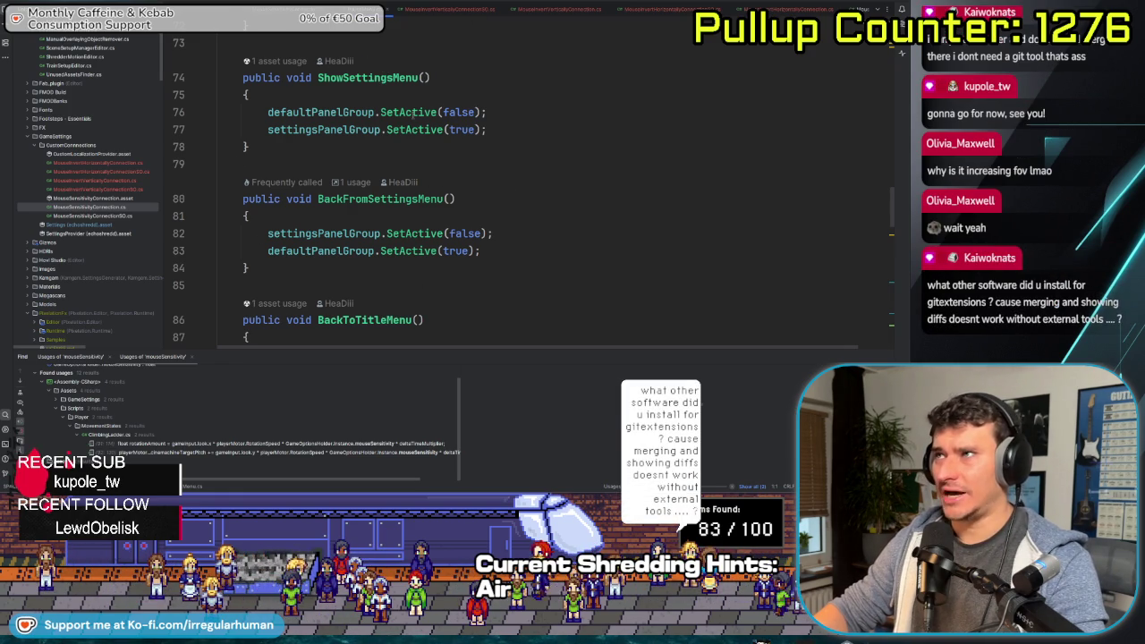
scroll(394, 199, up, 19)
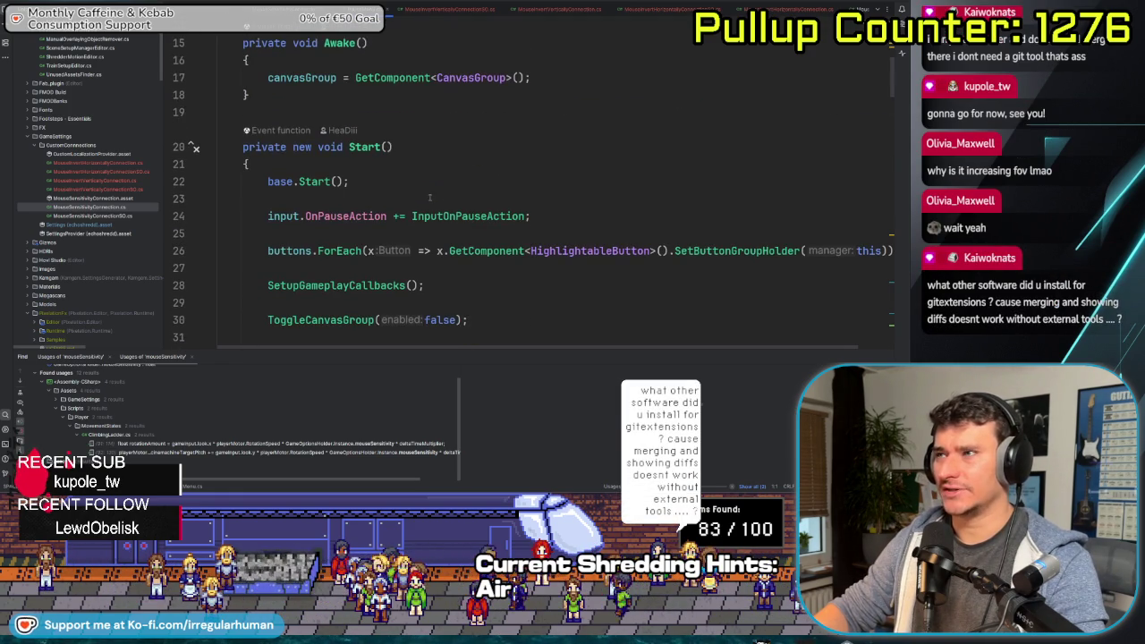
scroll(405, 168, up, 4)
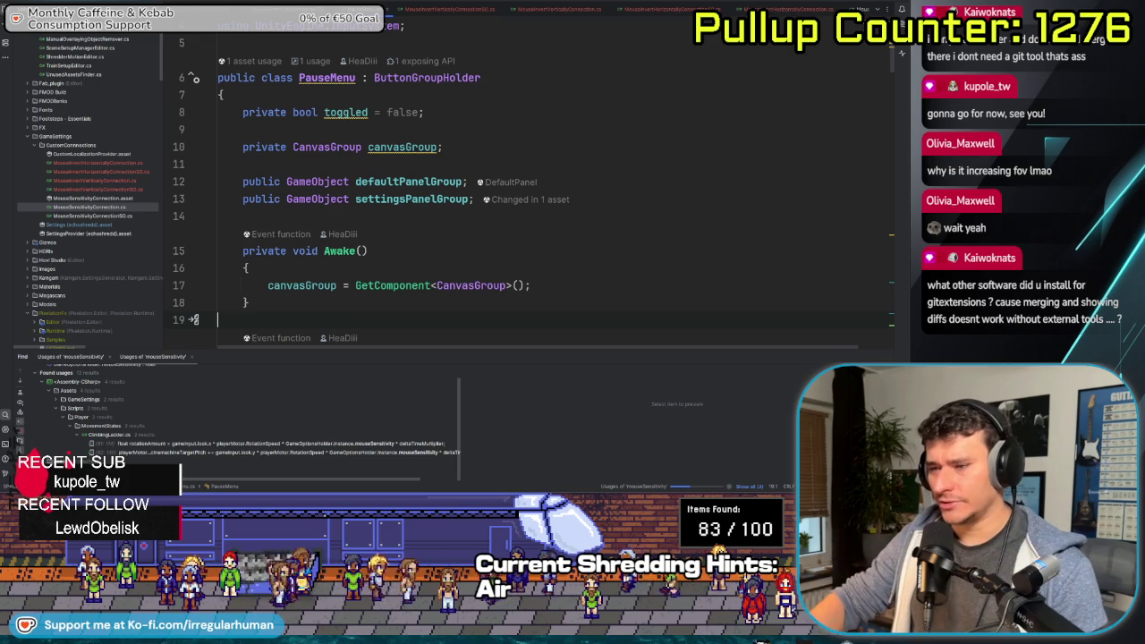
key(alt+Tab)
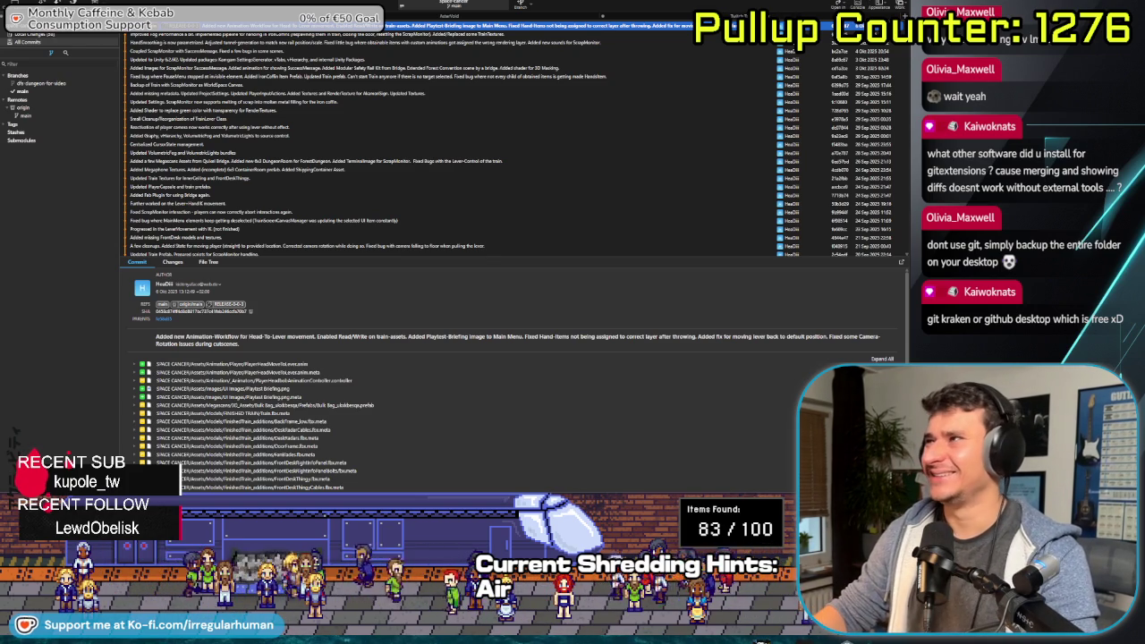
After reviewing the latest commit's changed files, switch back to PauseMenu.cs
key(alt+Tab)
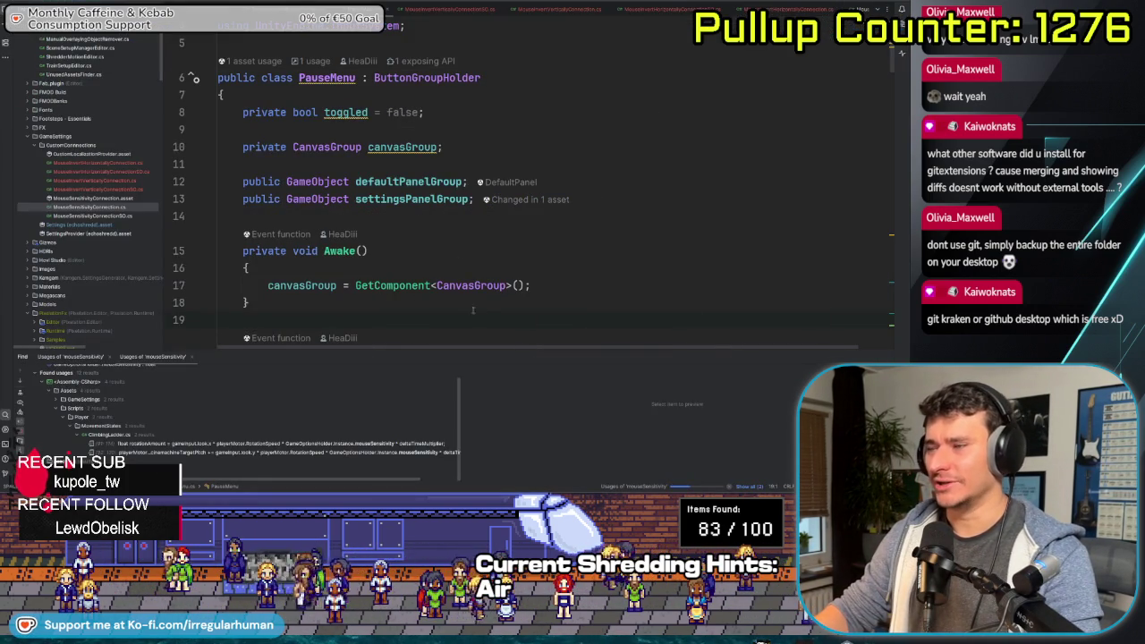
Add a SetupDefaults(); call at the end of PauseMenu's Start() method
scroll(515, 298, down, 5)
scroll(458, 219, up, 7)
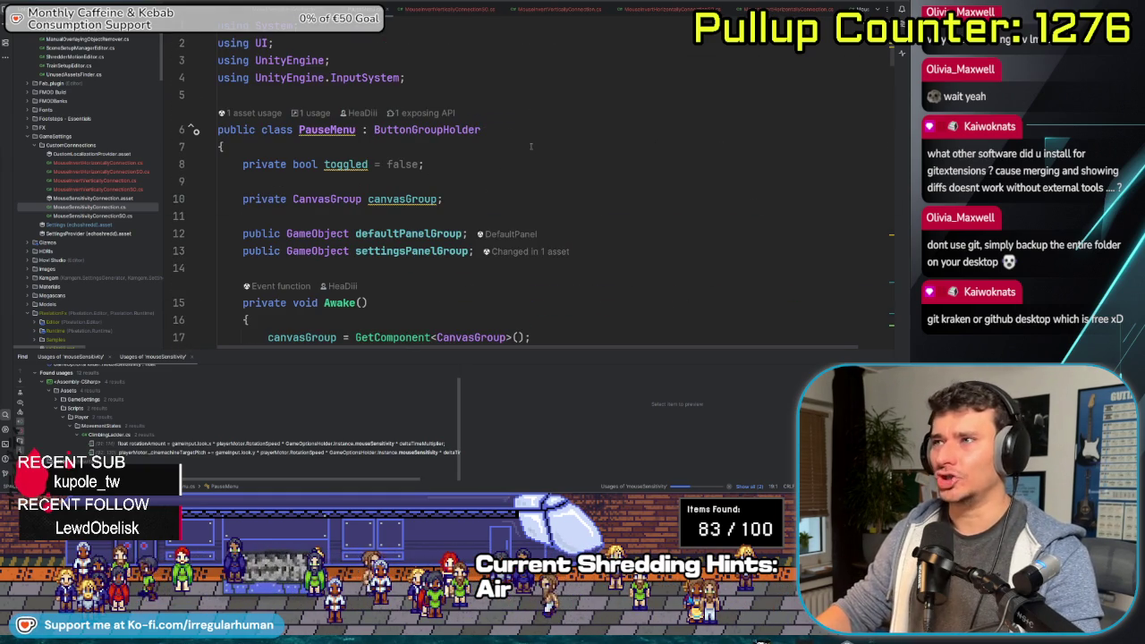
scroll(530, 145, down, 3)
scroll(532, 143, up, 2)
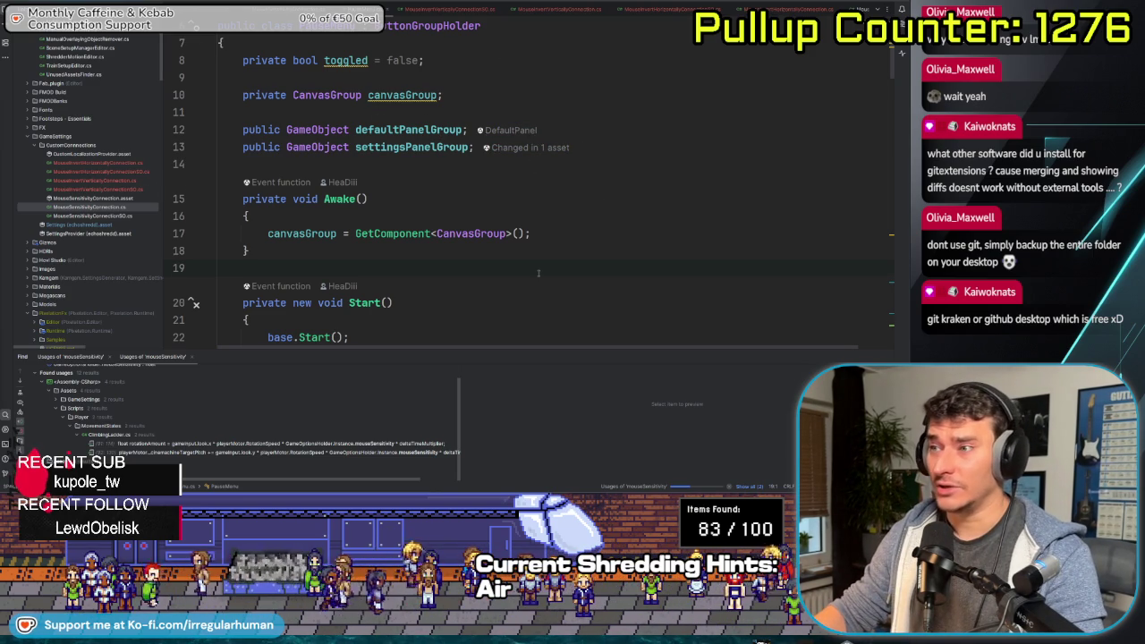
scroll(538, 273, down, 2)
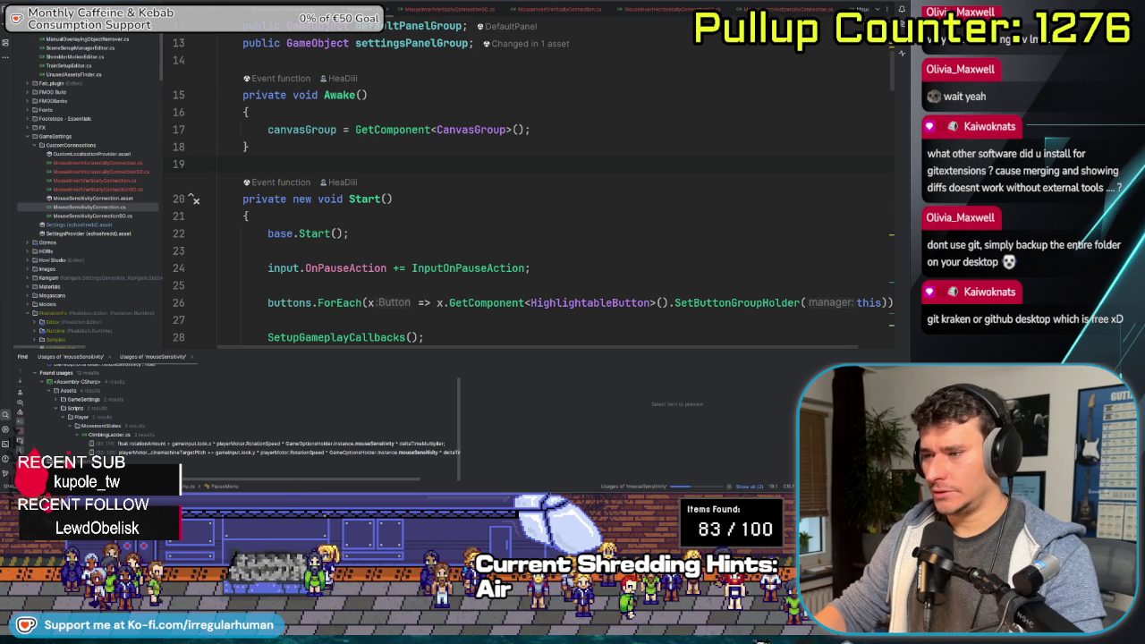
click(523, 233)
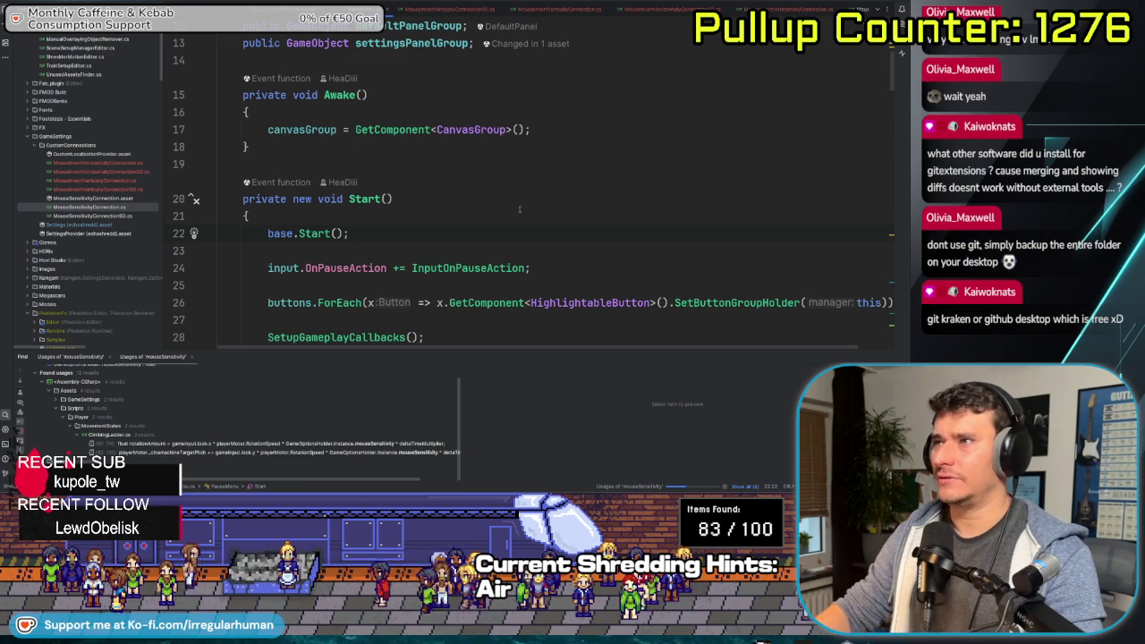
scroll(527, 216, down, 3)
scroll(527, 215, up, 2)
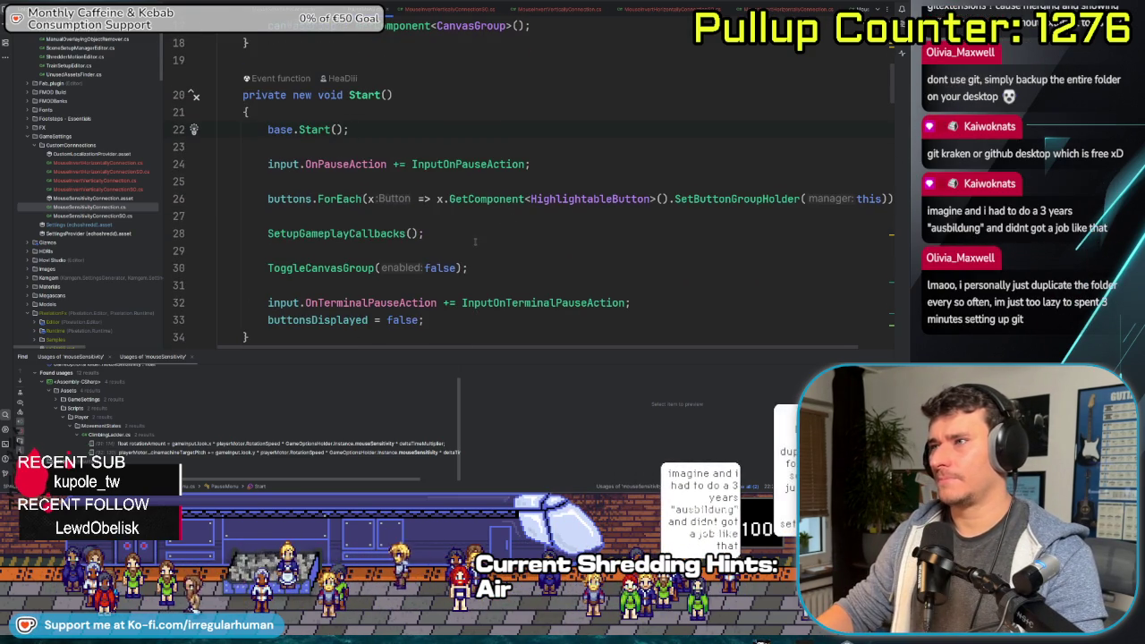
scroll(515, 226, down, 1)
click(477, 268)
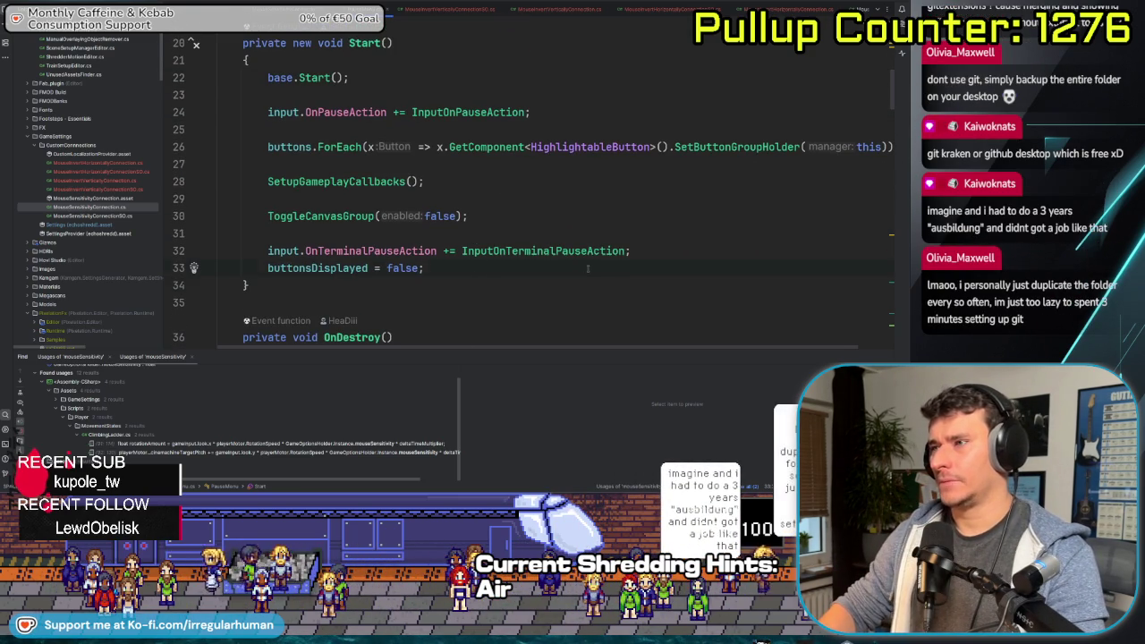
key(Return)
key(Return)
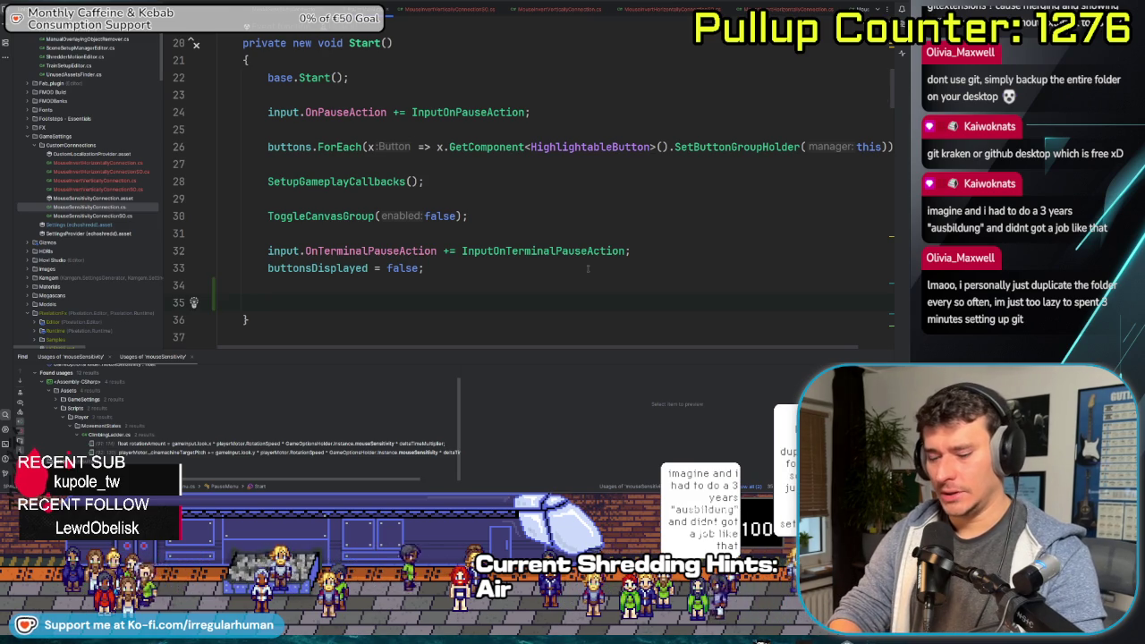
text(SetupDefaults())
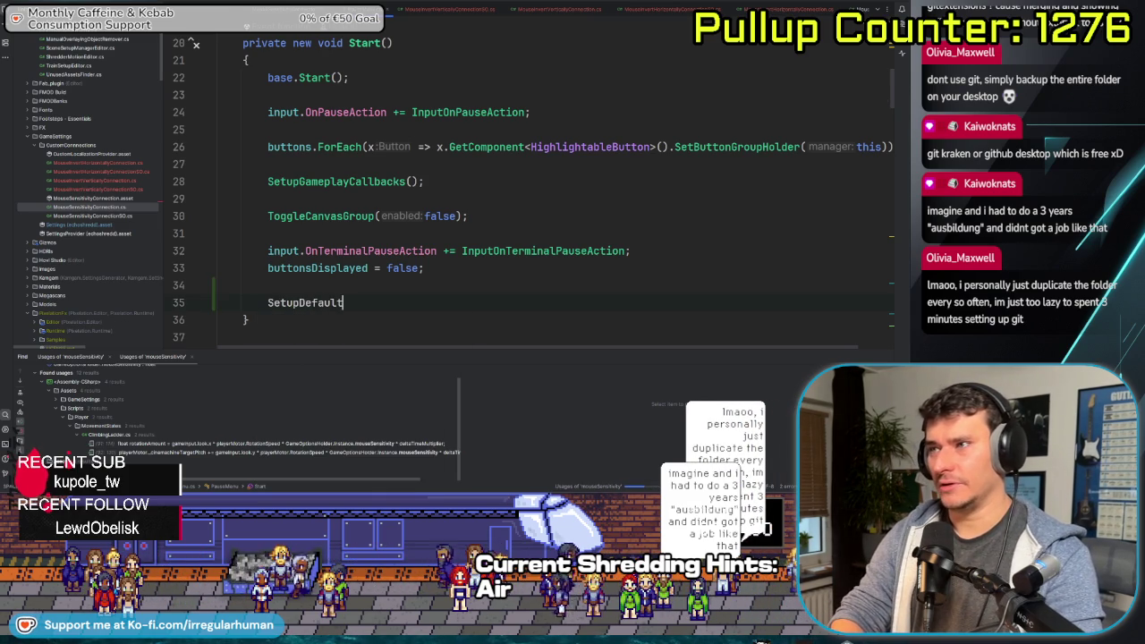
text(;)
Declare an empty private void SetupDefaults(){} method below InputOnPauseAction
scroll(536, 197, down, 5)
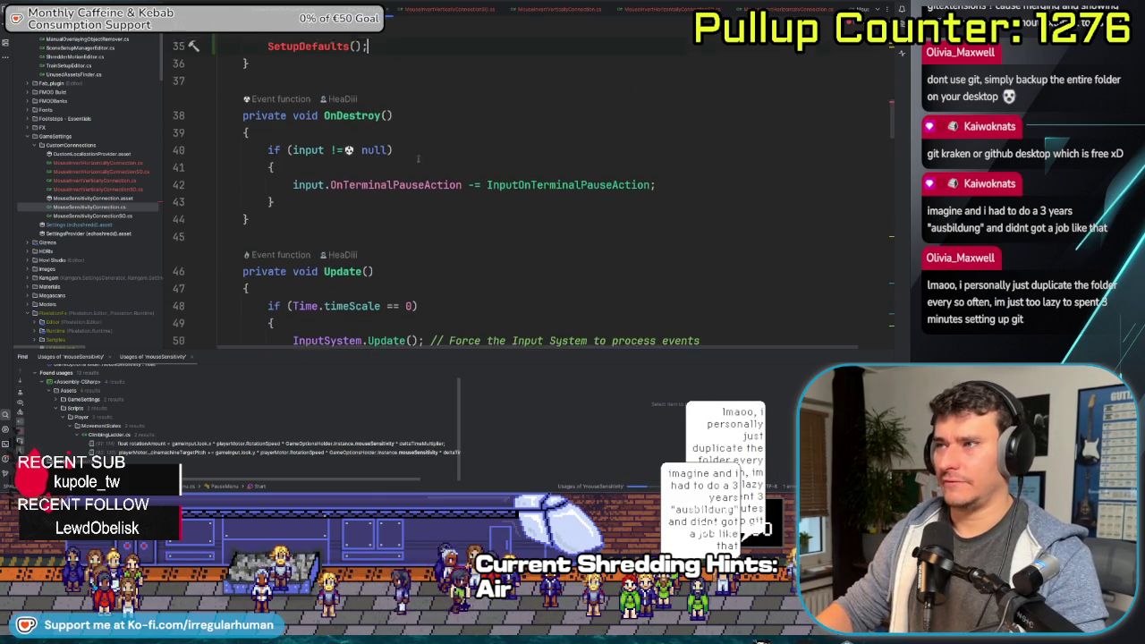
scroll(450, 185, down, 5)
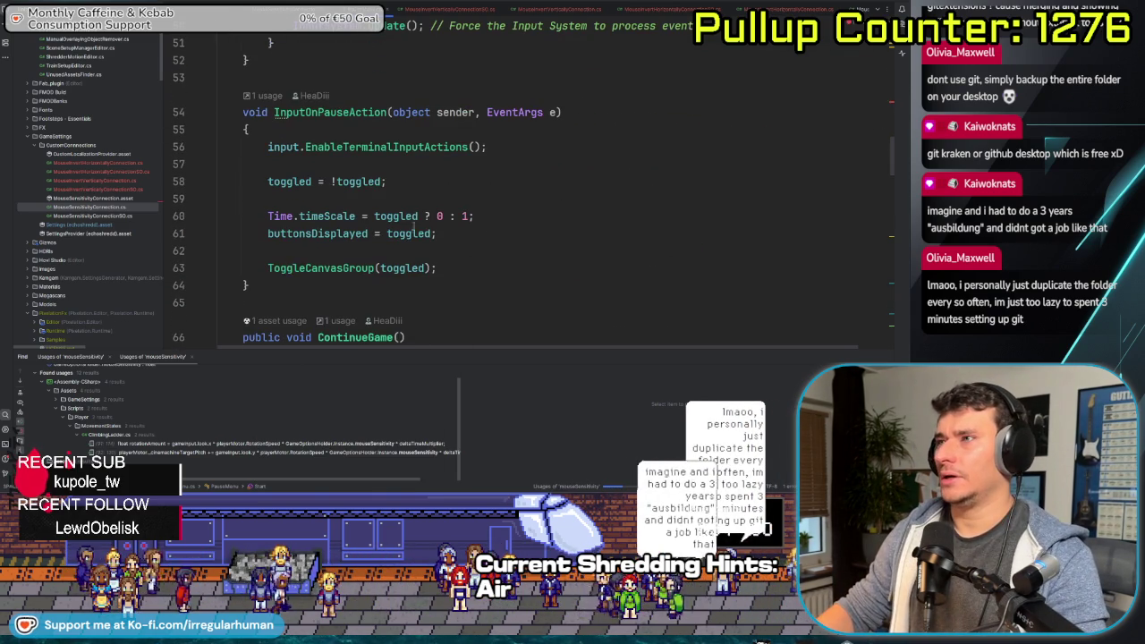
scroll(451, 185, down, 4)
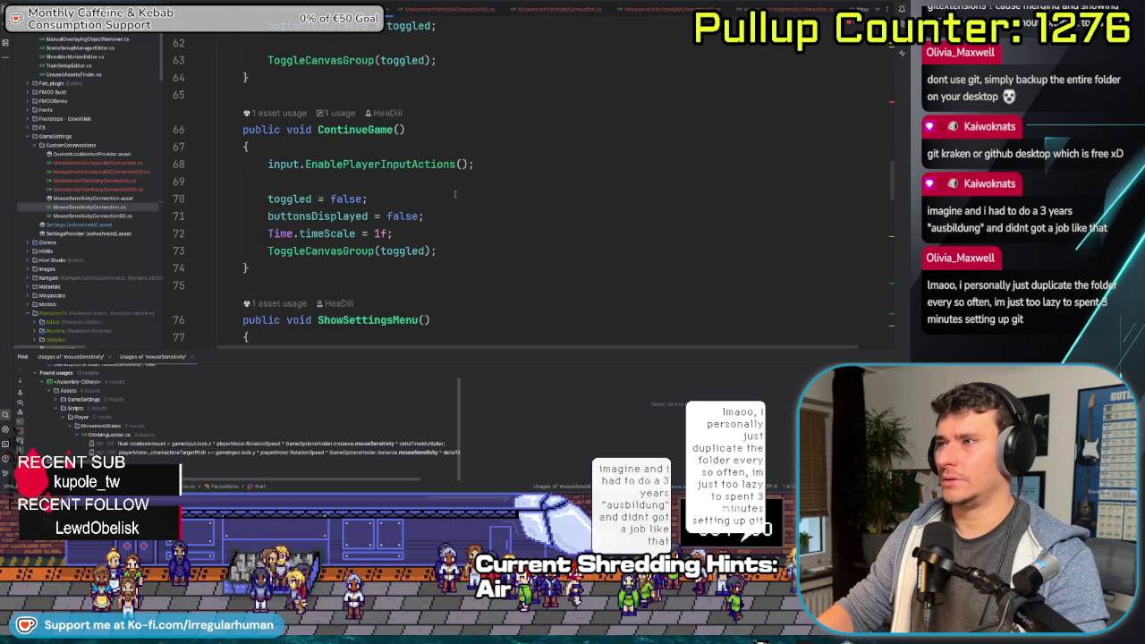
click(434, 102)
key(Return)
key(Return)
text(private void SetupDefaults)
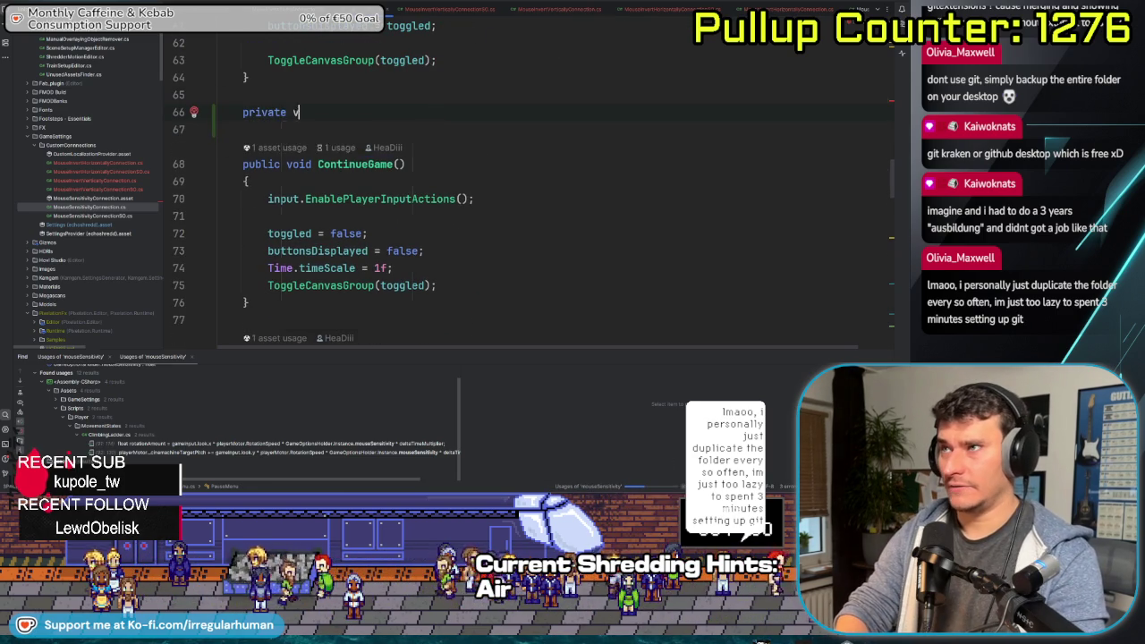
text((){)
key(Return)
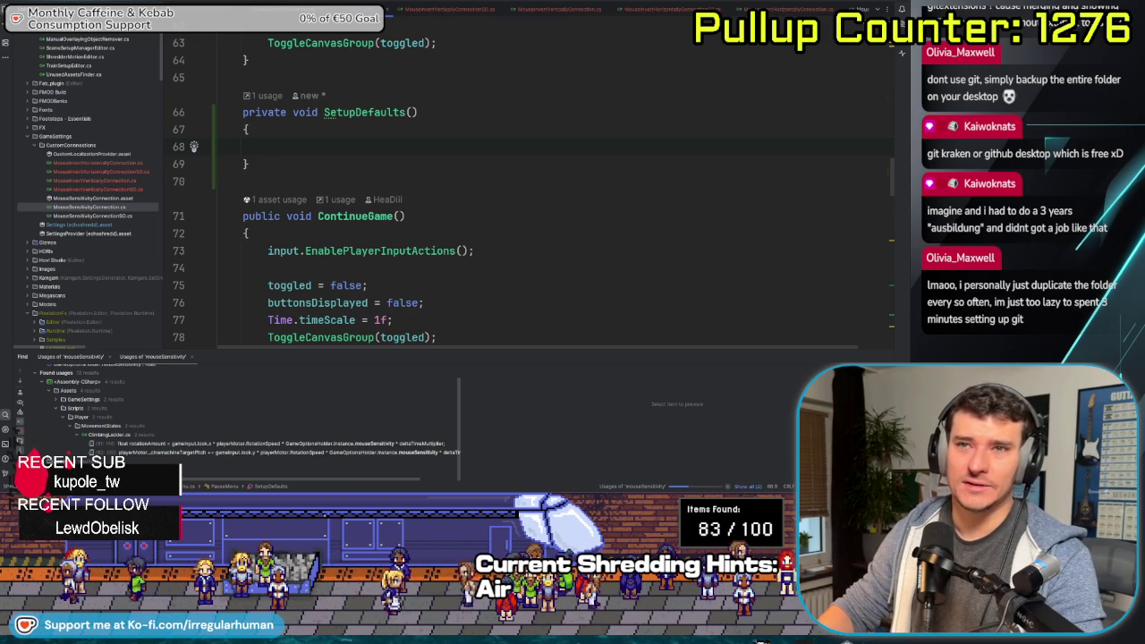
scroll(150, 223, down, 3)
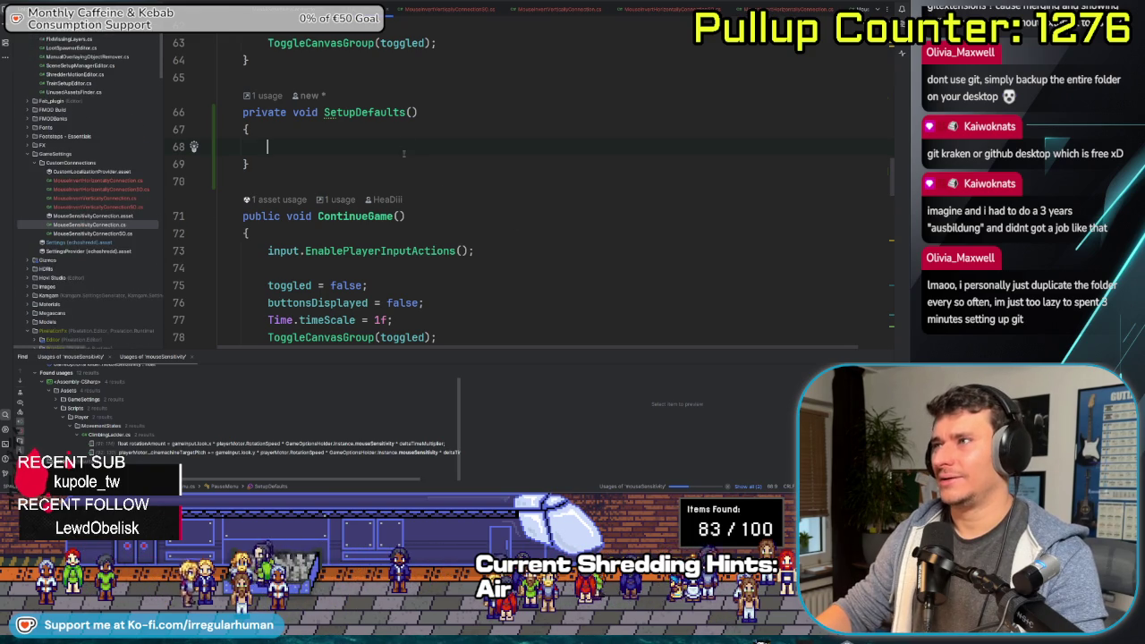
scroll(459, 200, up, 3)
scroll(388, 181, down, 3)
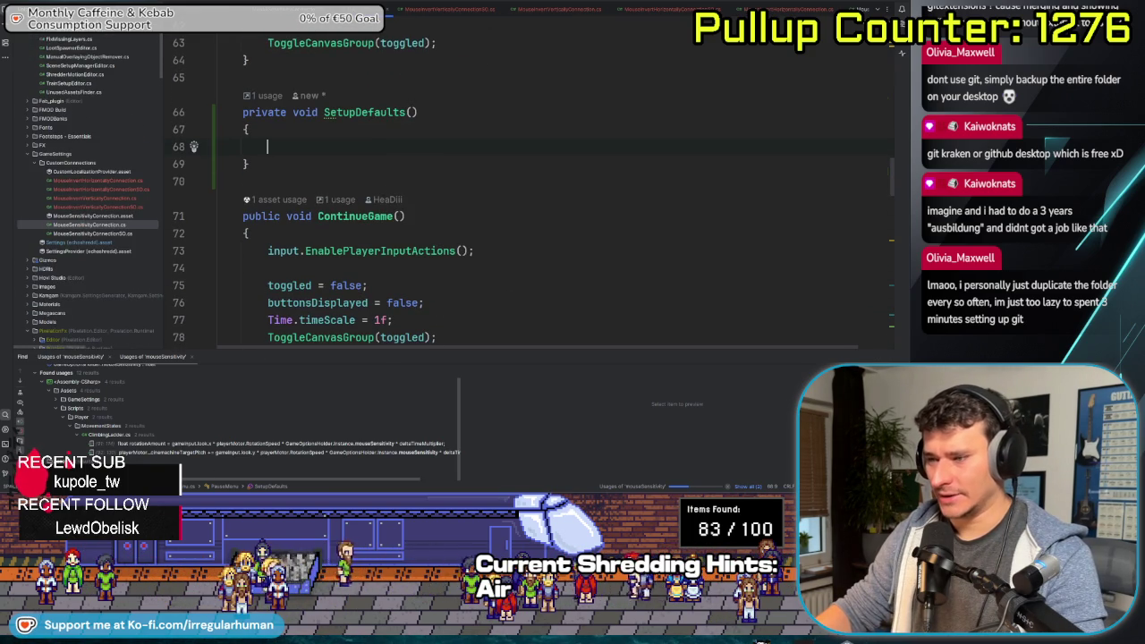
key(alt+Tab)
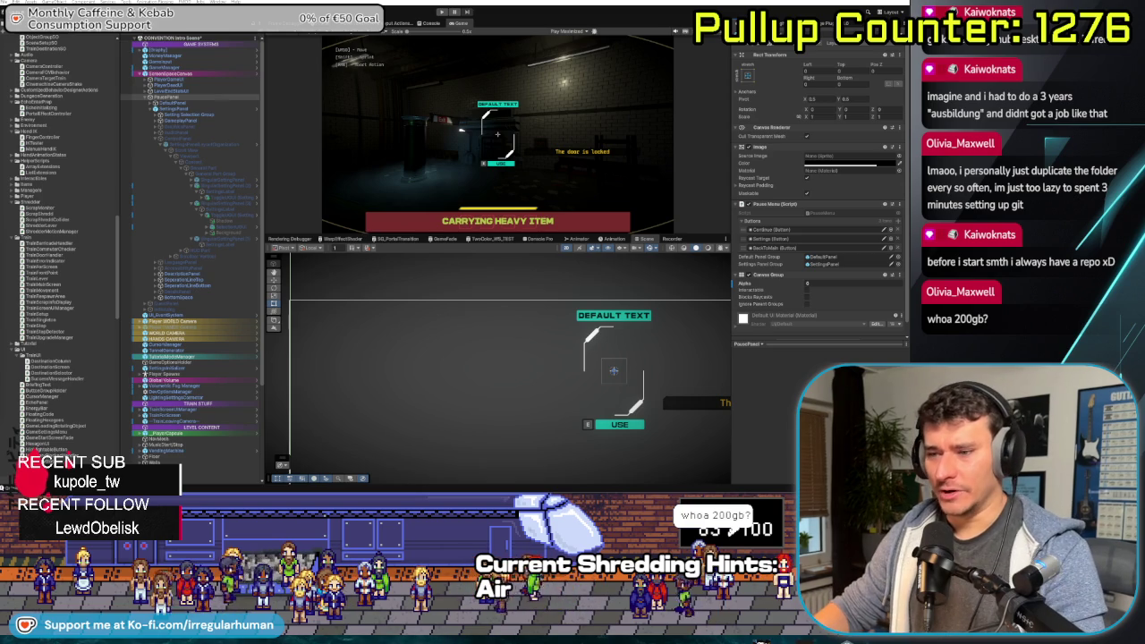
Check the space-cancer project folder's size on disk in its Properties dialog
key(super+e)
mouse_move(402, 134)
mouse_down()
mouse_move(403, 107)
mouse_move(211, 84)
mouse_move(37, 97)
mouse_up()
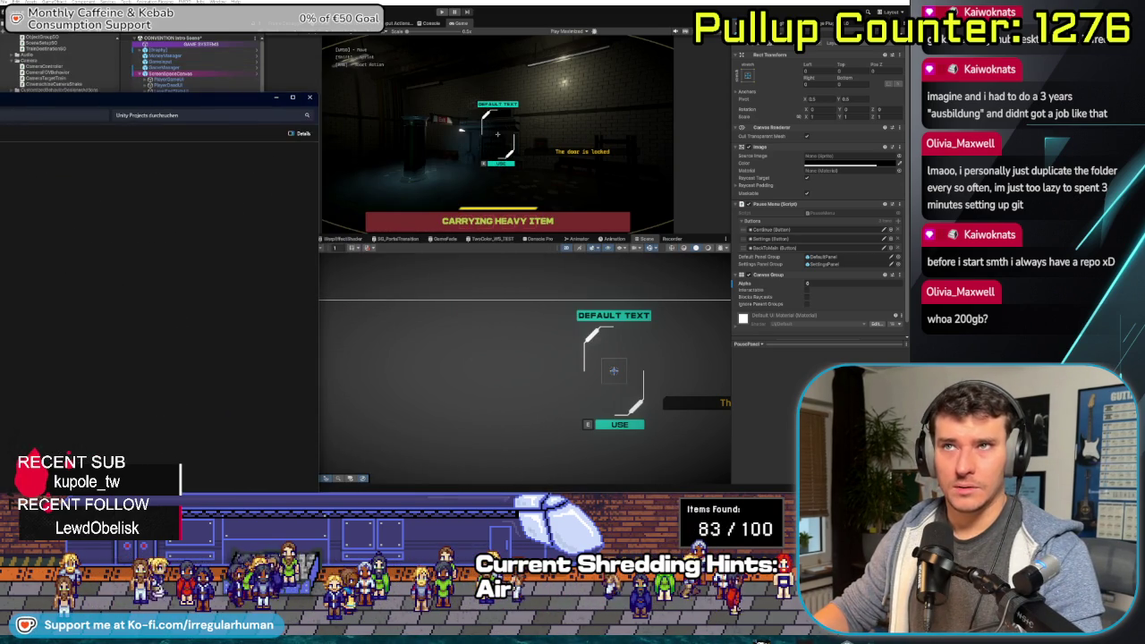
click(293, 96)
click(120, 269)
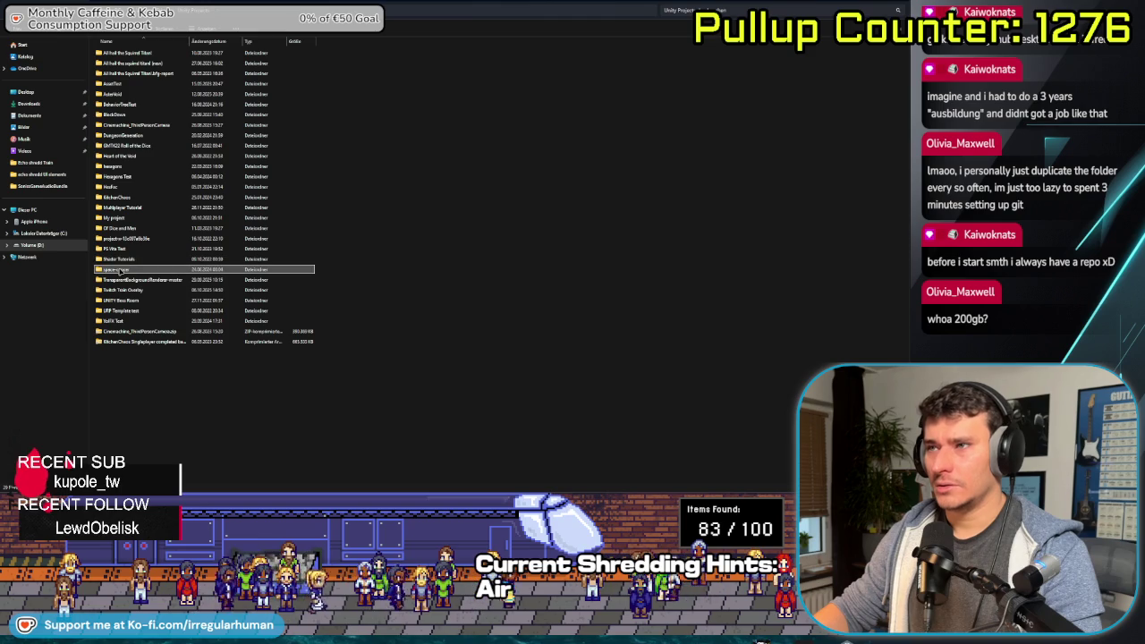
right_click(120, 269)
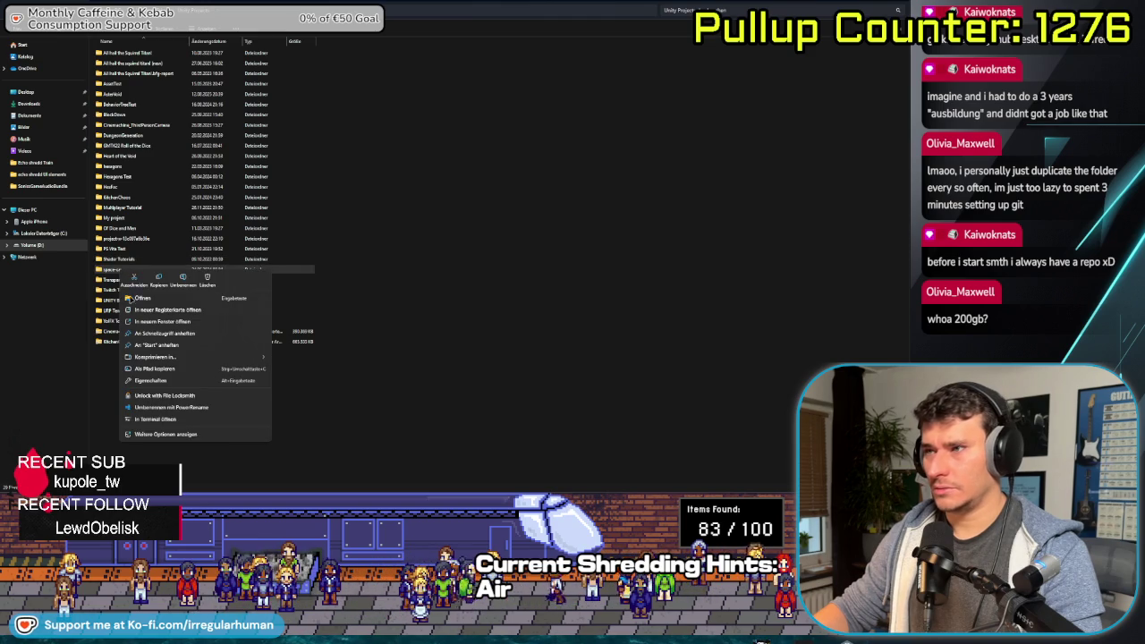
click(166, 416)
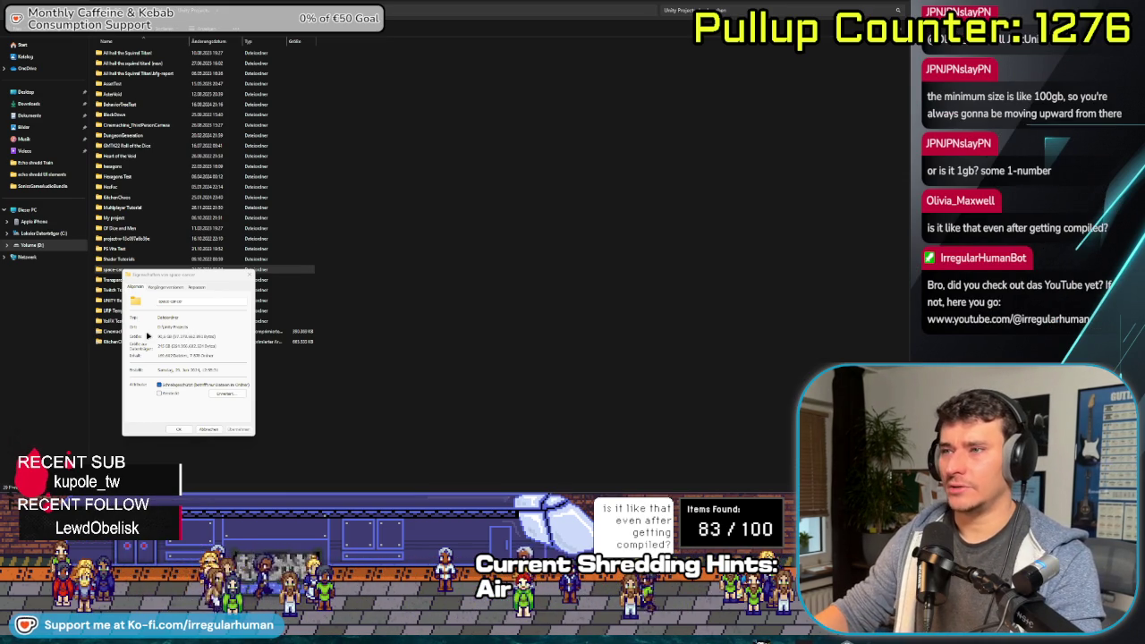
drag(159, 346, 177, 347)
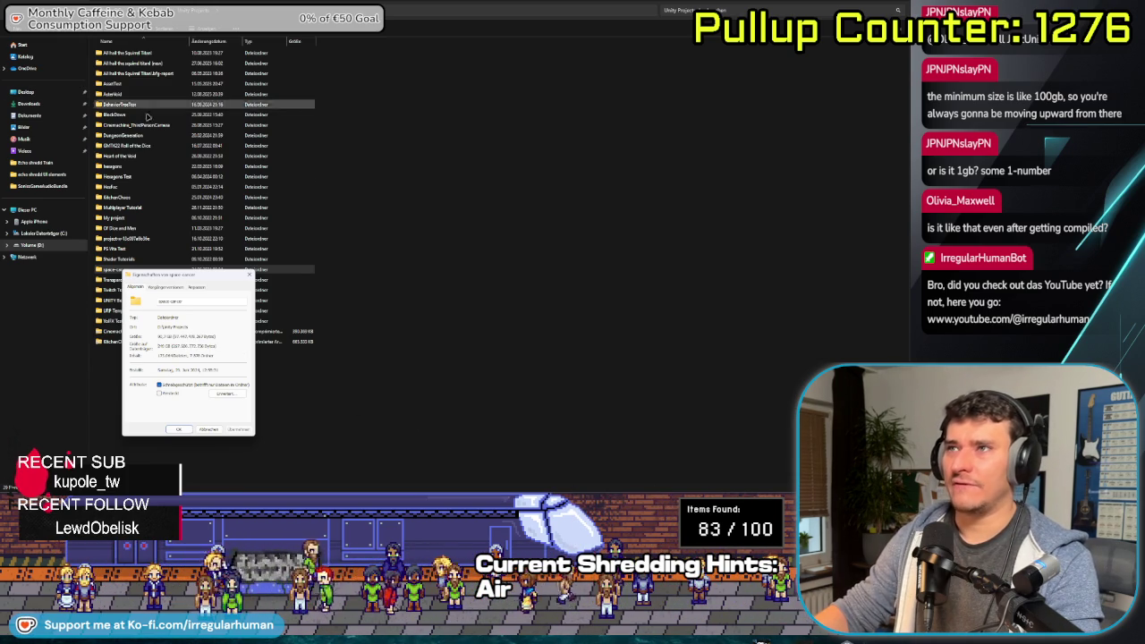
click(178, 429)
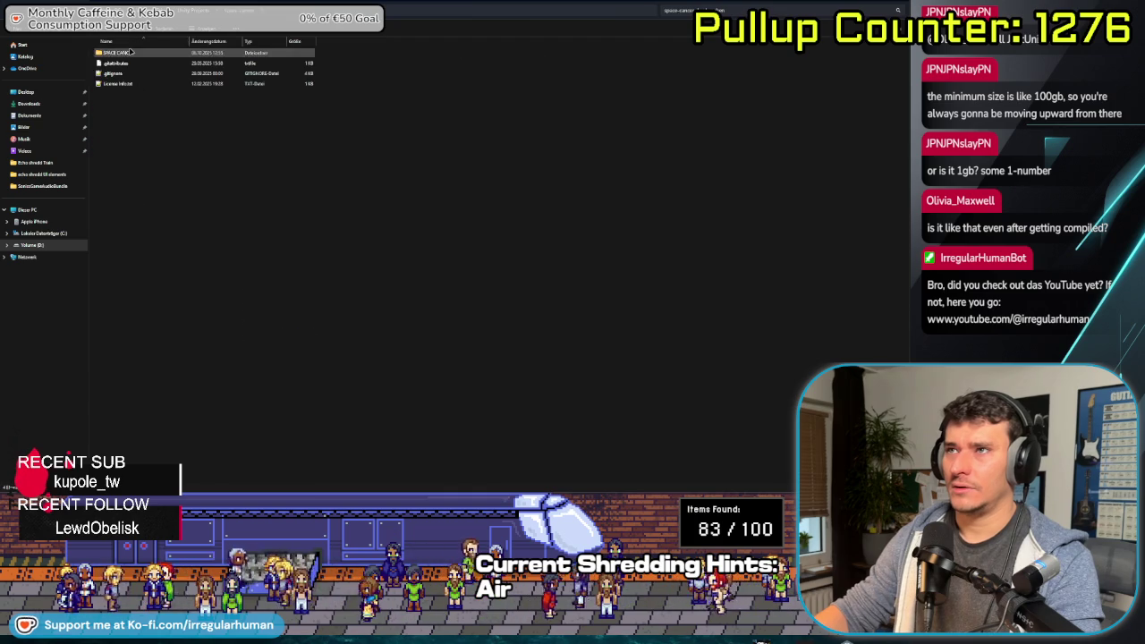
Check the Build folder's size in its Properties dialog
right_click(114, 77)
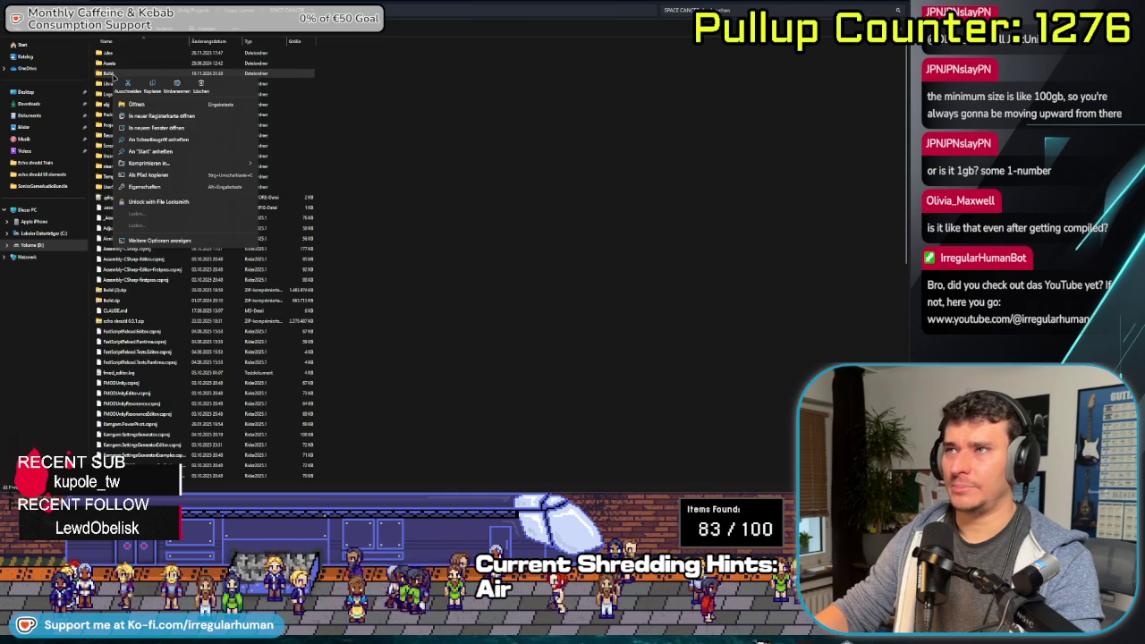
click(158, 188)
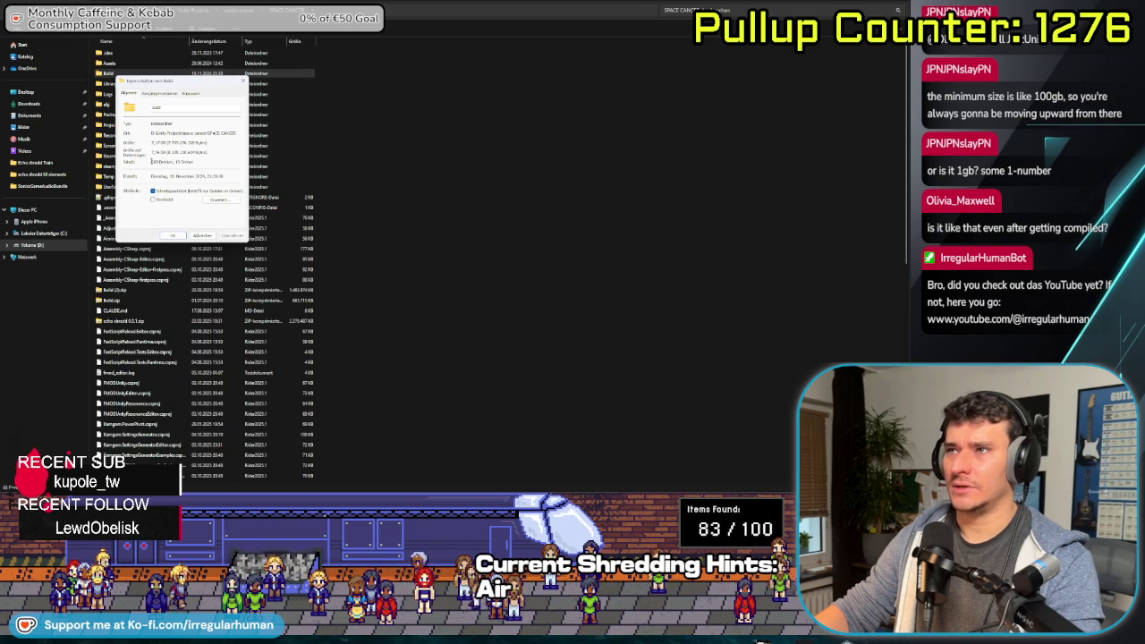
key(Escape)
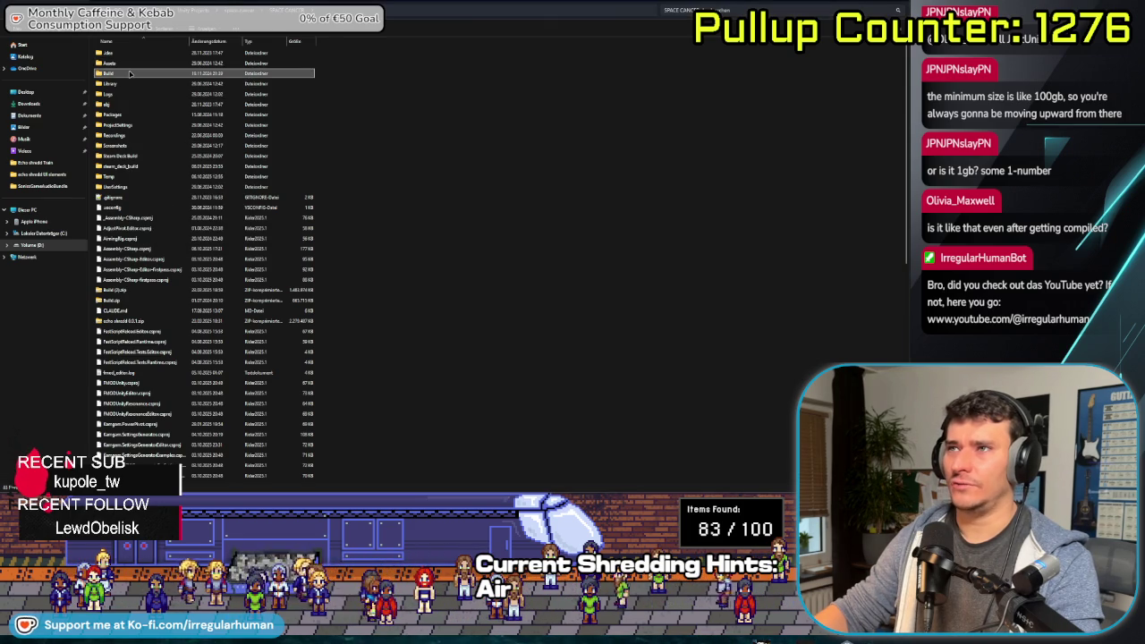
Open the Build folder and select only the BackUpThisFolder folder
double_click(126, 73)
click(165, 73)
ctrl+click(172, 64)
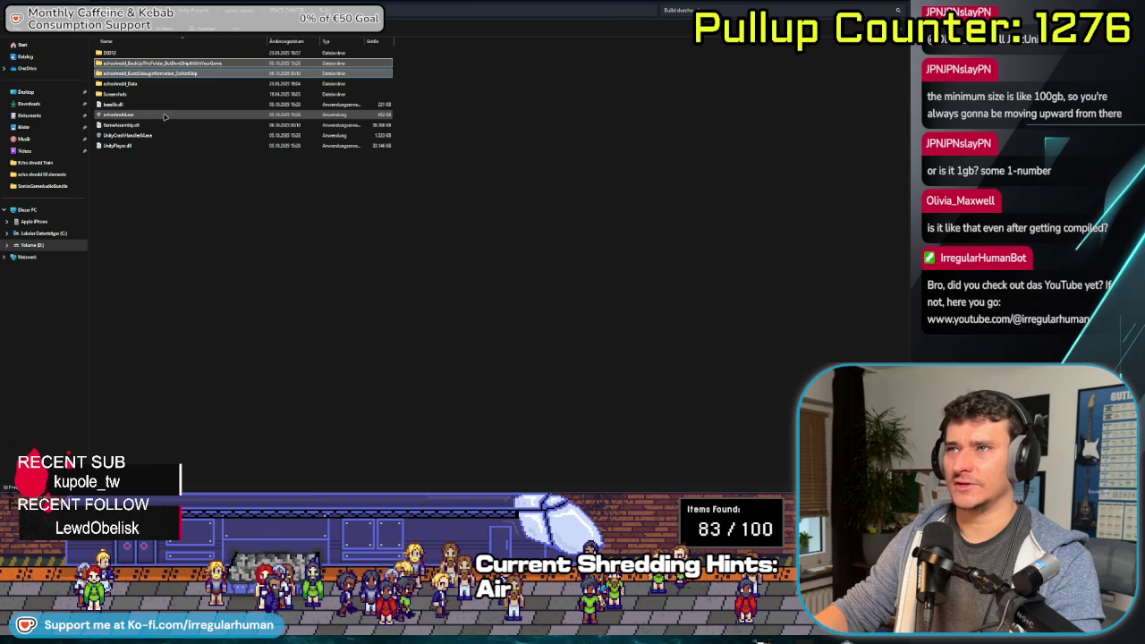
click(170, 63)
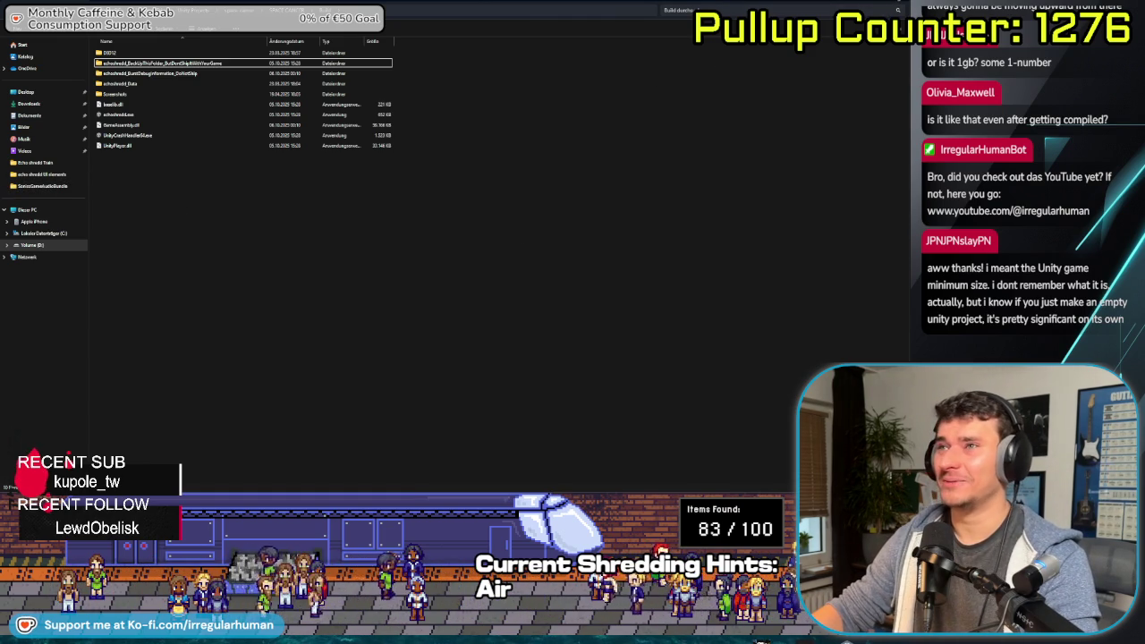
key(alt+Tab)
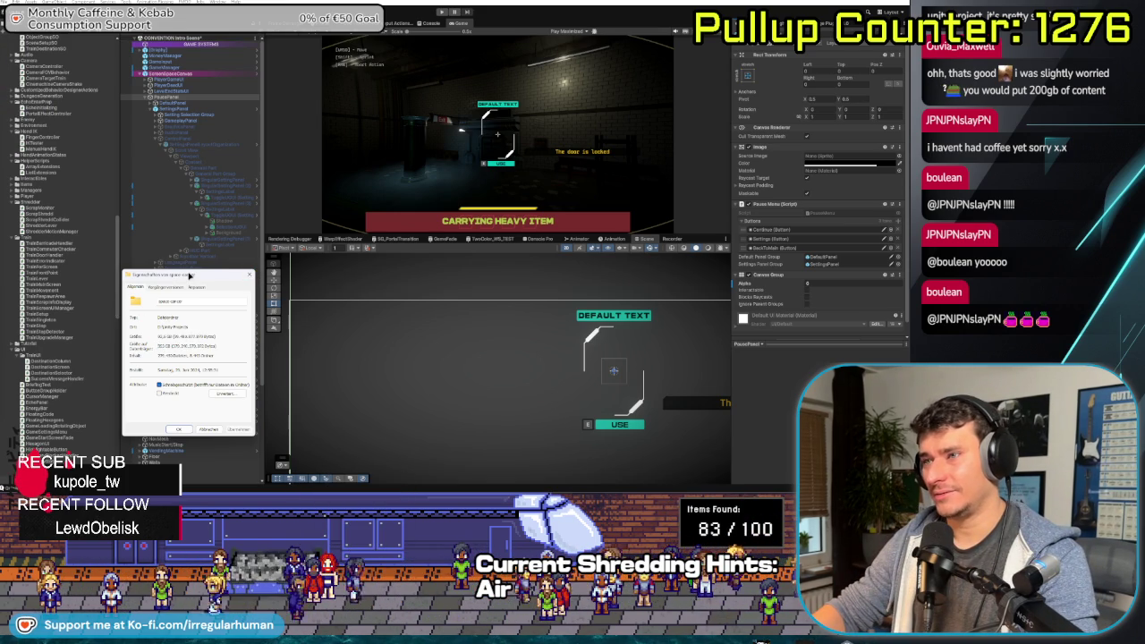
Close the folder properties, select ControlPanel, and locate the SetupDefaults method in Rider
click(250, 273)
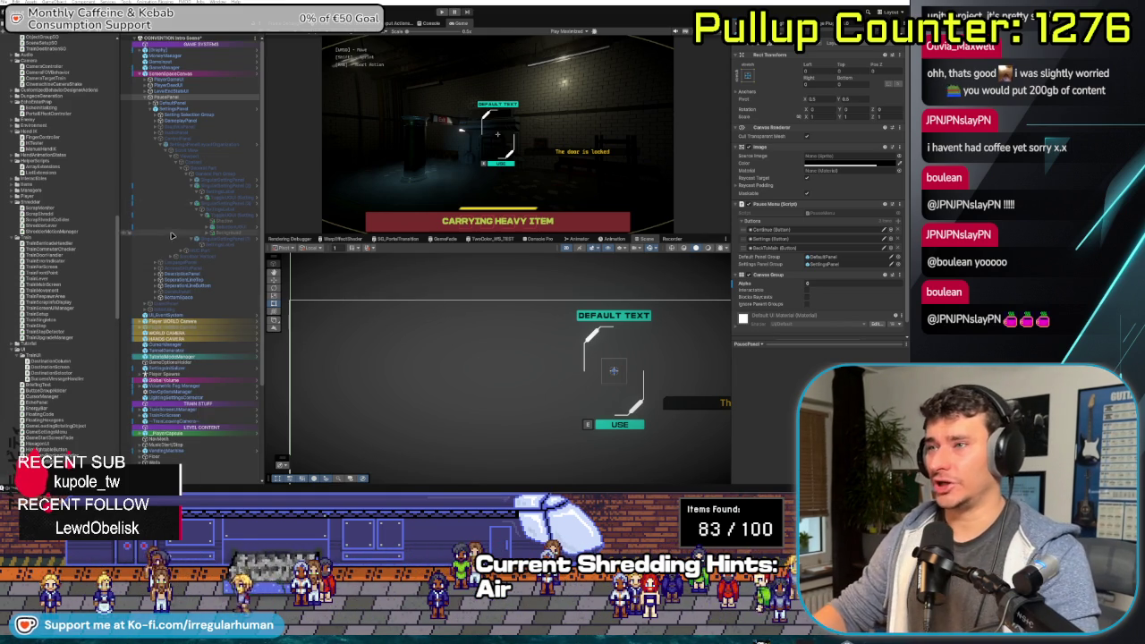
click(220, 142)
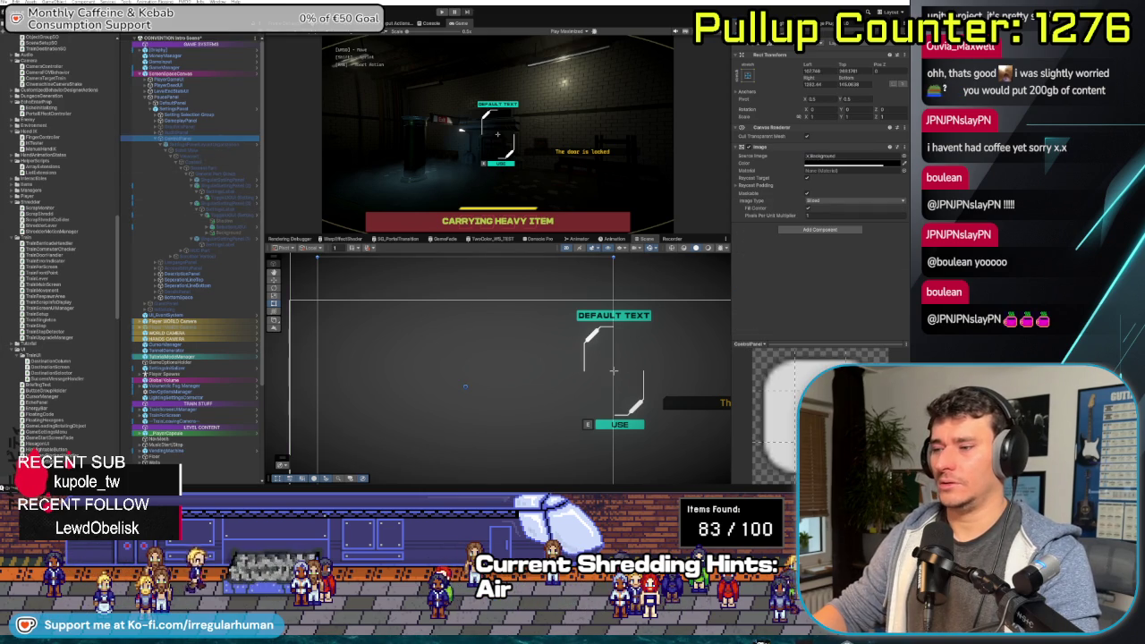
key(alt+Tab)
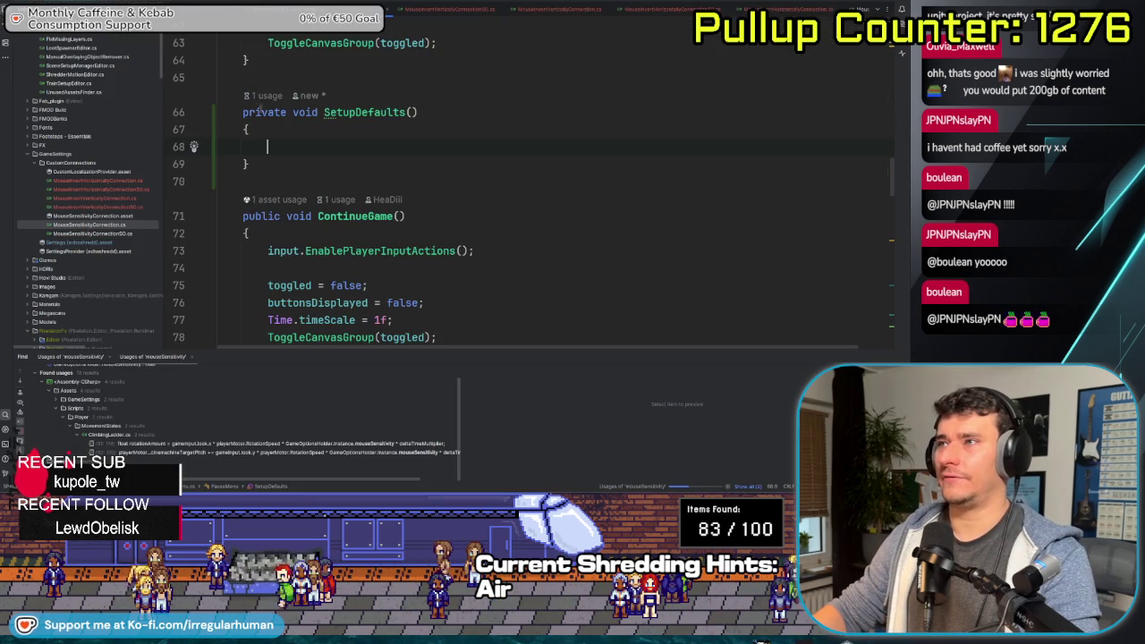
click(405, 112)
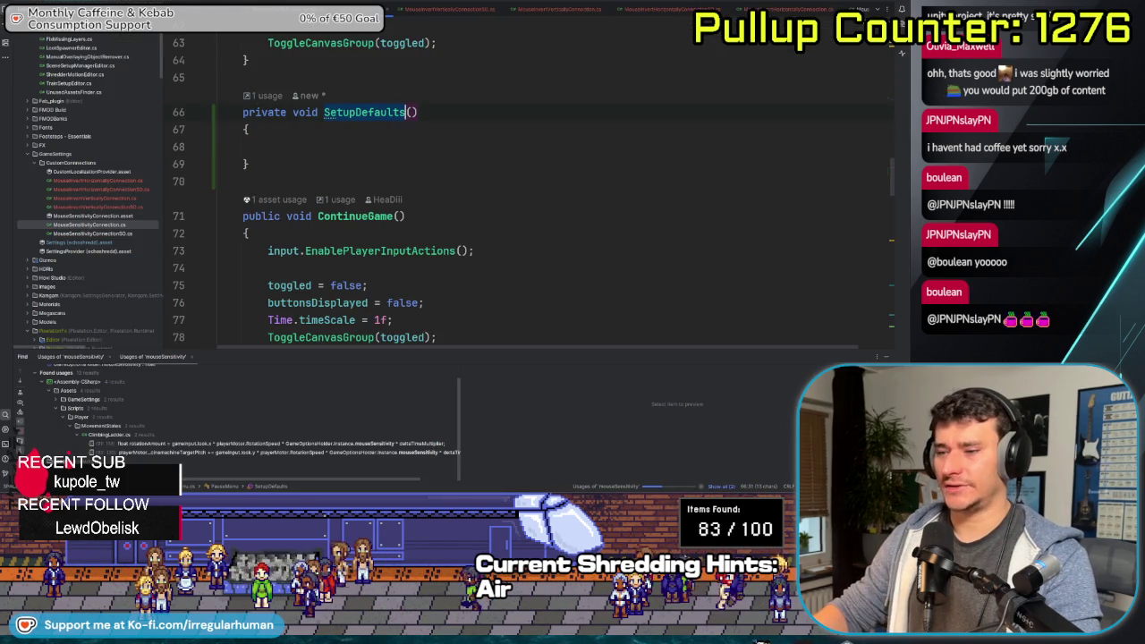
Start a Short-Term Tasks entry reading 'Write SetupDefaults function for' in the notes
key(alt+Tab)
click(744, 200)
text(SetupDefaults)
key(ctrl+z)
key(ctrl+y)
text(World)
key(BackSpace)
key(BackSpace)
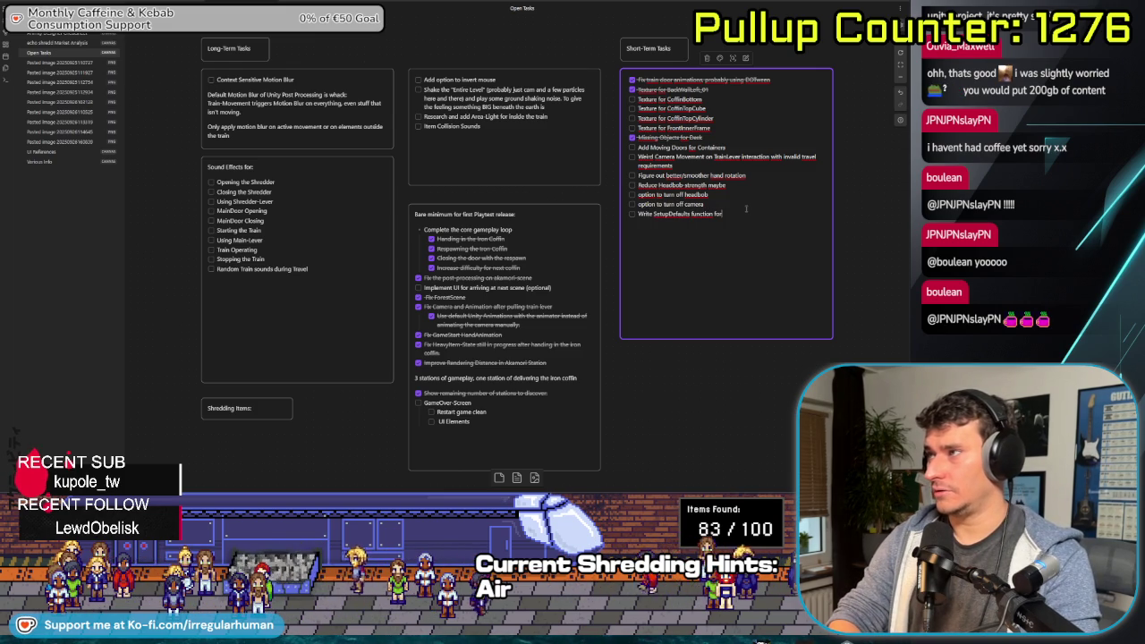
Finish the SetupDefaults task: set up the GameUI regardless of the settings in the Inspector
text(etting up th)
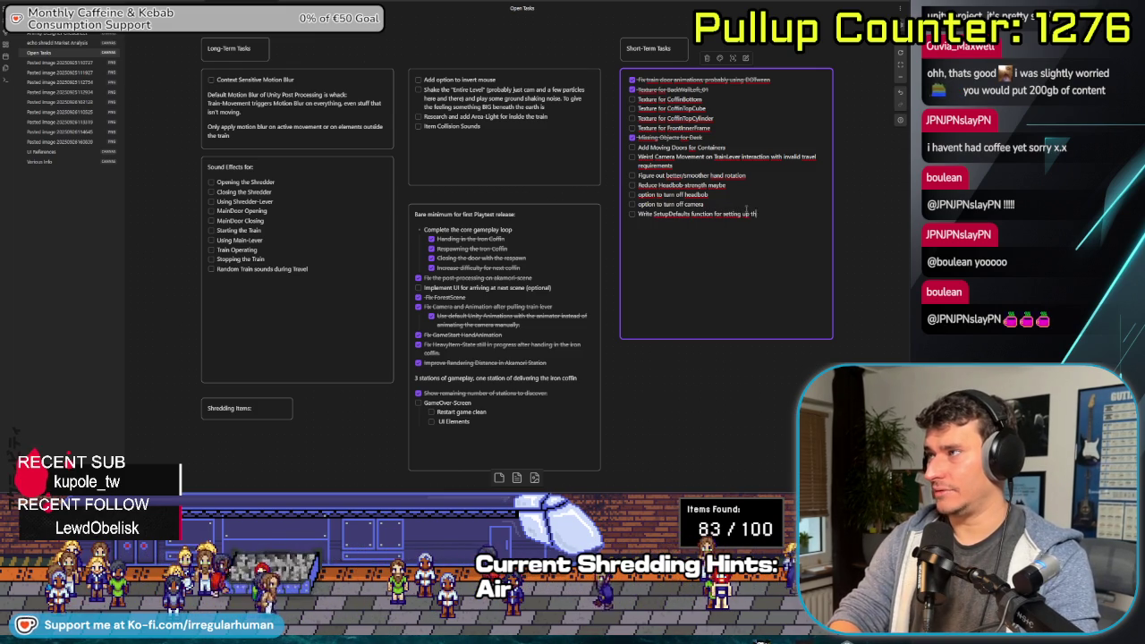
text(e GameUI regardless of how the s)
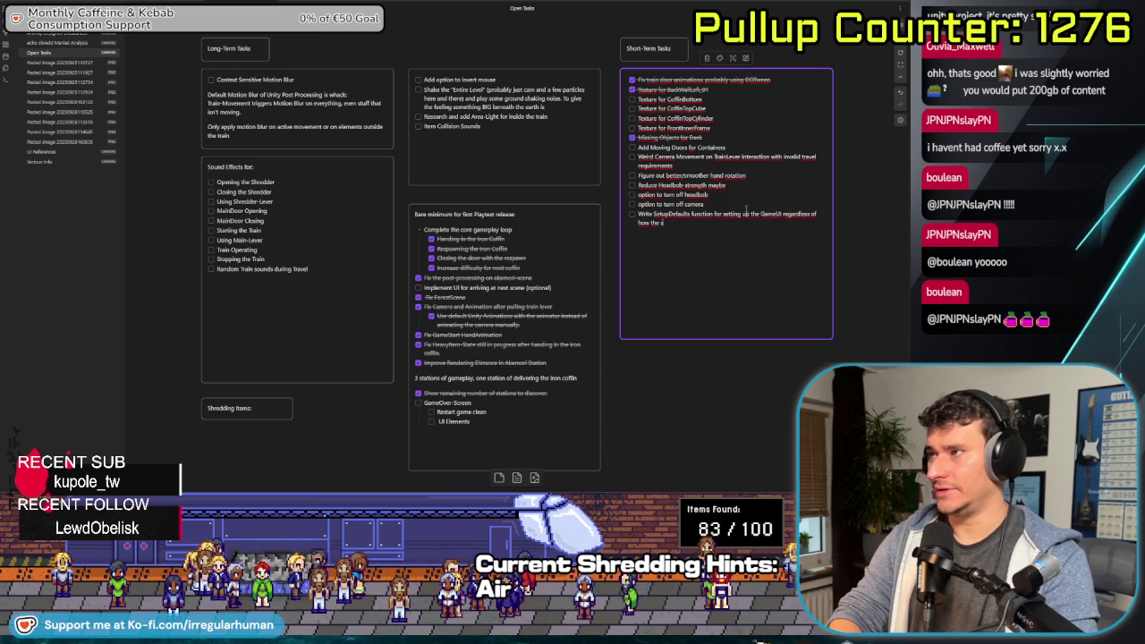
text(tings in the I)
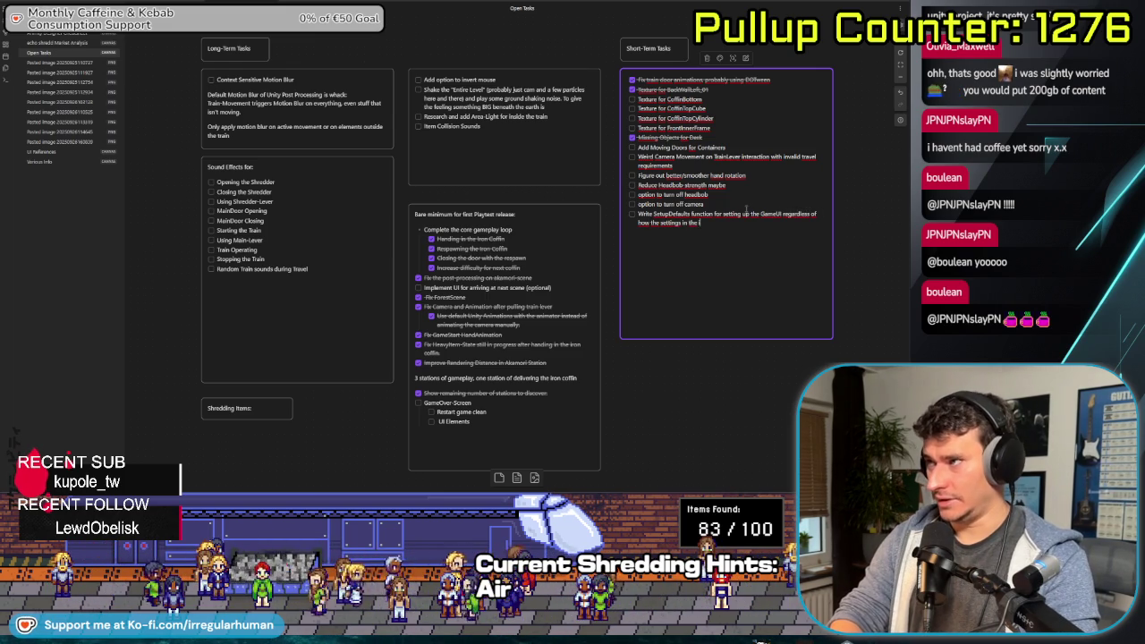
text(nspitor look like)
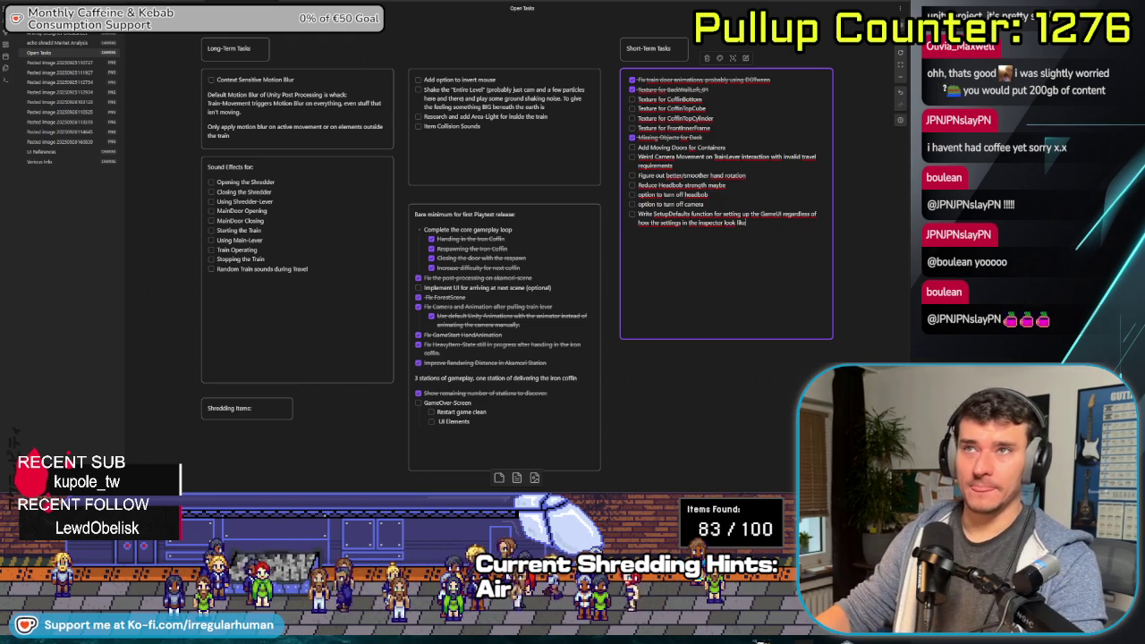
click(652, 393)
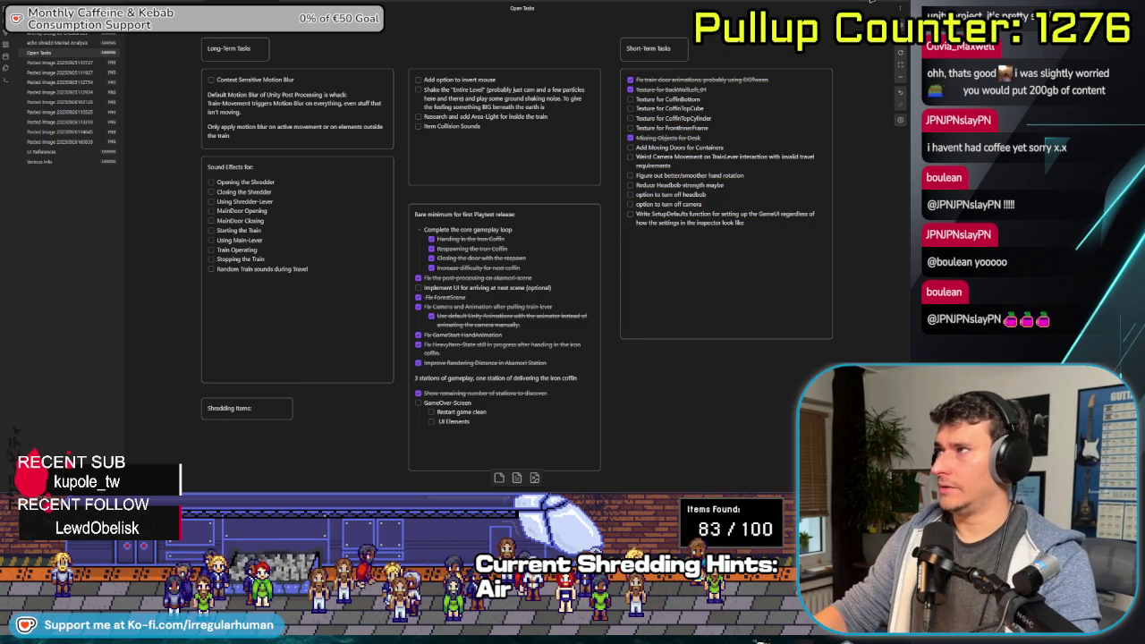
key(alt+Tab)
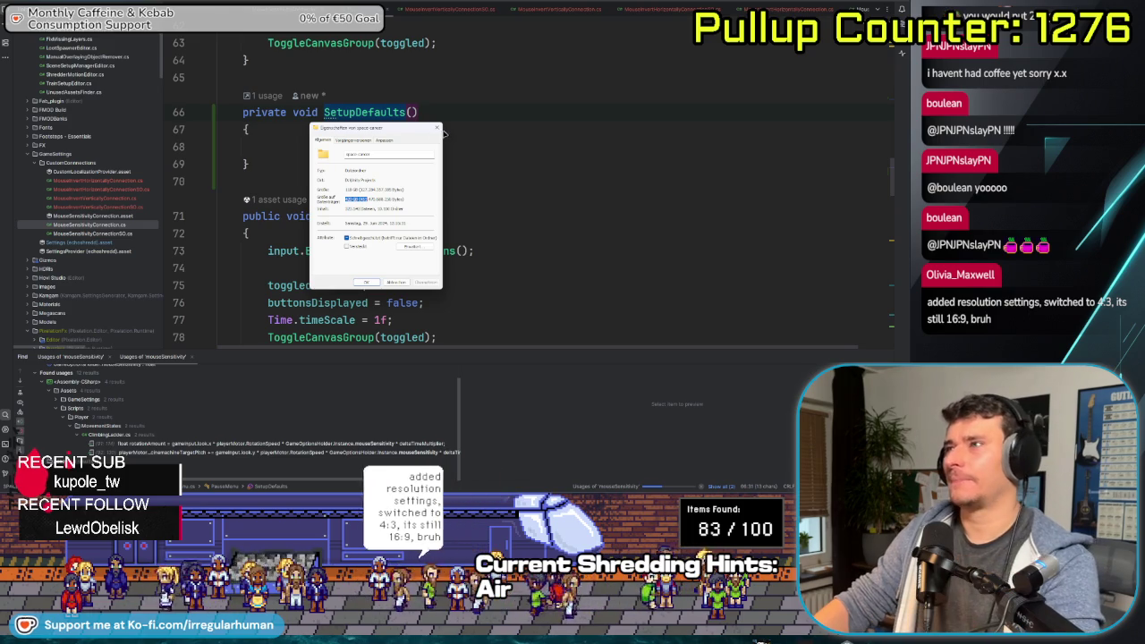
Close the leftover folder Properties window, check the maximized Discord chat, and return to Rider
click(405, 112)
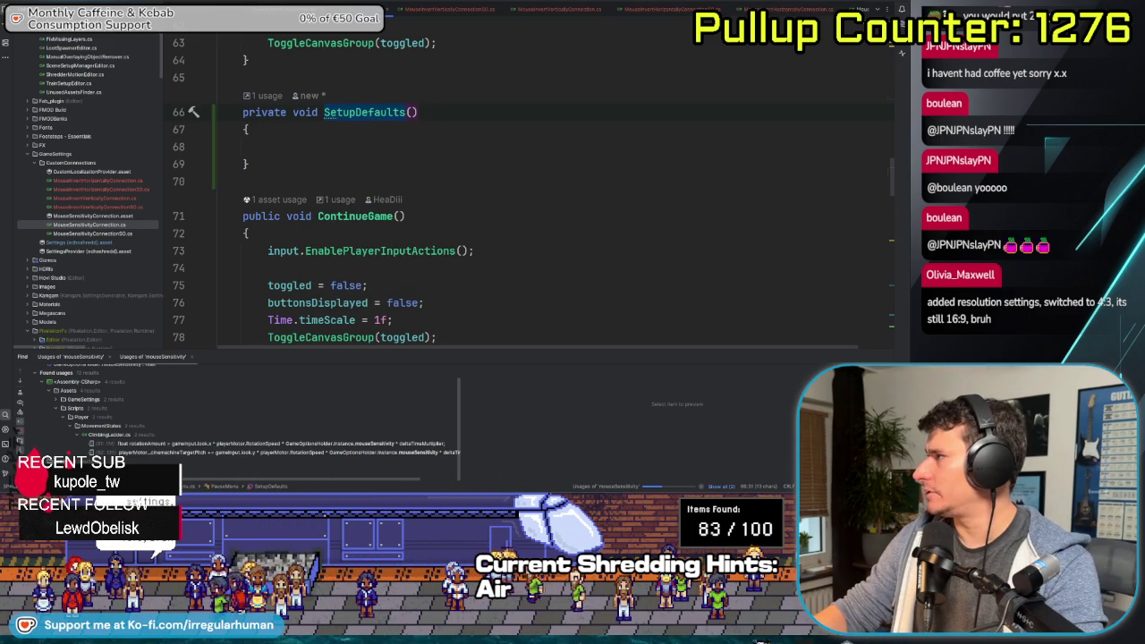
key(alt+Tab)
key(super+Up)
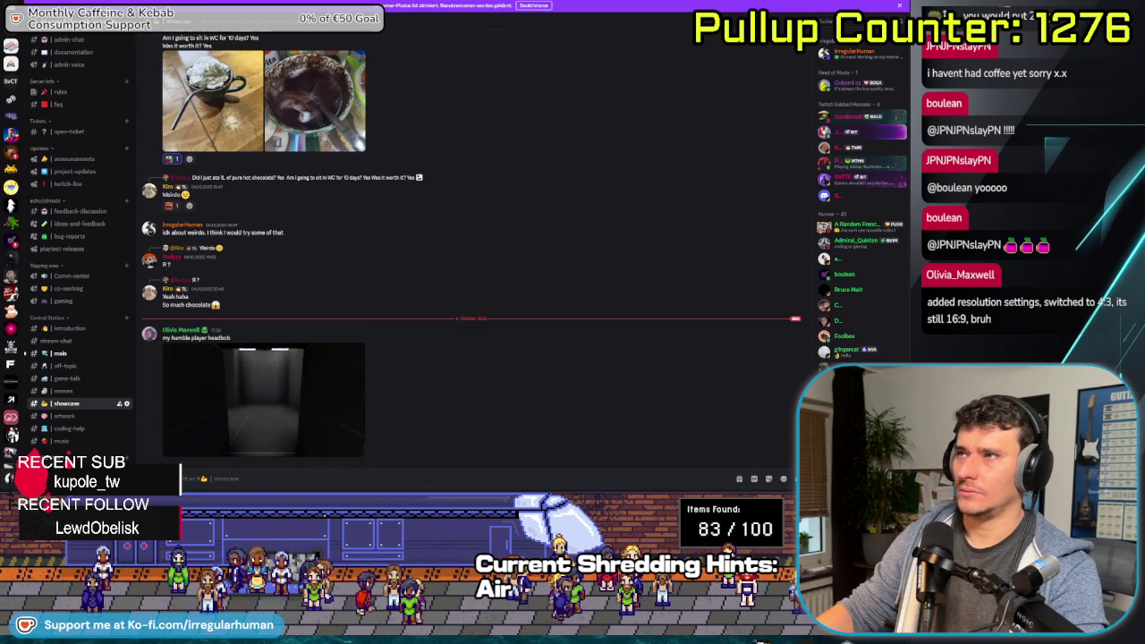
key(alt+Tab)
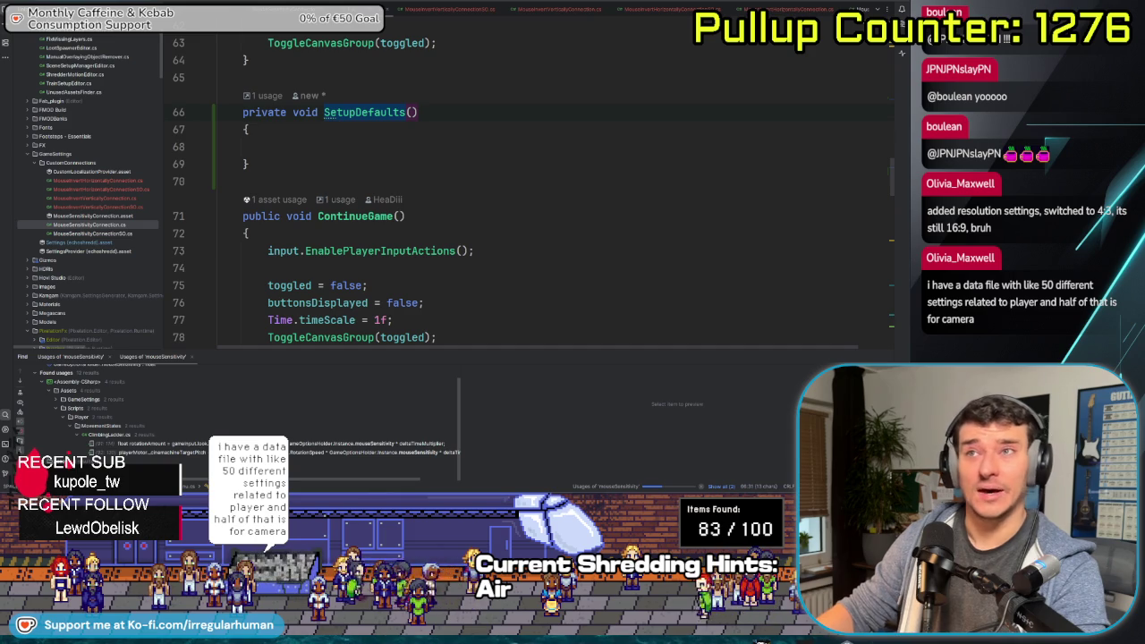
click(483, 162)
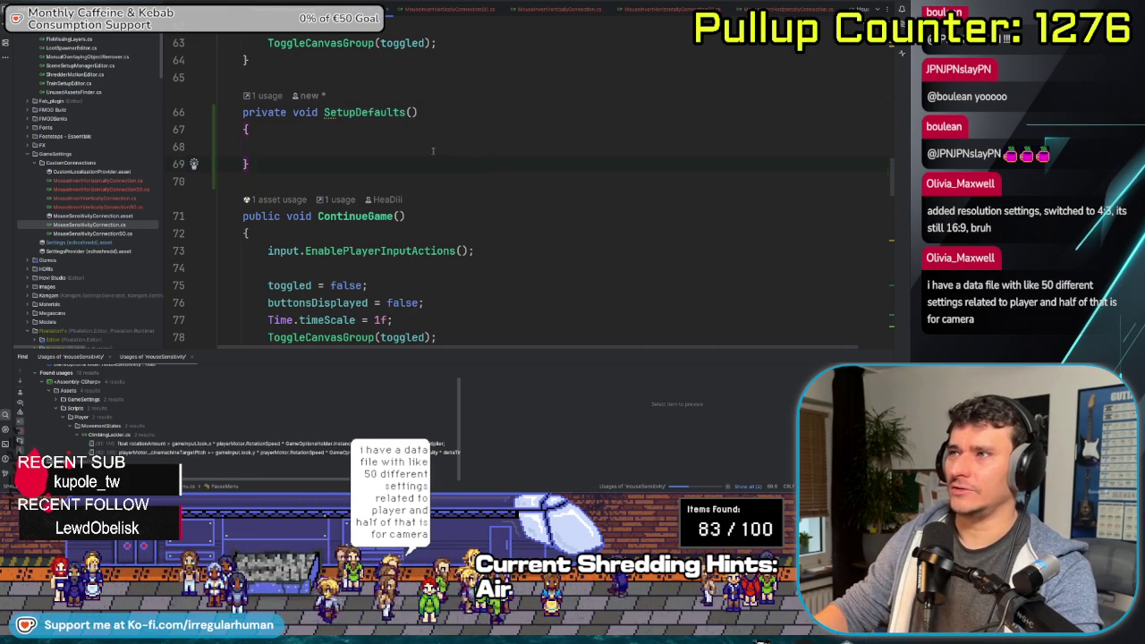
scroll(434, 153, up, 3)
scroll(453, 265, down, 1)
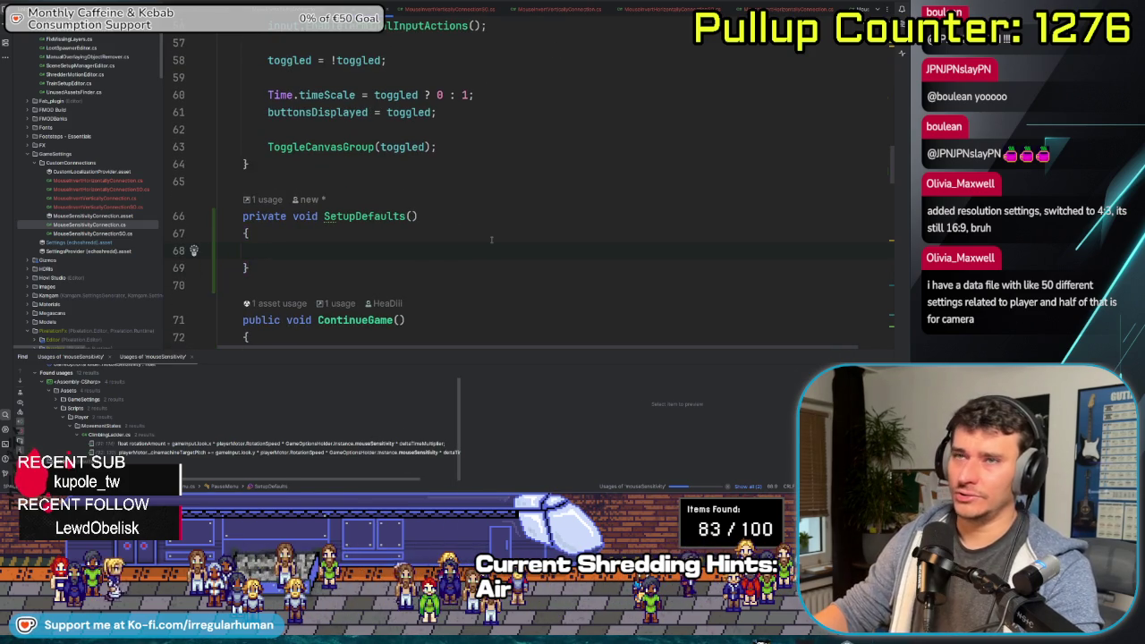
scroll(454, 255, down, 1)
scroll(453, 255, up, 15)
scroll(462, 245, up, 5)
scroll(462, 245, down, 15)
scroll(462, 245, down, 3)
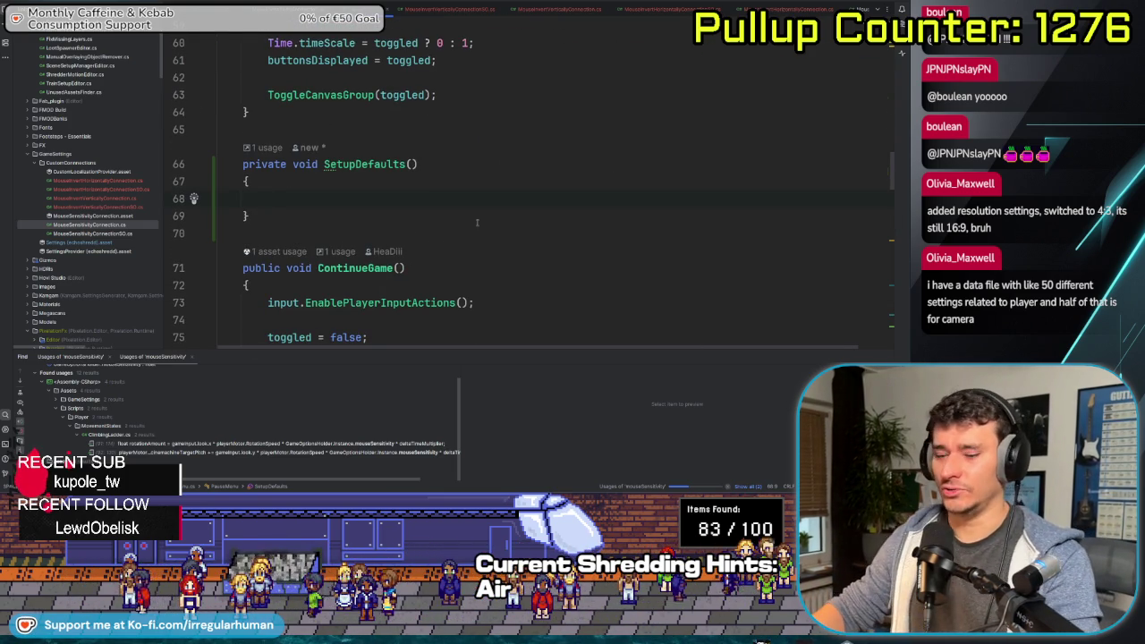
scroll(434, 201, down, 18)
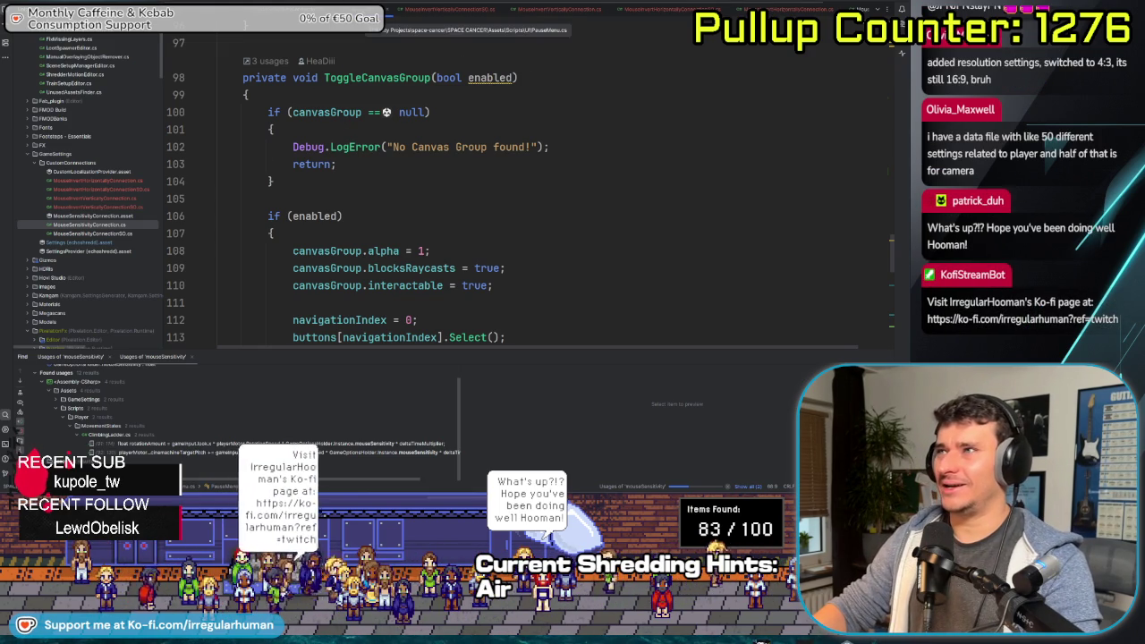
key(ctrl+Tab)
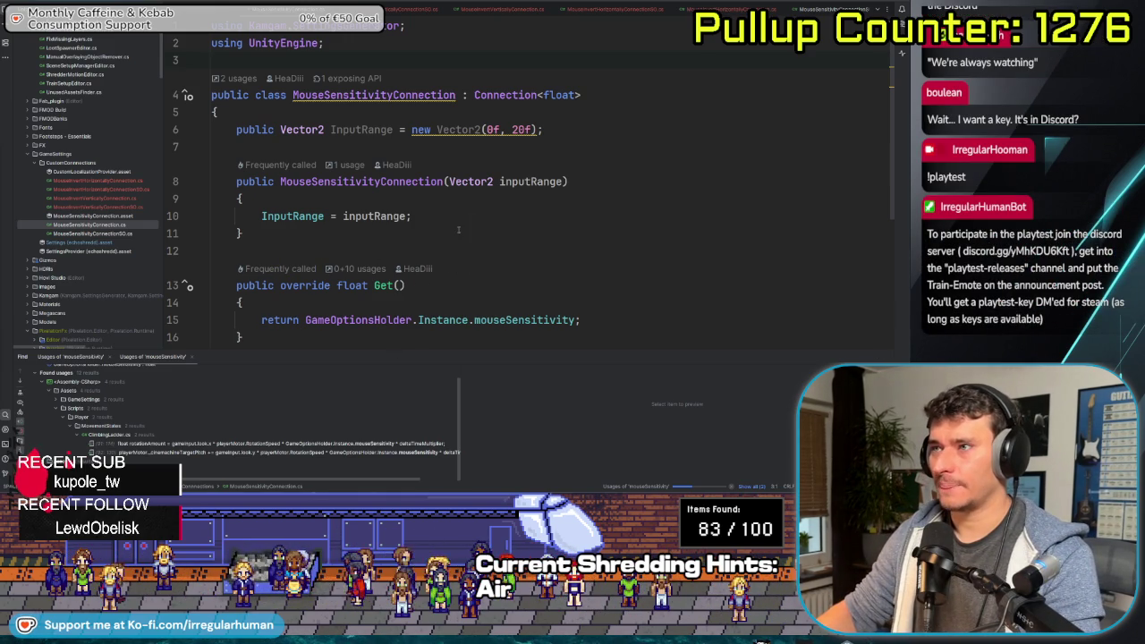
Review the finished MouseSensitivityConnection class, then go back to the Unity Editor
scroll(459, 213, down, 3)
scroll(461, 245, up, 3)
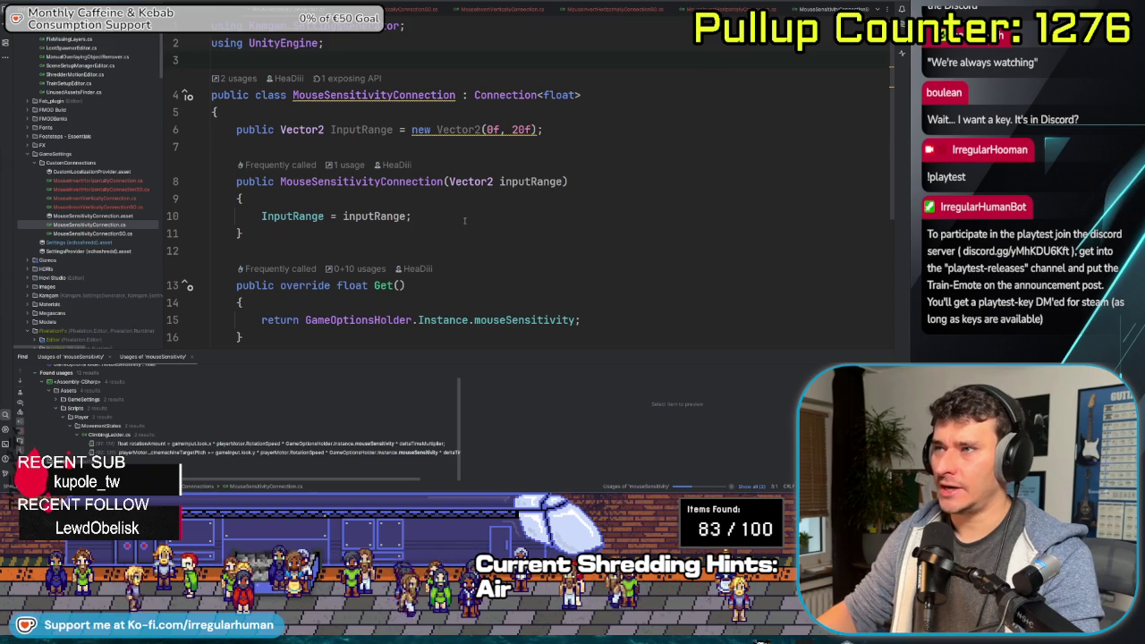
scroll(424, 252, down, 3)
scroll(448, 263, up, 3)
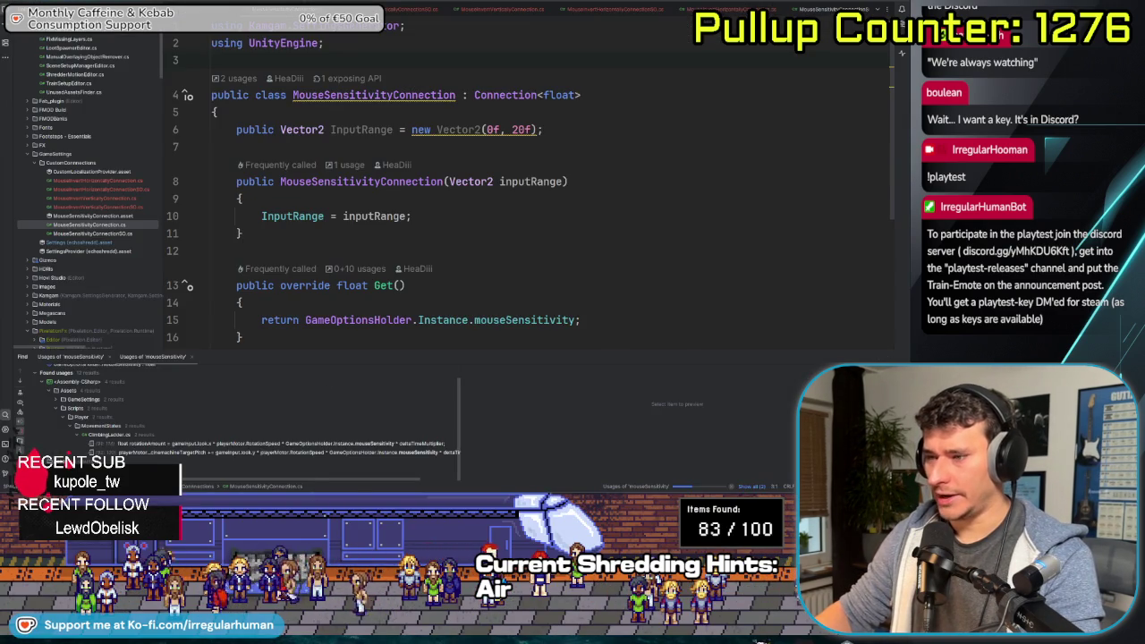
key(alt+Tab)
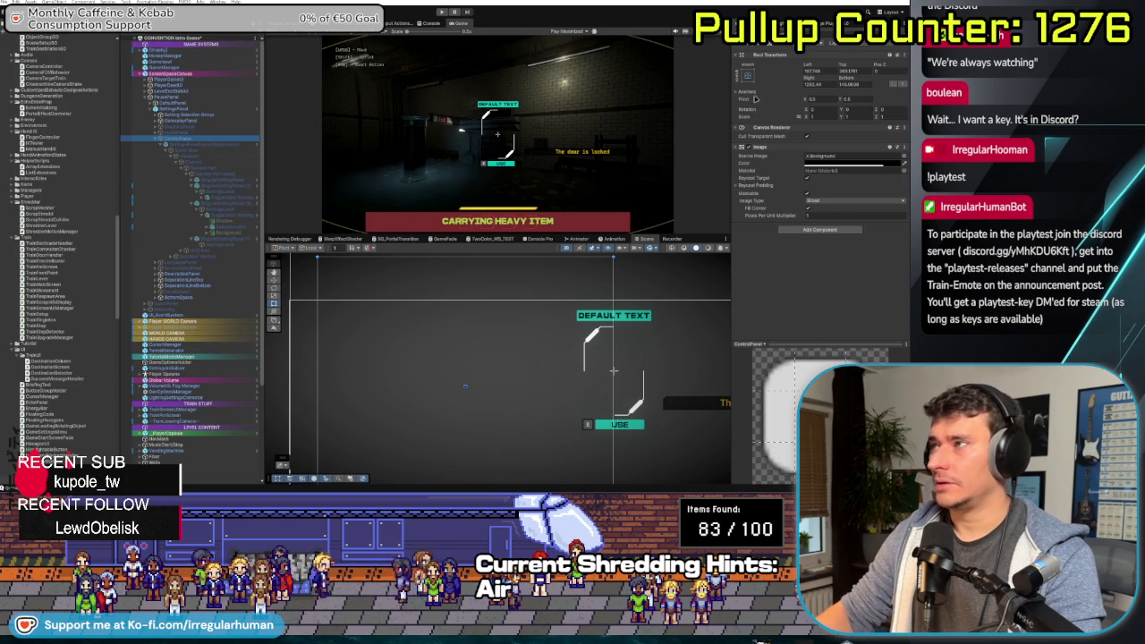
Select the Pause Menu object and set its Canvas Group Alpha to 1
click(178, 138)
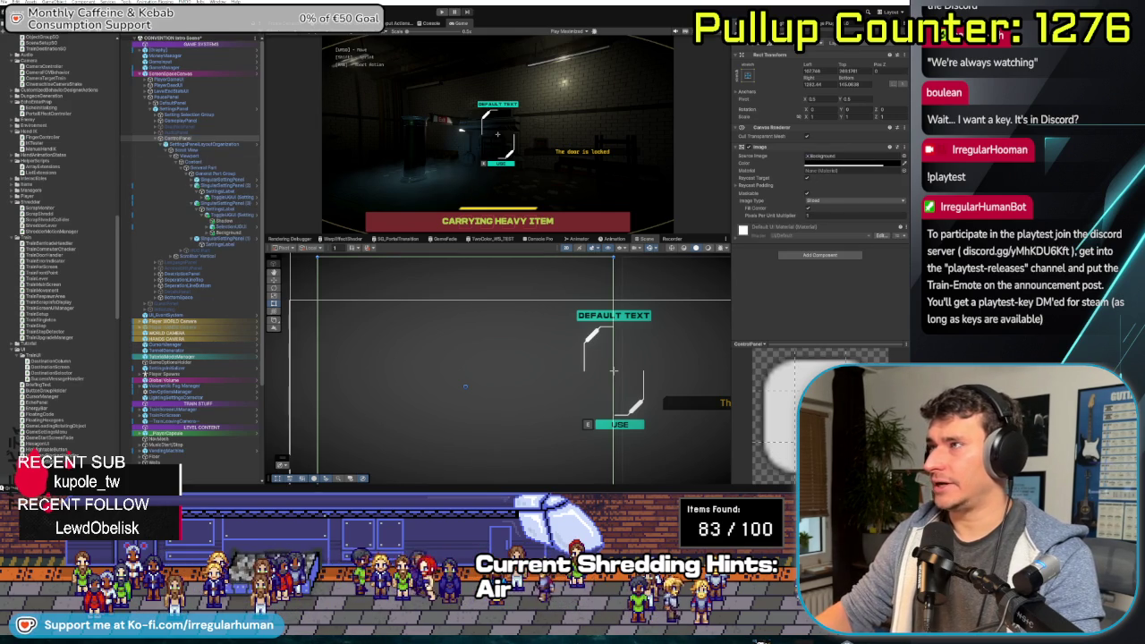
click(178, 108)
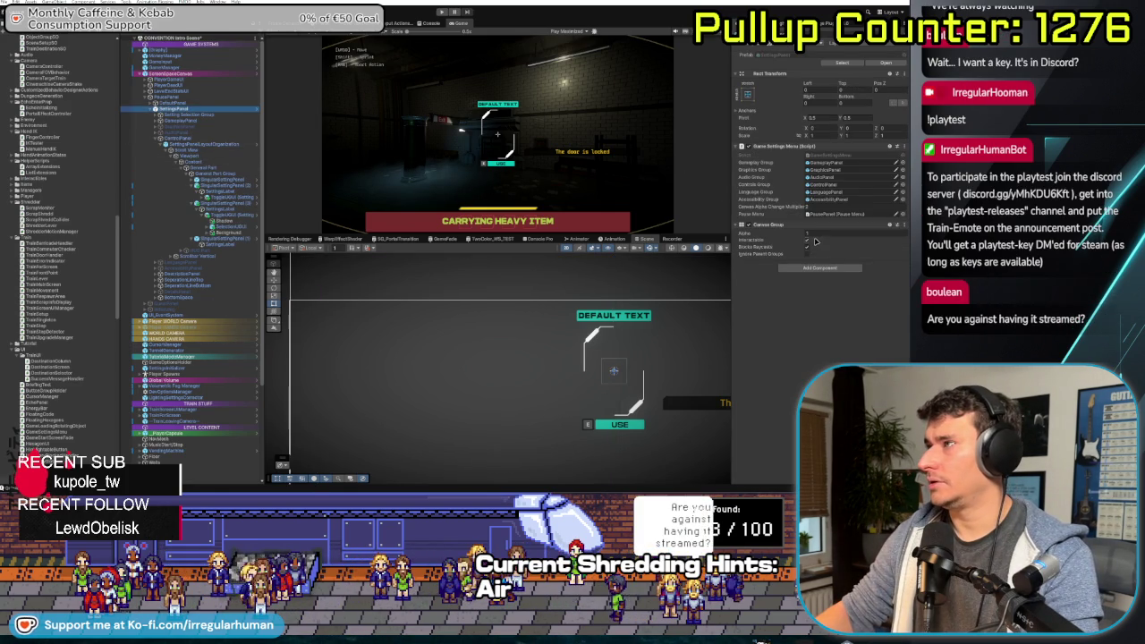
click(178, 138)
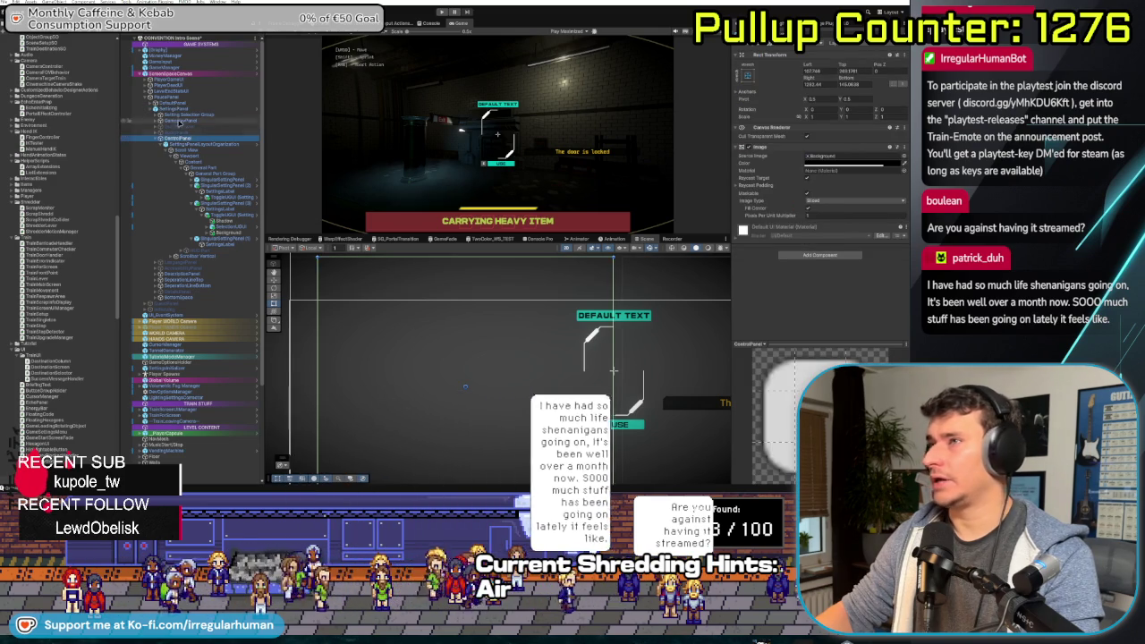
click(179, 97)
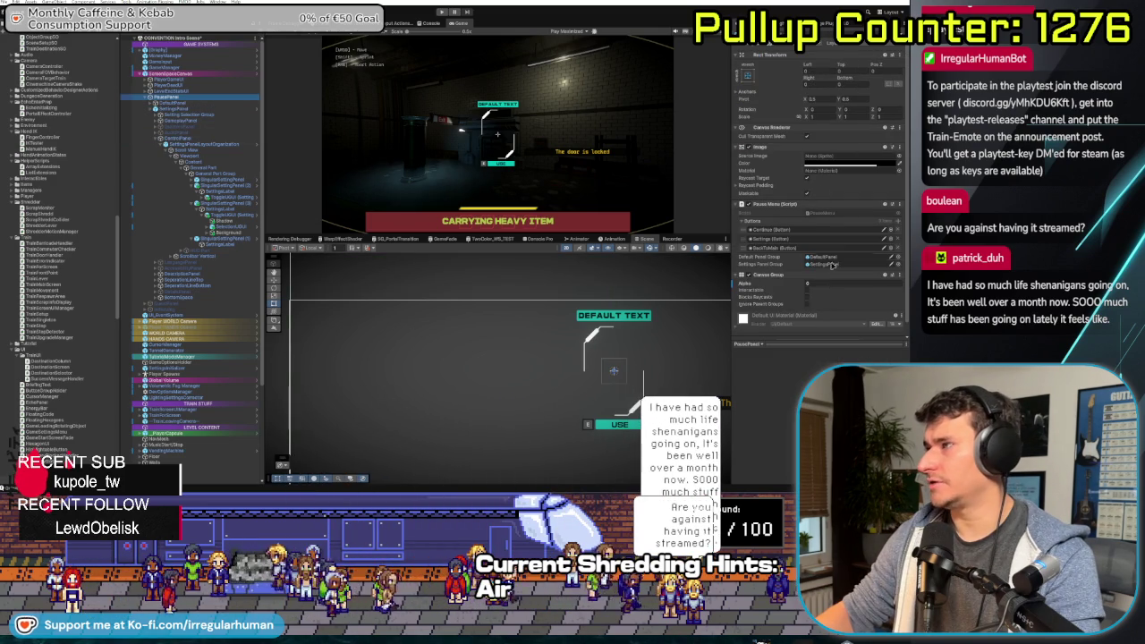
text(1)
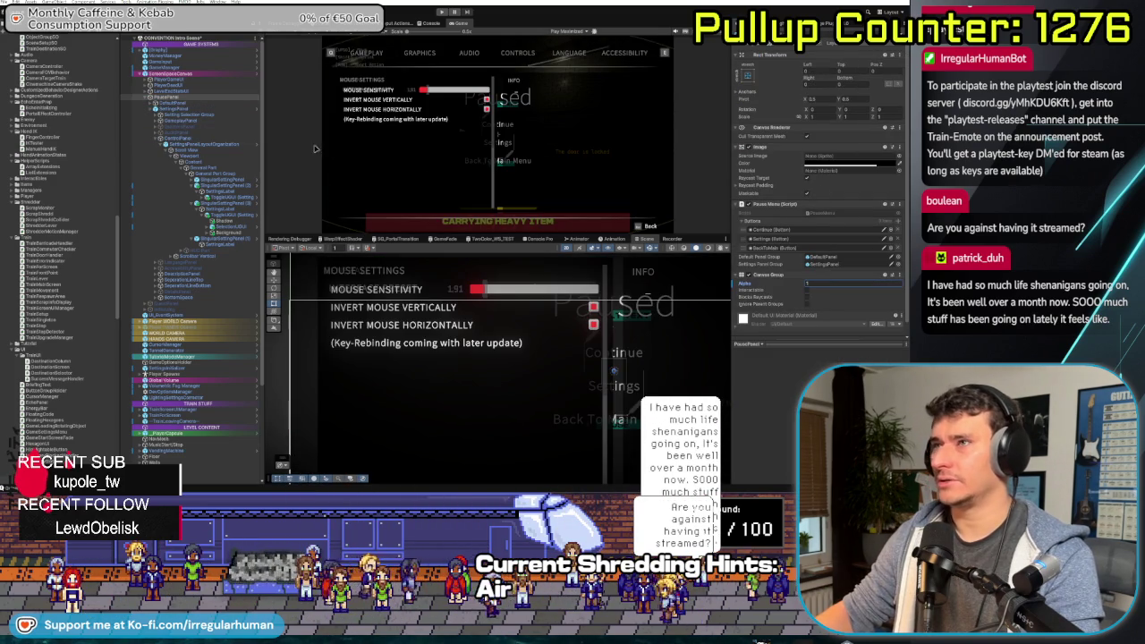
click(186, 120)
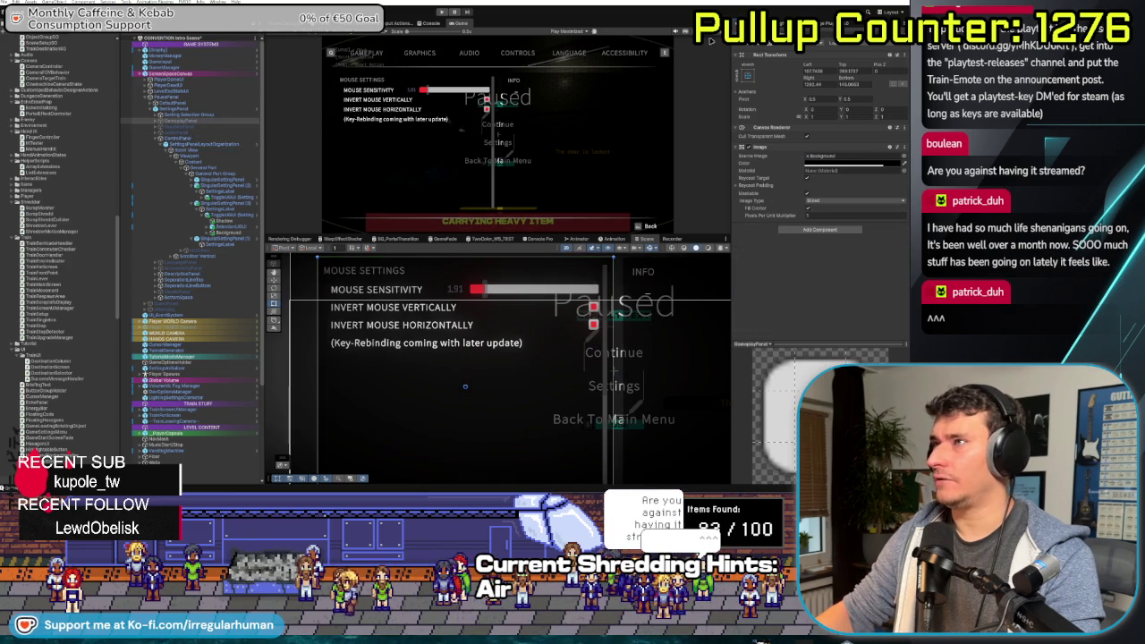
click(225, 191)
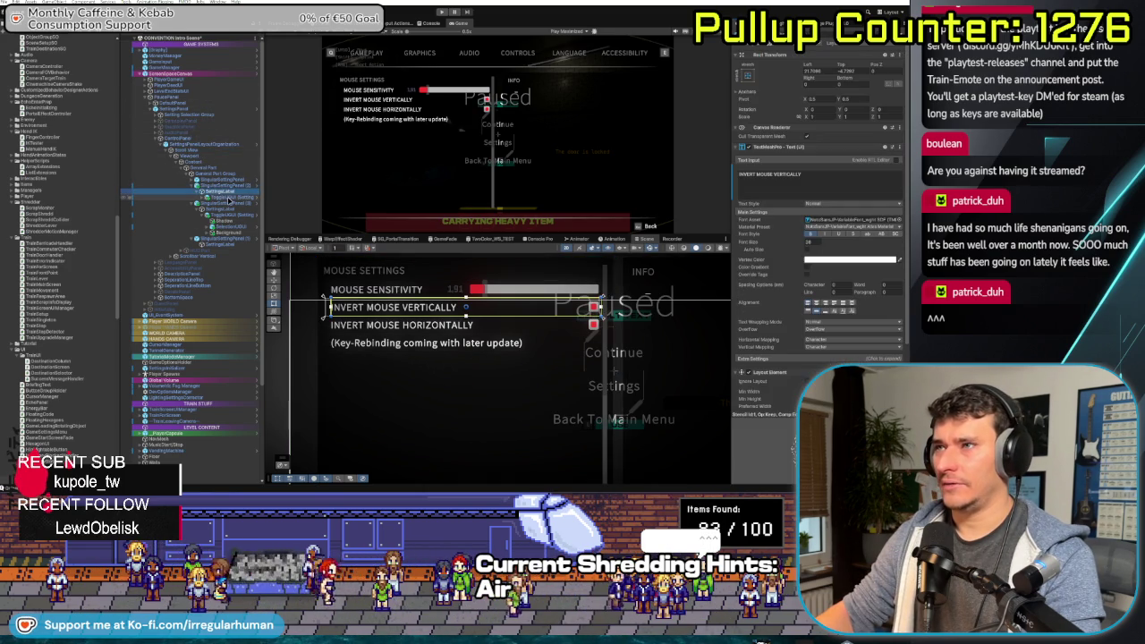
click(231, 197)
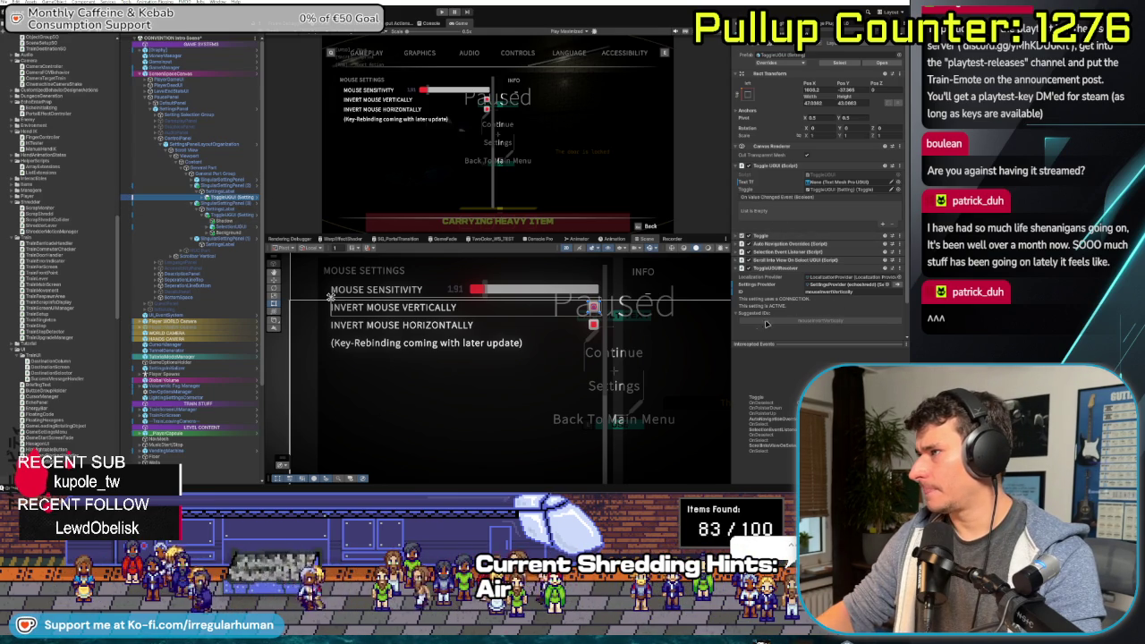
mouse_move(737, 316)
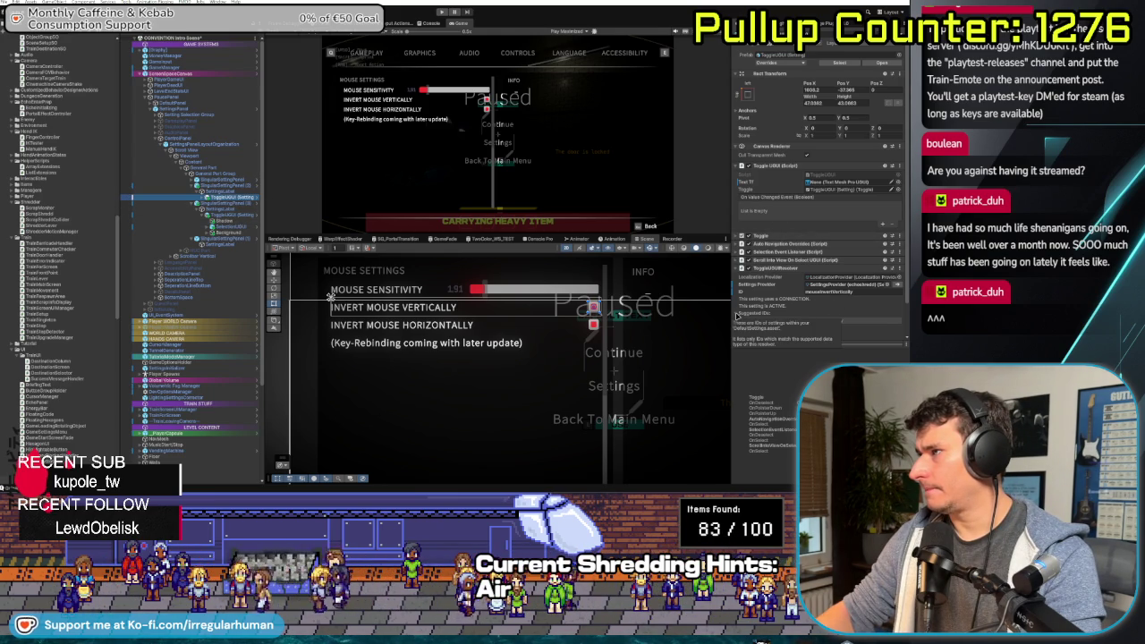
click(760, 235)
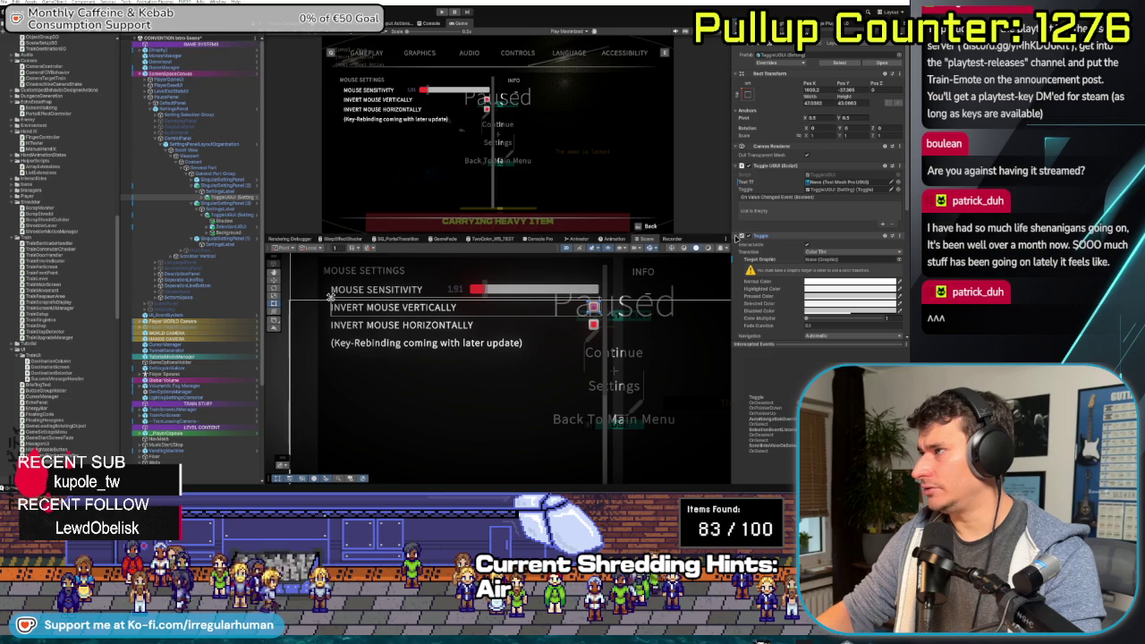
scroll(754, 260, down, 2)
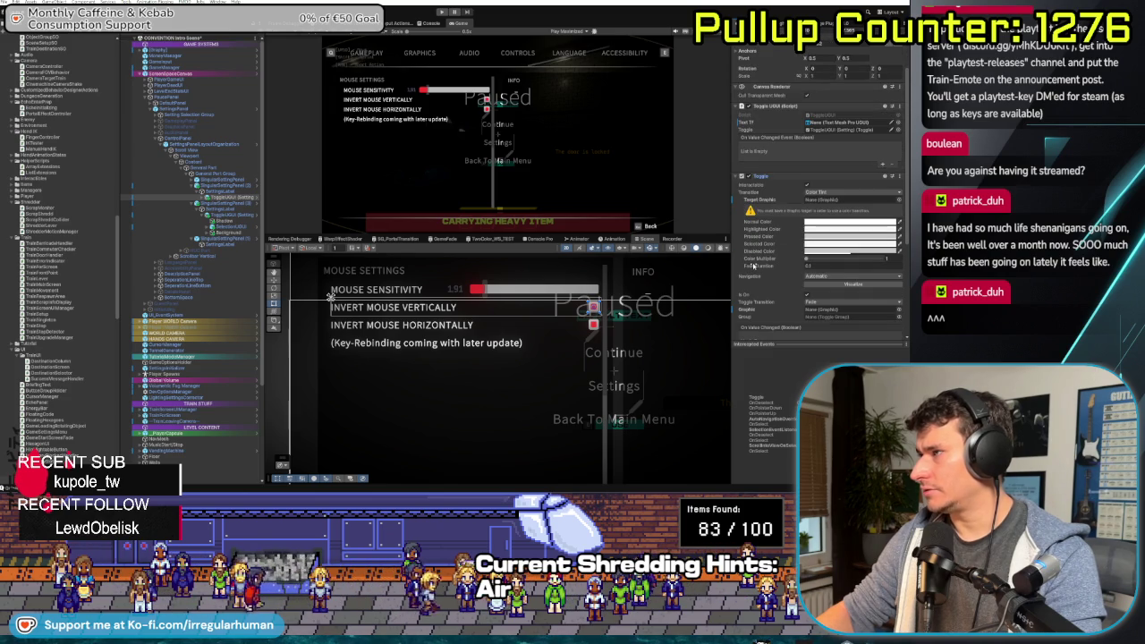
scroll(753, 266, down, 2)
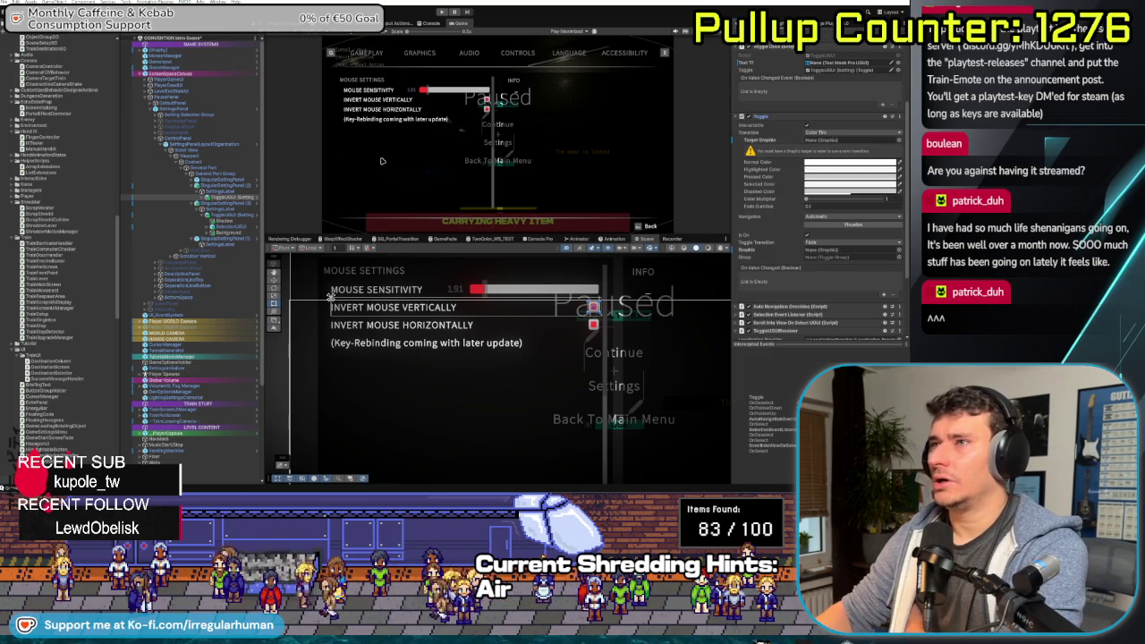
click(203, 132)
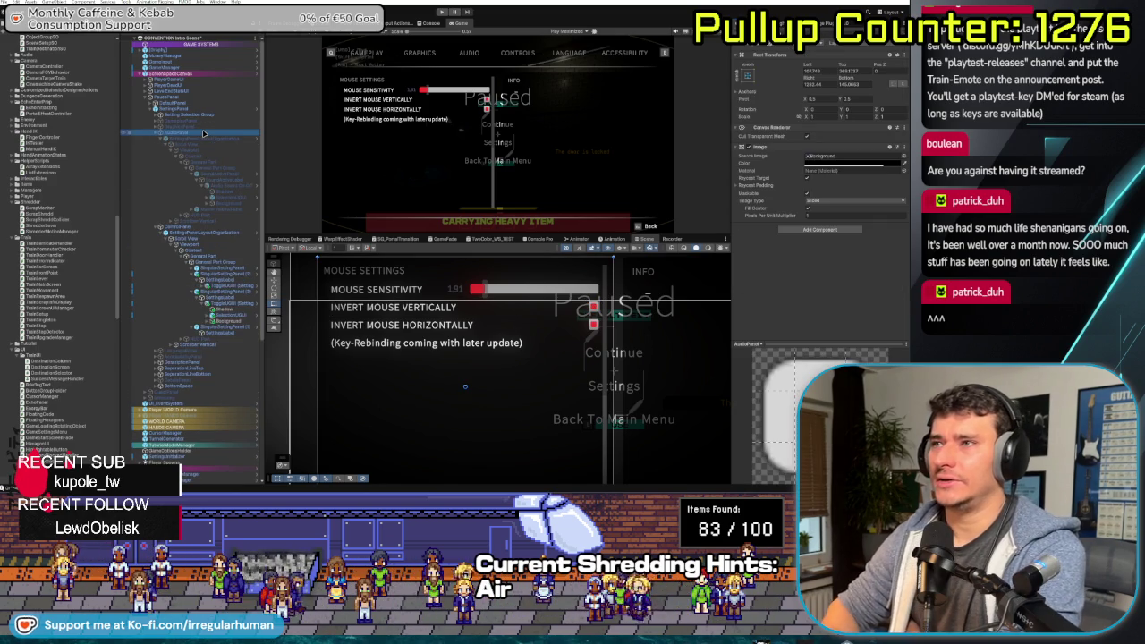
click(403, 318)
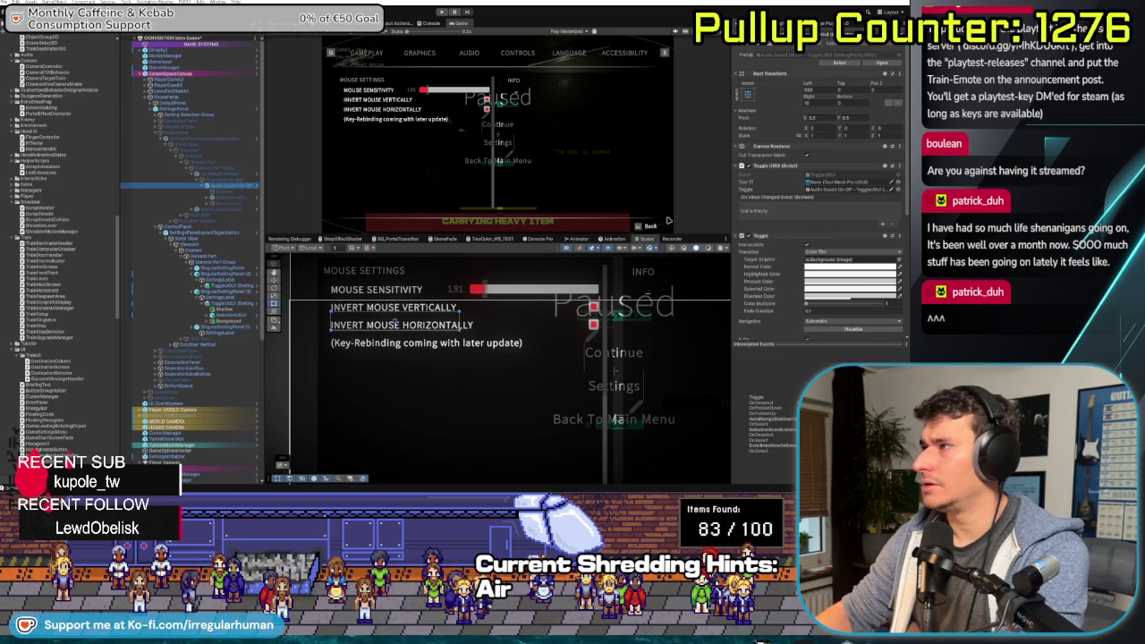
scroll(829, 230, down, 3)
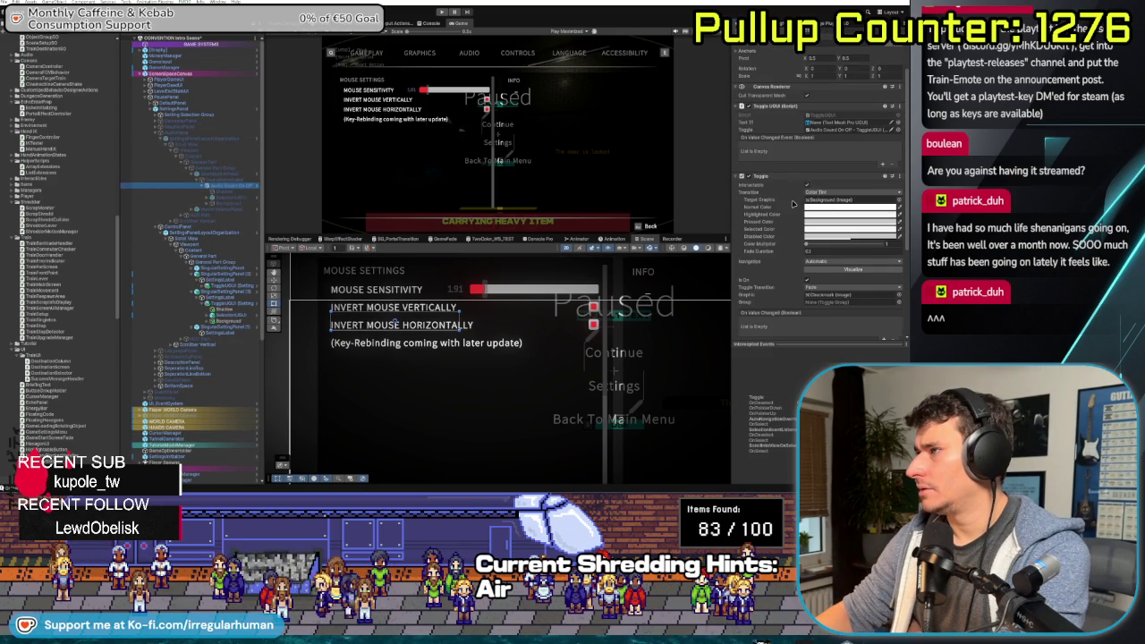
scroll(791, 204, down, 4)
scroll(781, 211, down, 2)
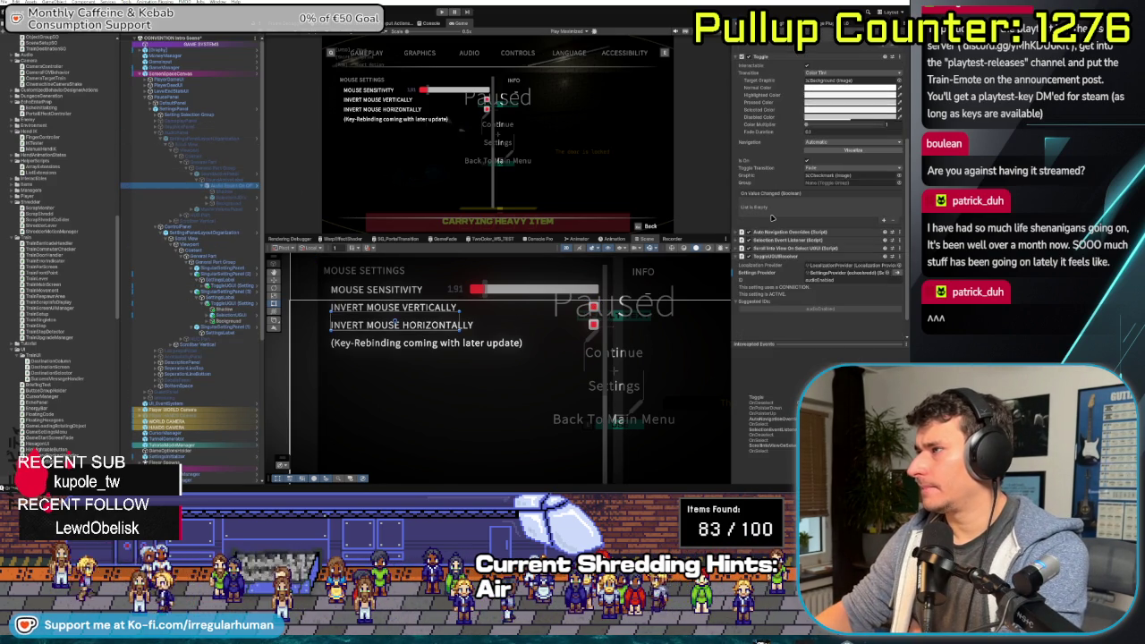
click(739, 232)
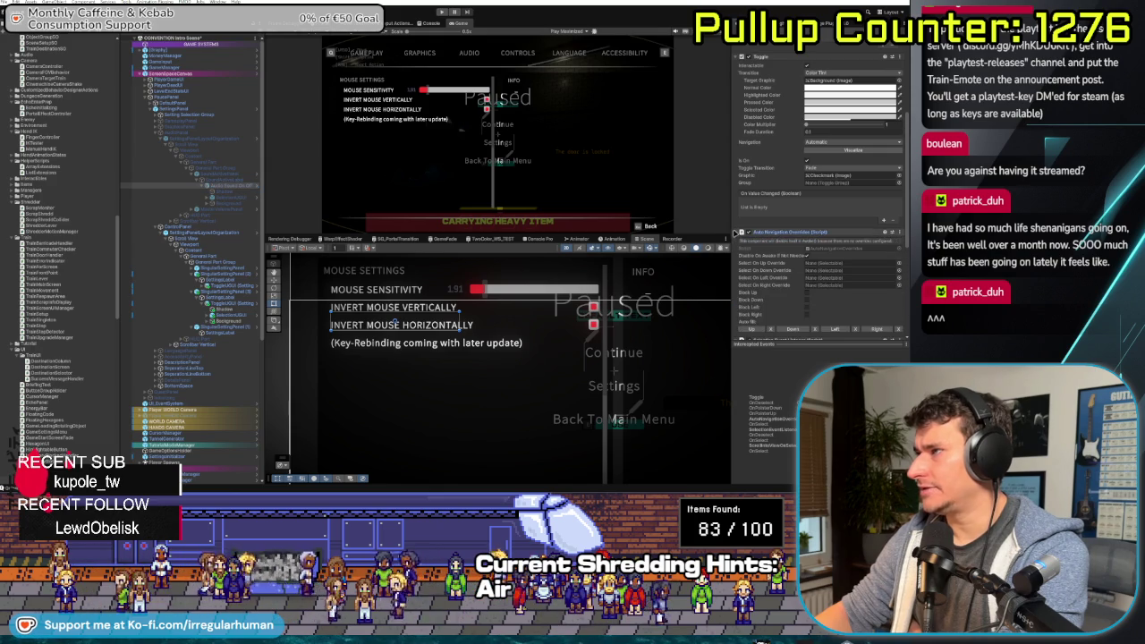
scroll(781, 210, down, 1)
scroll(756, 100, up, 4)
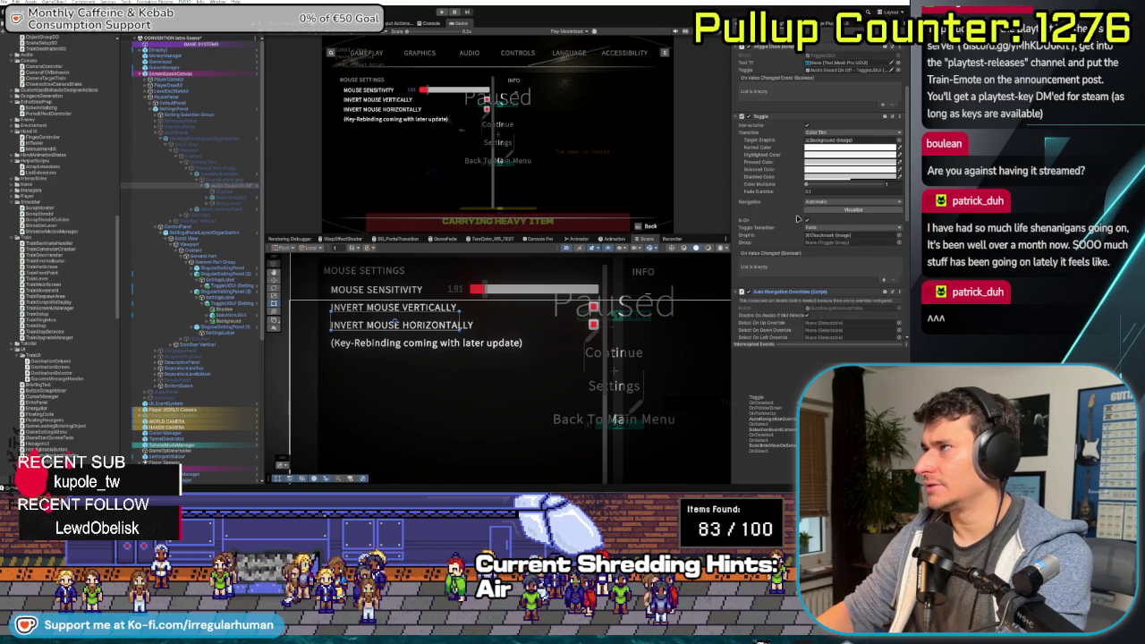
scroll(797, 218, up, 2)
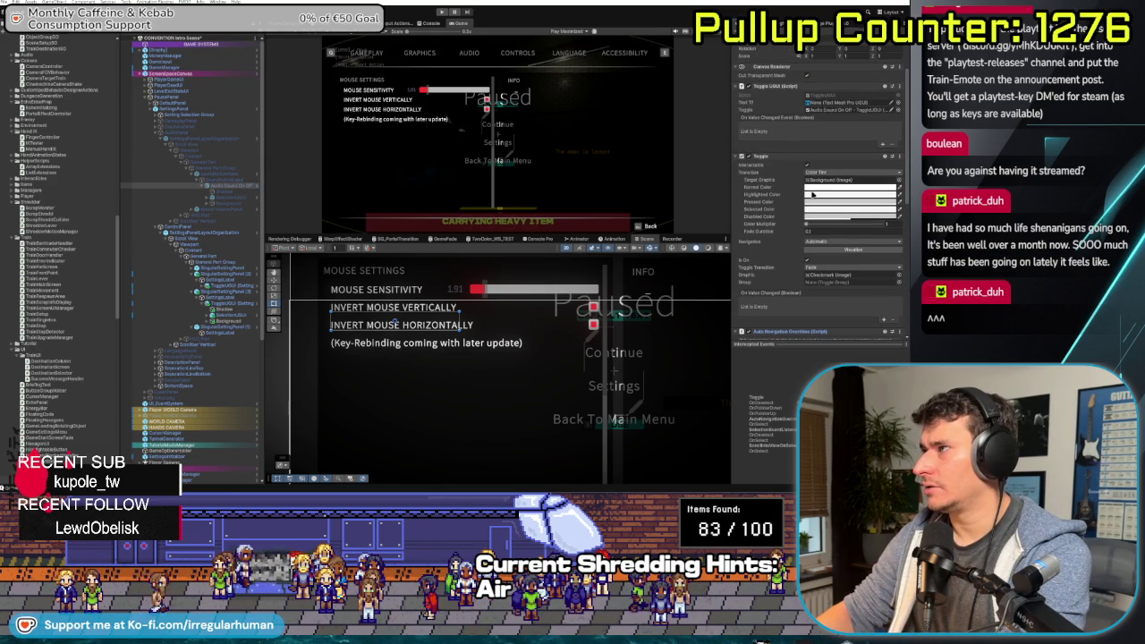
scroll(794, 211, down, 3)
scroll(771, 201, down, 6)
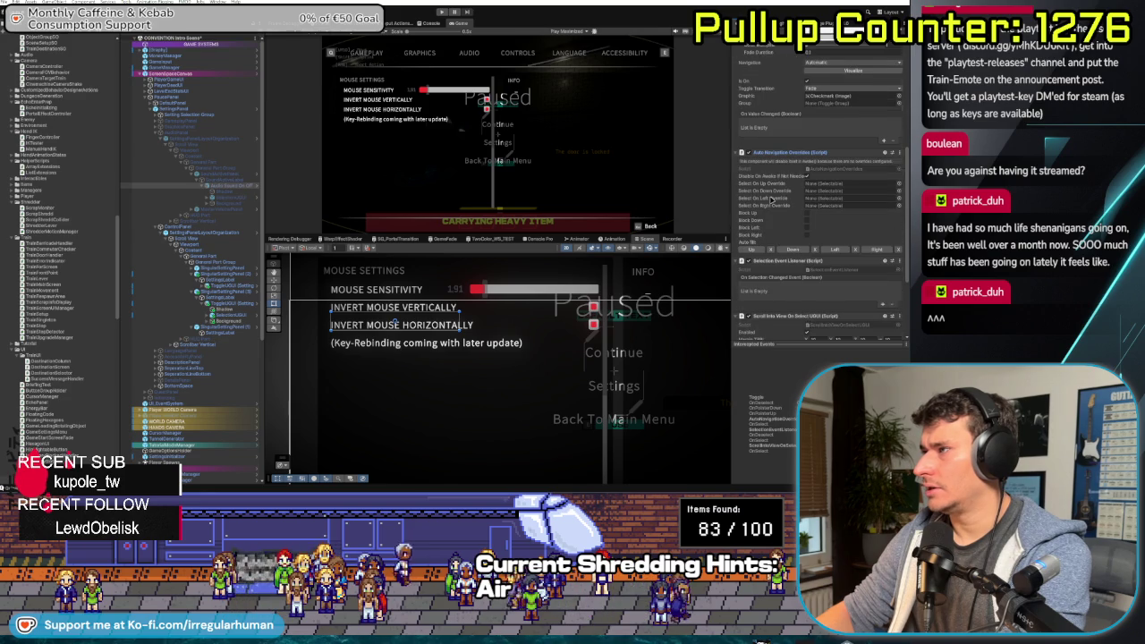
scroll(768, 199, down, 3)
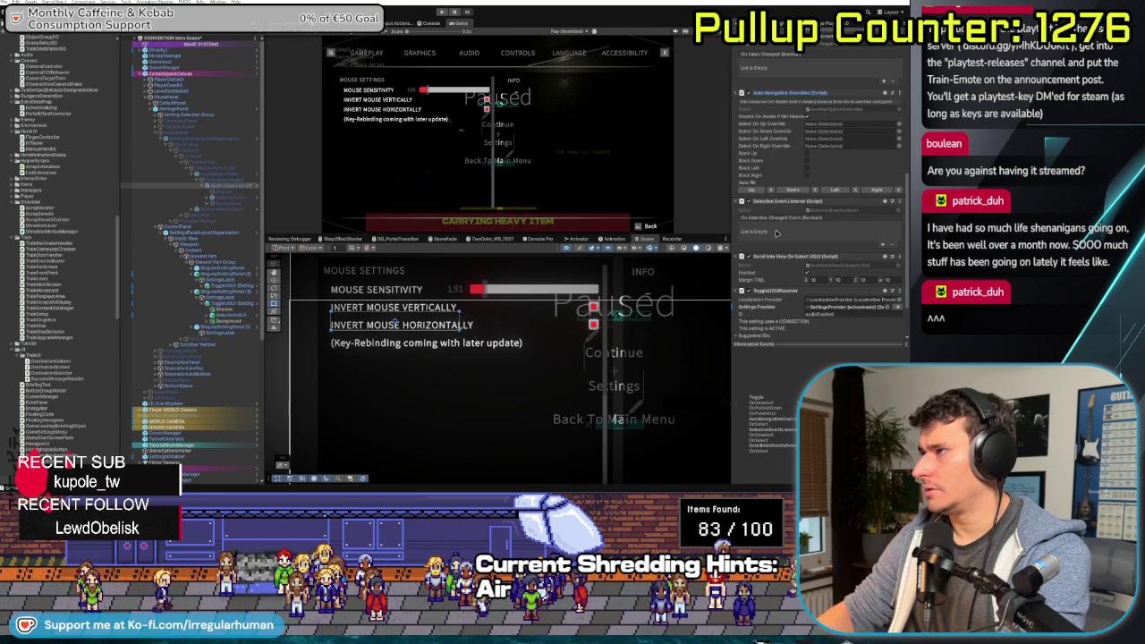
scroll(777, 231, down, 3)
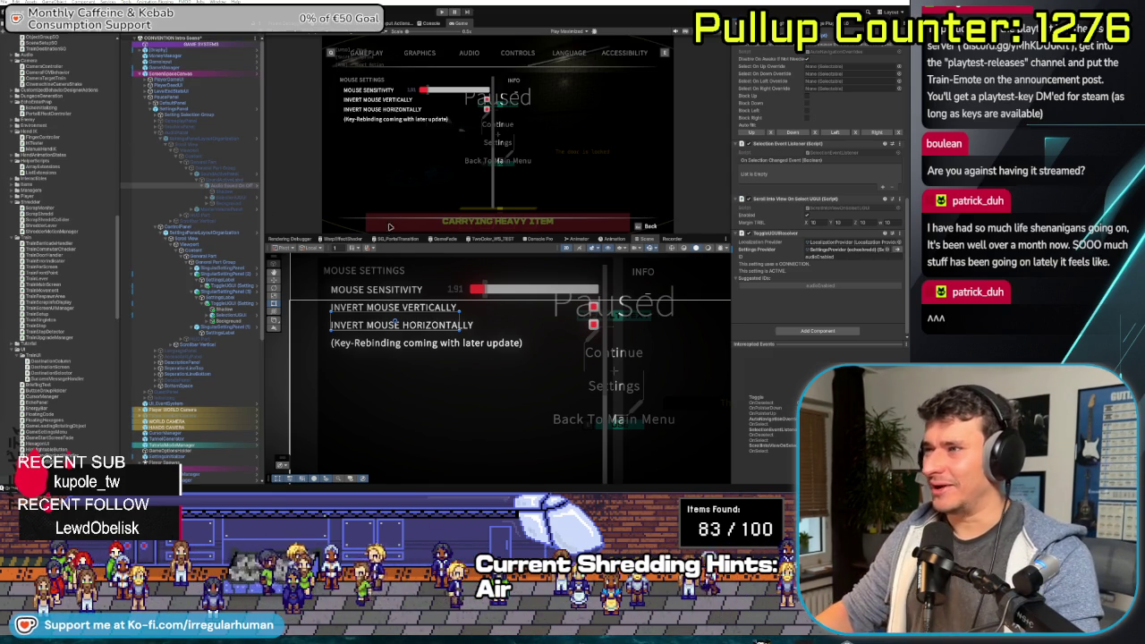
click(229, 295)
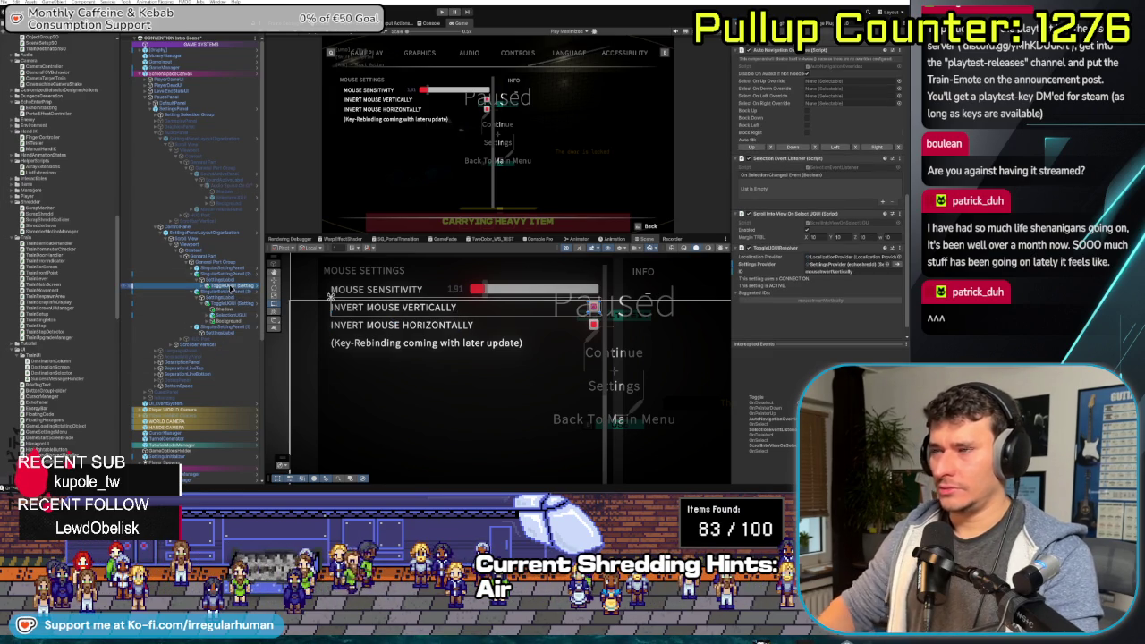
Assign ToggleUGUI (Setting) as SelectionUGUI's Selection Event Listeners entry, replacing the audio toggle
drag(231, 288, 786, 176)
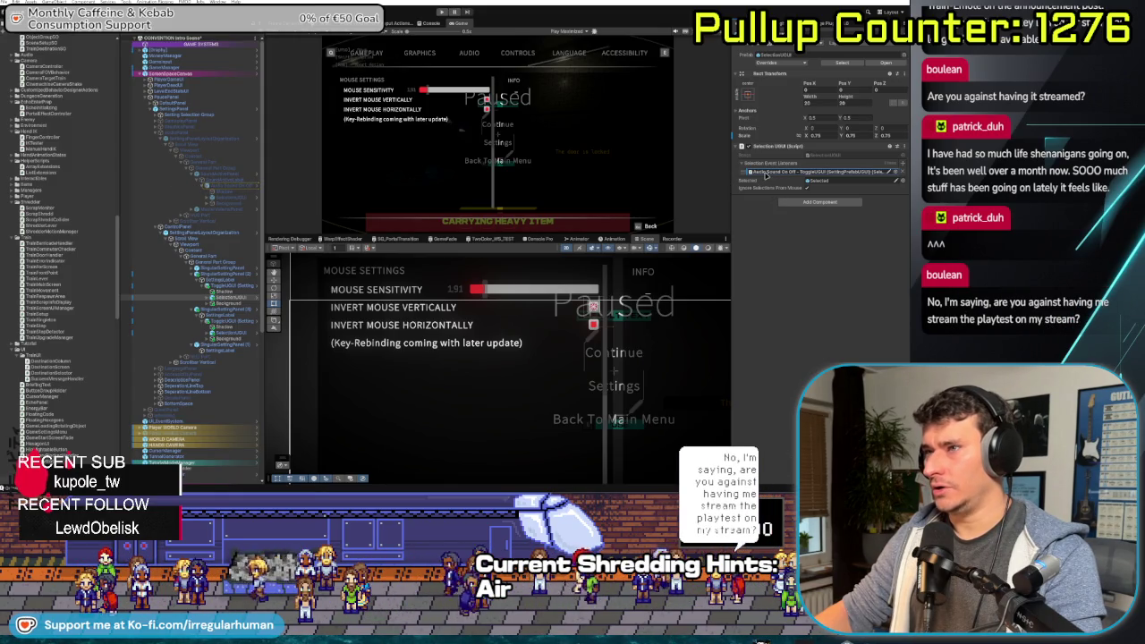
drag(231, 286, 785, 170)
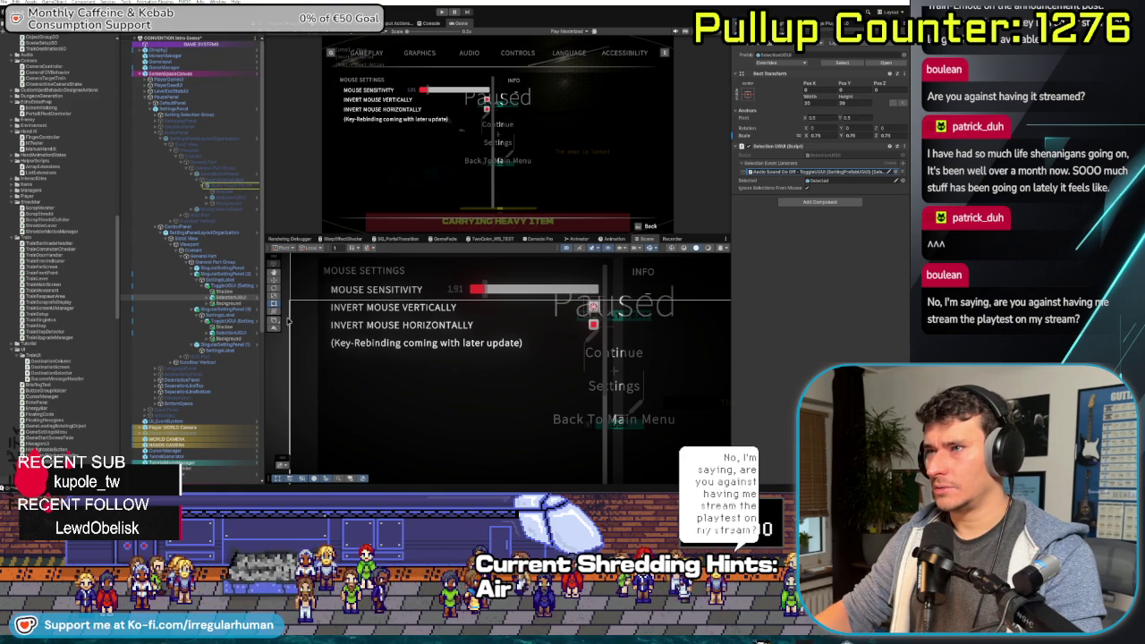
drag(217, 284, 713, 210)
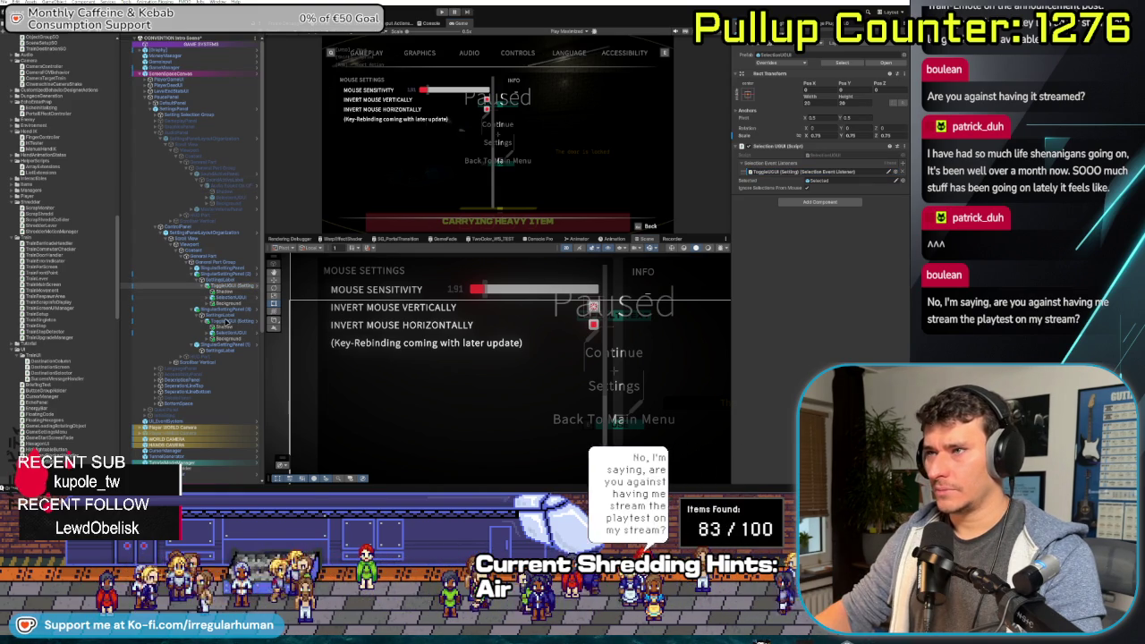
Inspect the settings toggles and ping the referenced listener object in the Hierarchy
click(224, 321)
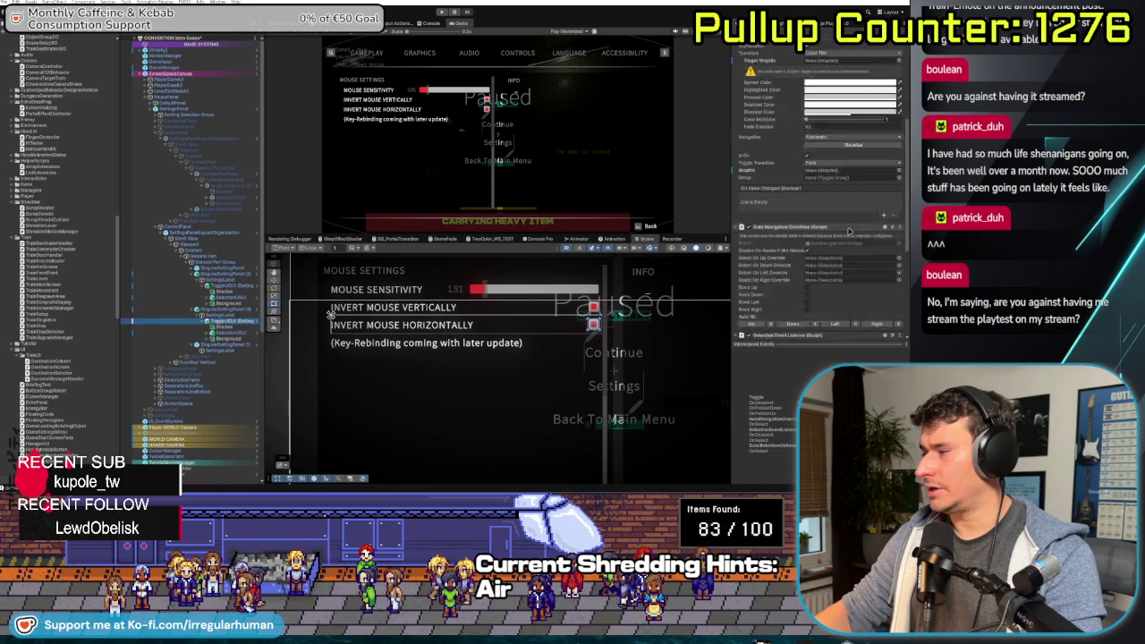
scroll(799, 217, up, 1)
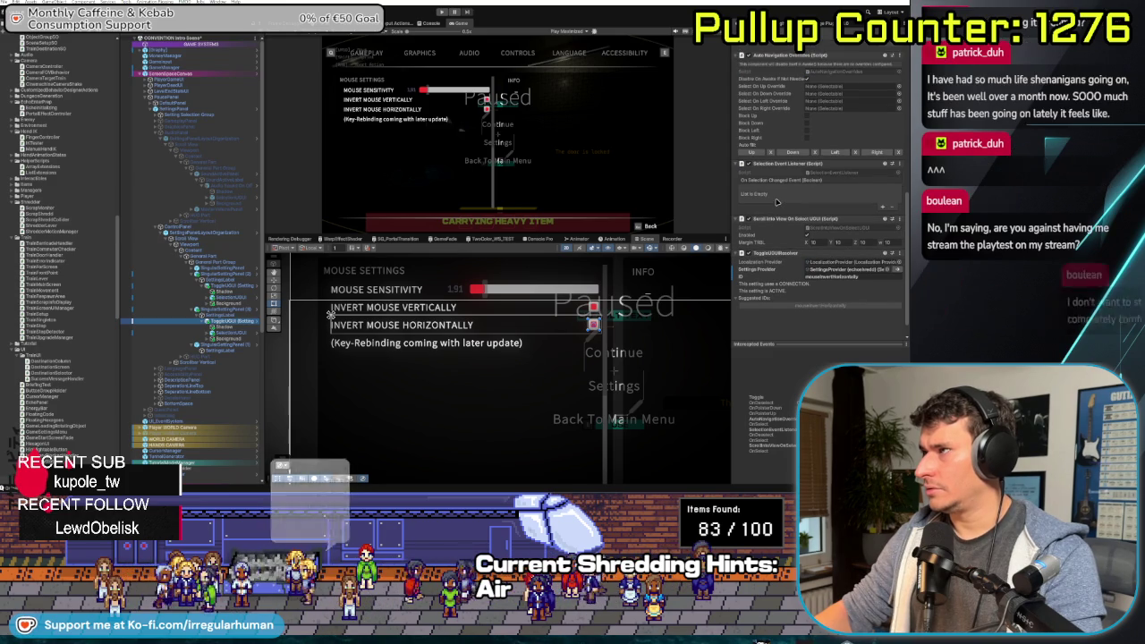
click(223, 333)
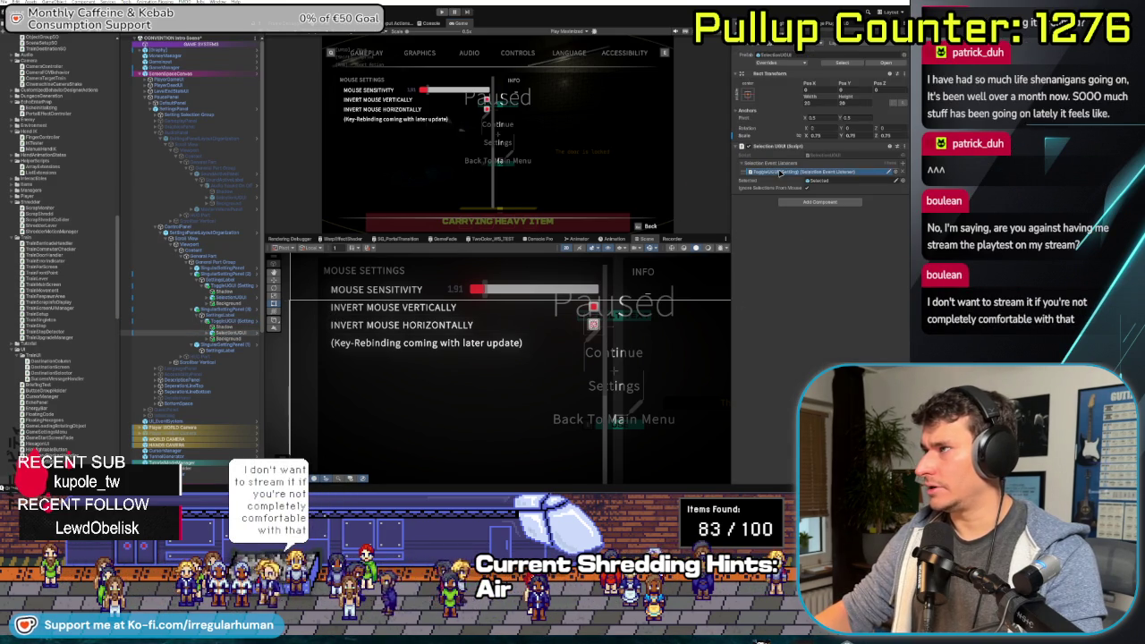
click(819, 180)
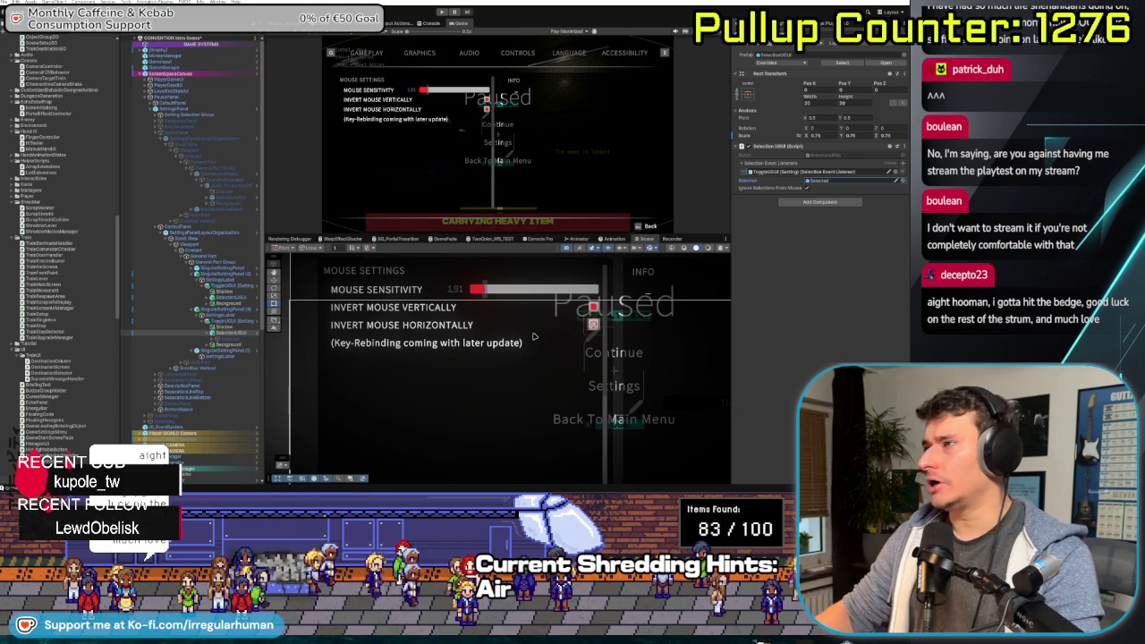
scroll(459, 314, down, 3)
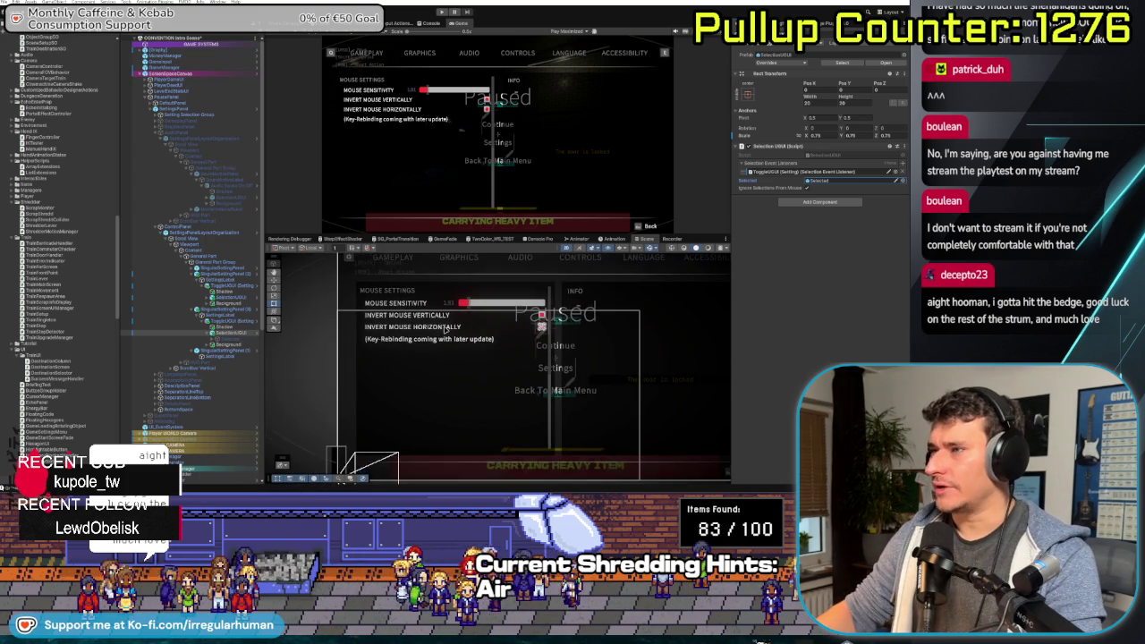
drag(458, 314, 432, 341)
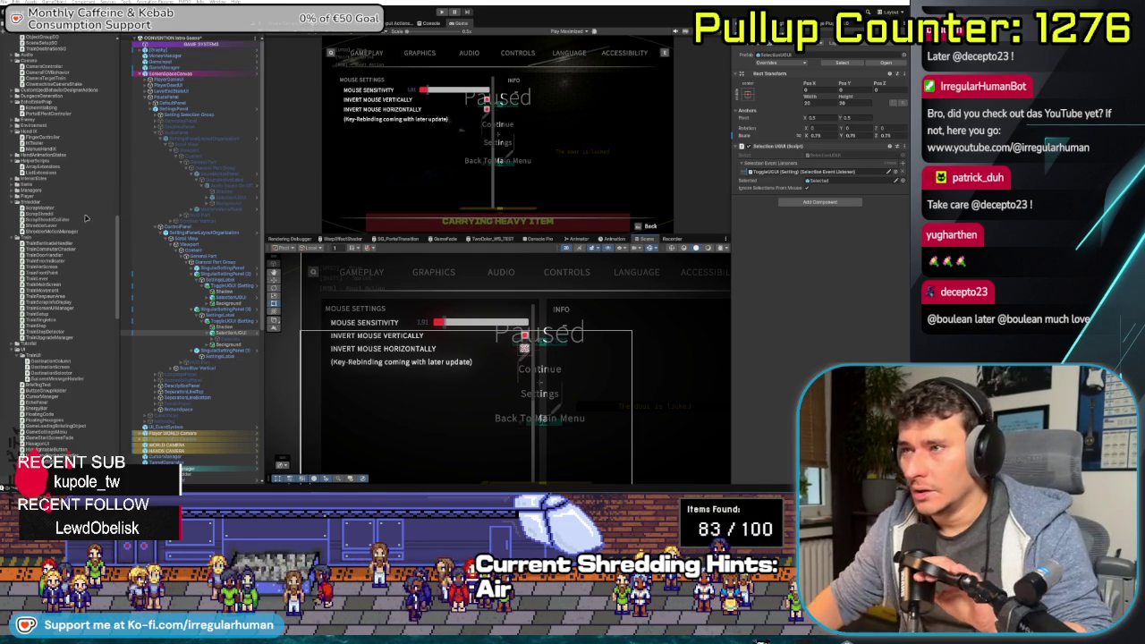
Inspect the Background, ColoredBorder, SelectionUXUI and Shadow objects of the invert toggle row
click(222, 344)
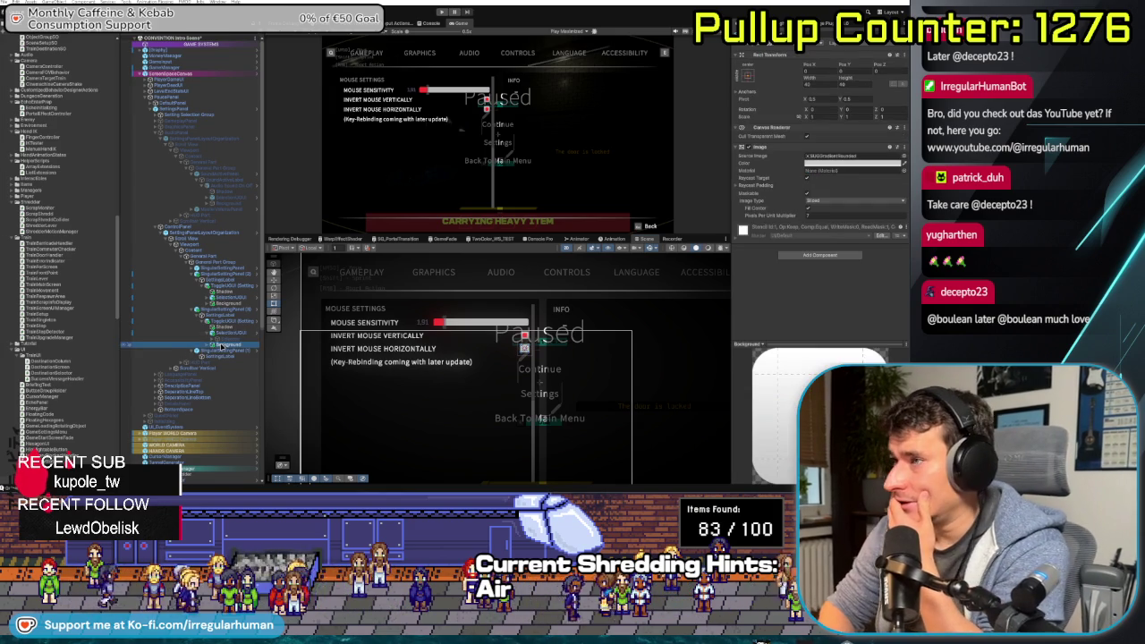
click(214, 345)
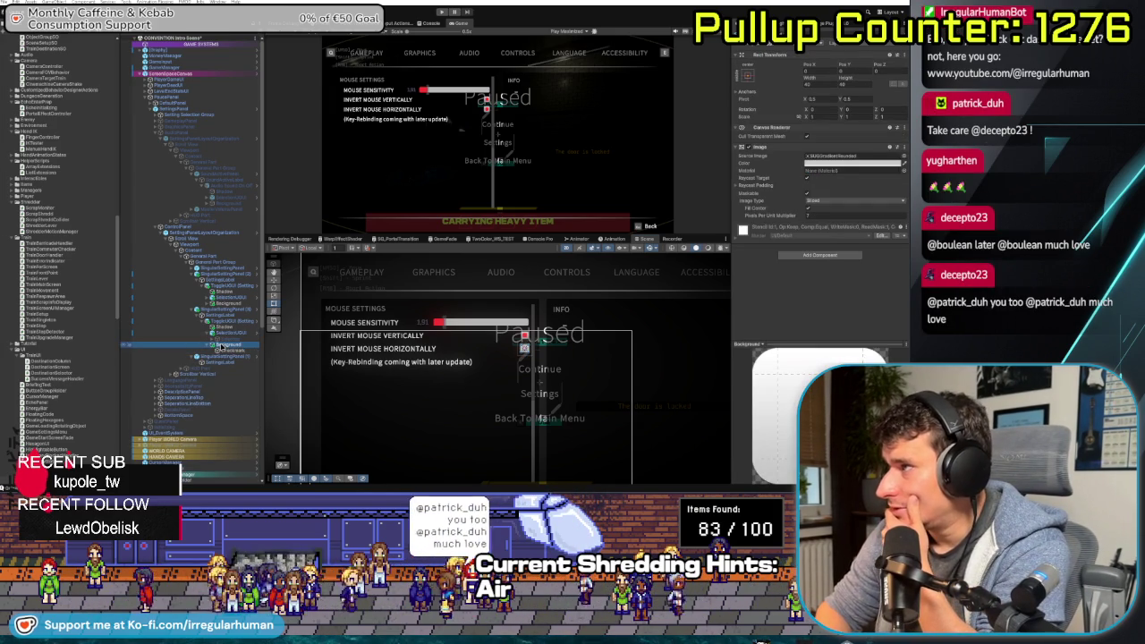
click(222, 346)
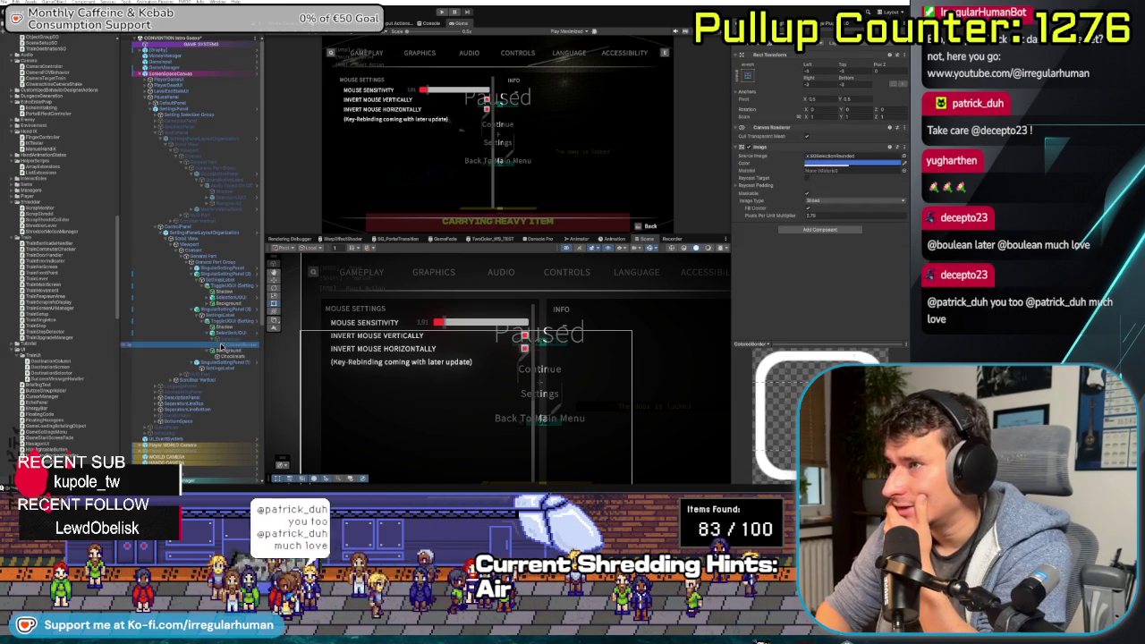
key(Left)
key(Left)
key(Left)
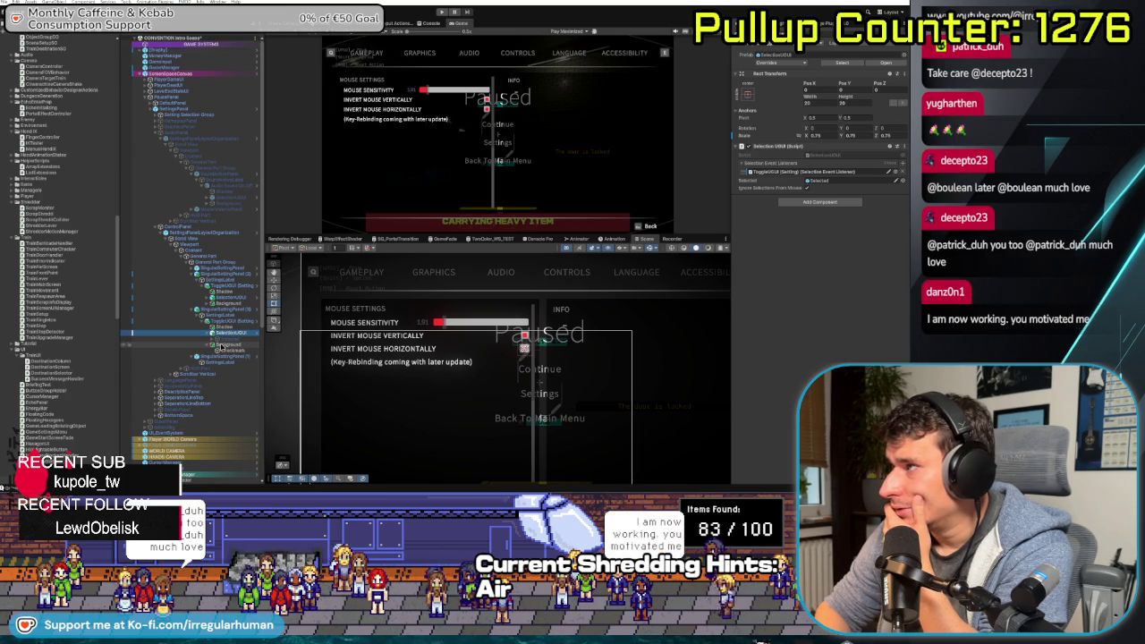
key(Up)
key(Up)
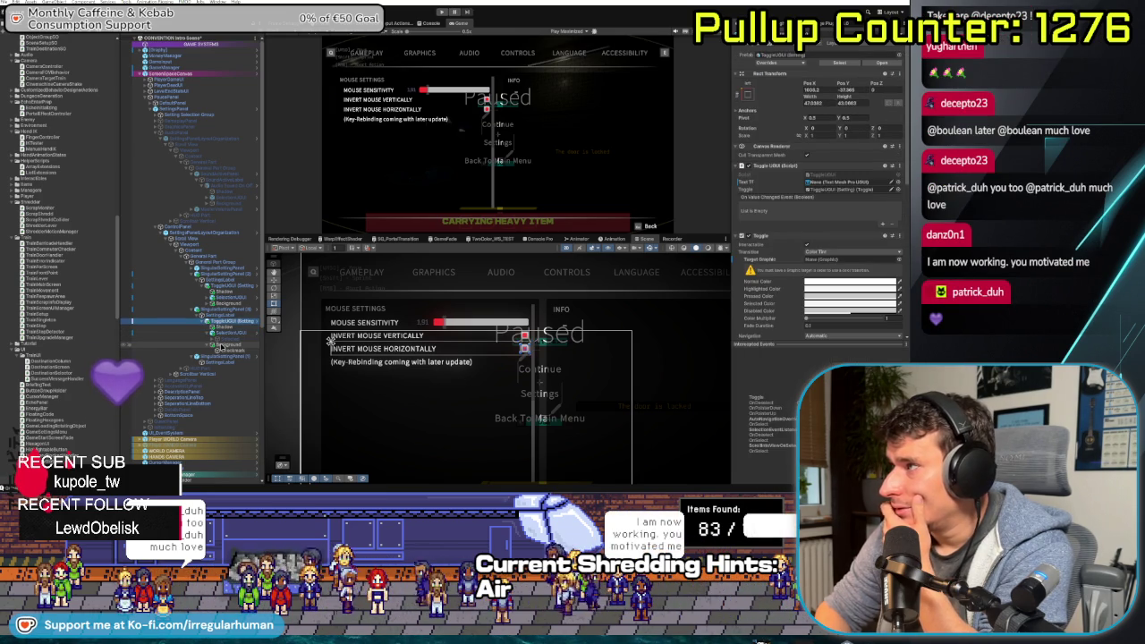
Inspect the SingularSettingPanel and the invert toggle's Toggle component, then return to Rider
scroll(784, 191, down, 10)
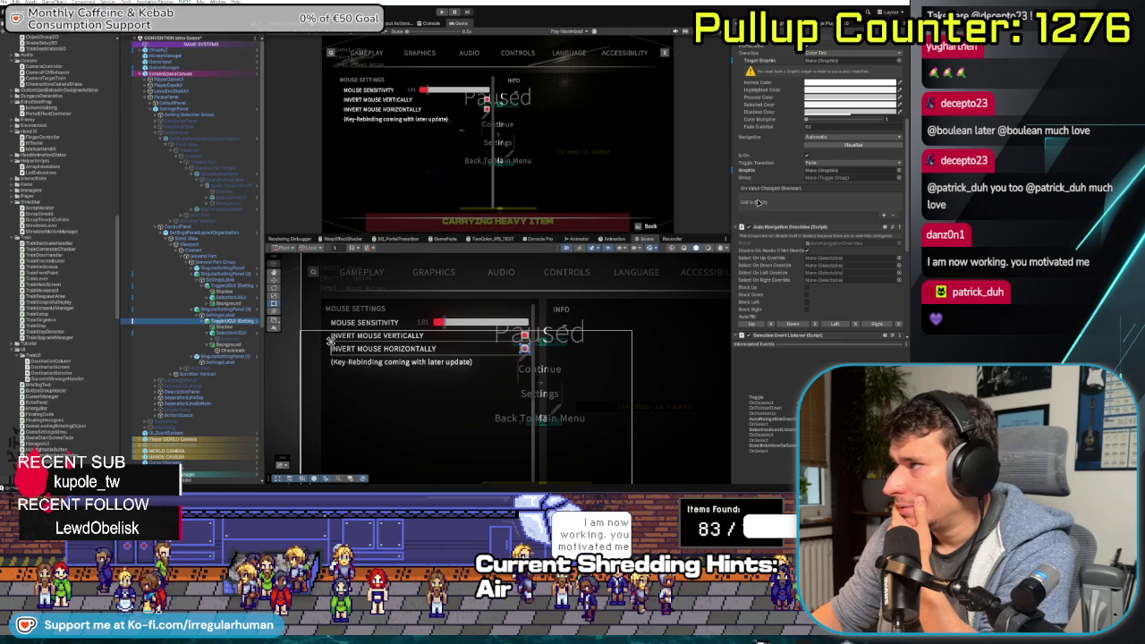
scroll(754, 204, down, 5)
scroll(787, 195, down, 5)
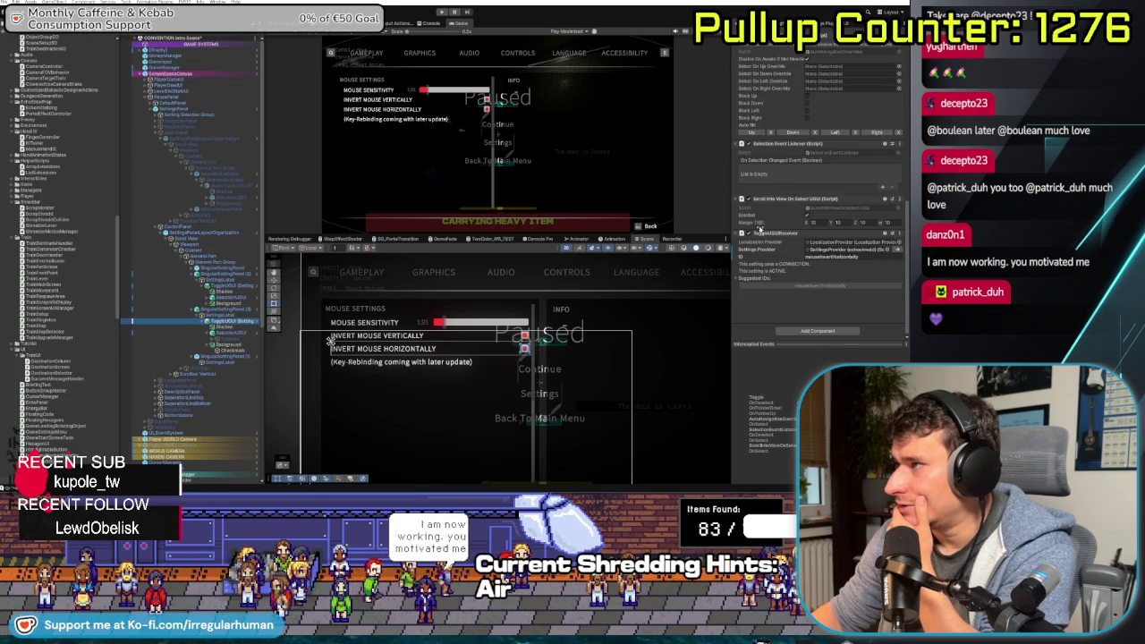
scroll(748, 246, up, 2)
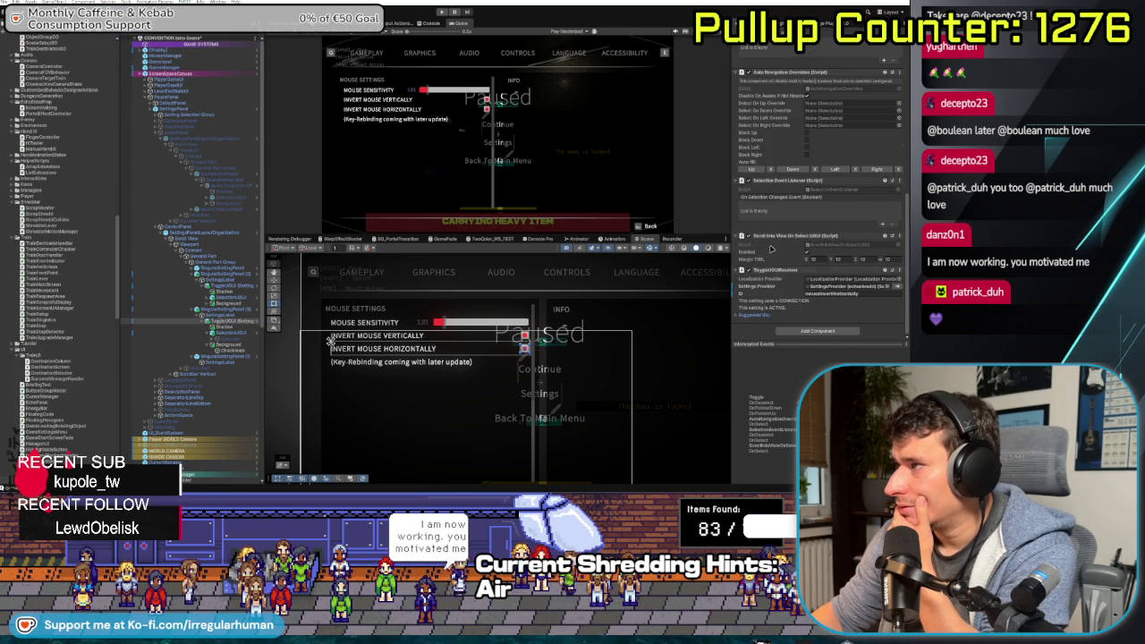
click(227, 310)
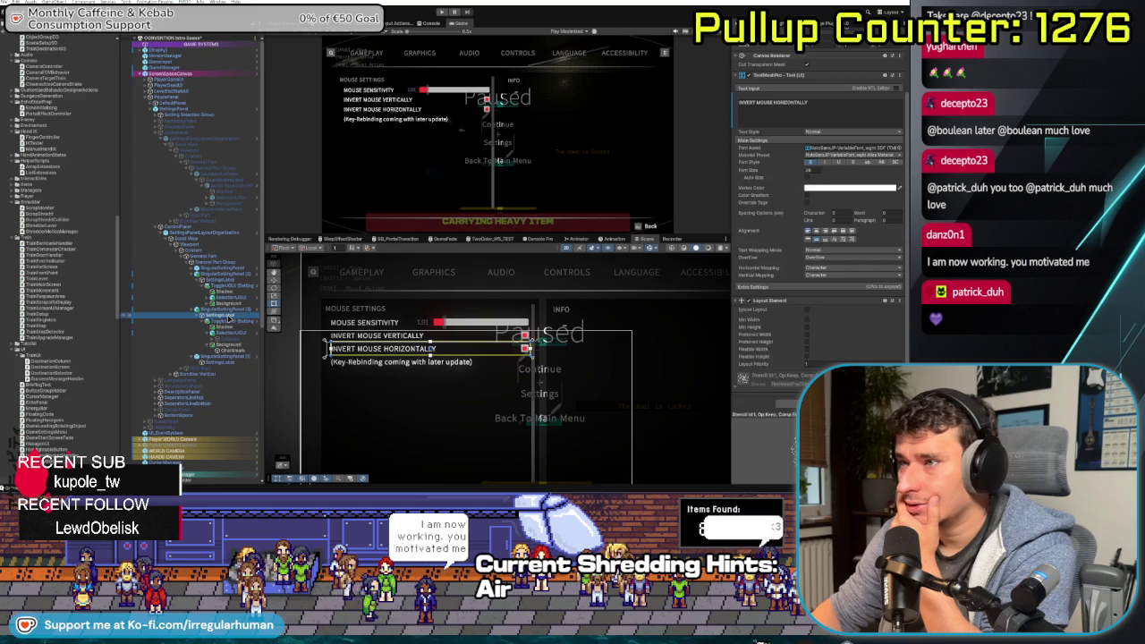
click(227, 319)
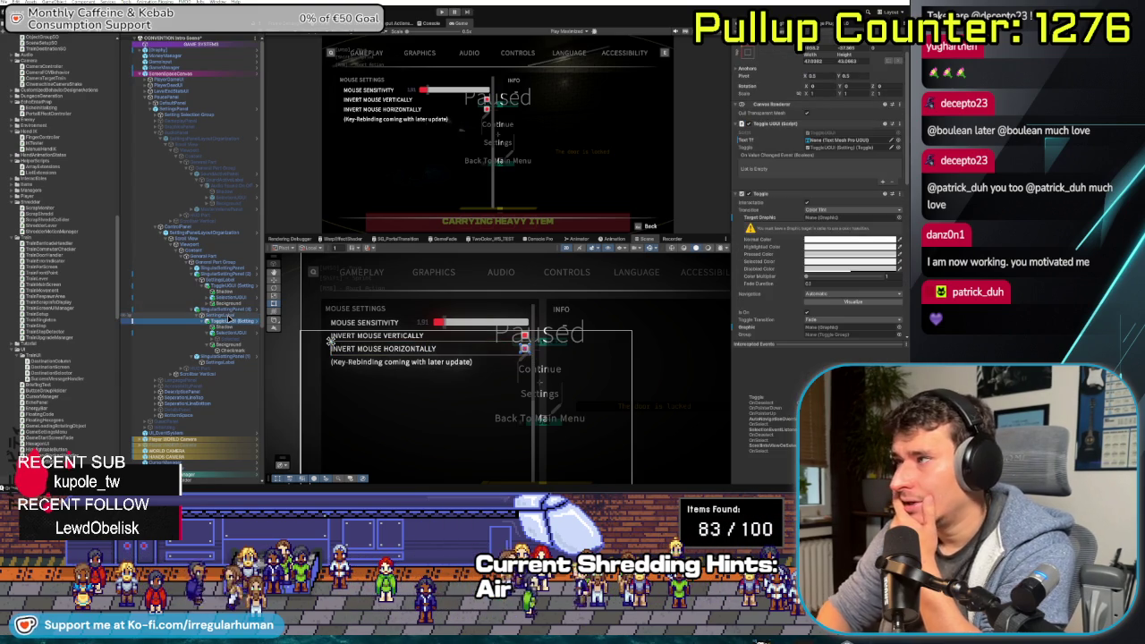
scroll(88, 170, up, 3)
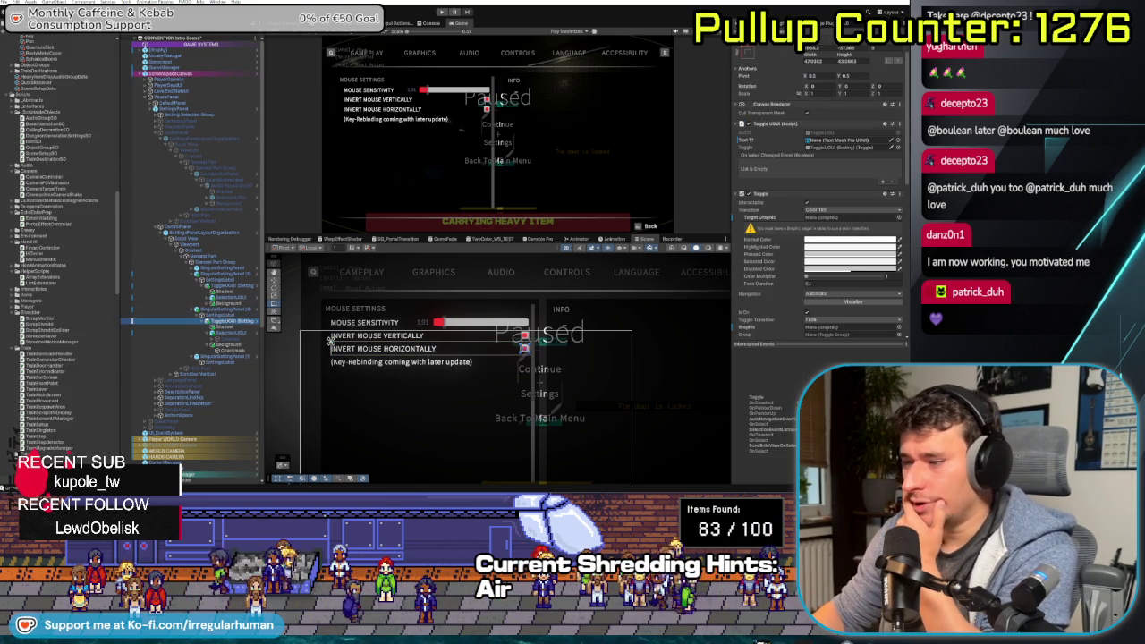
key(alt+Tab)
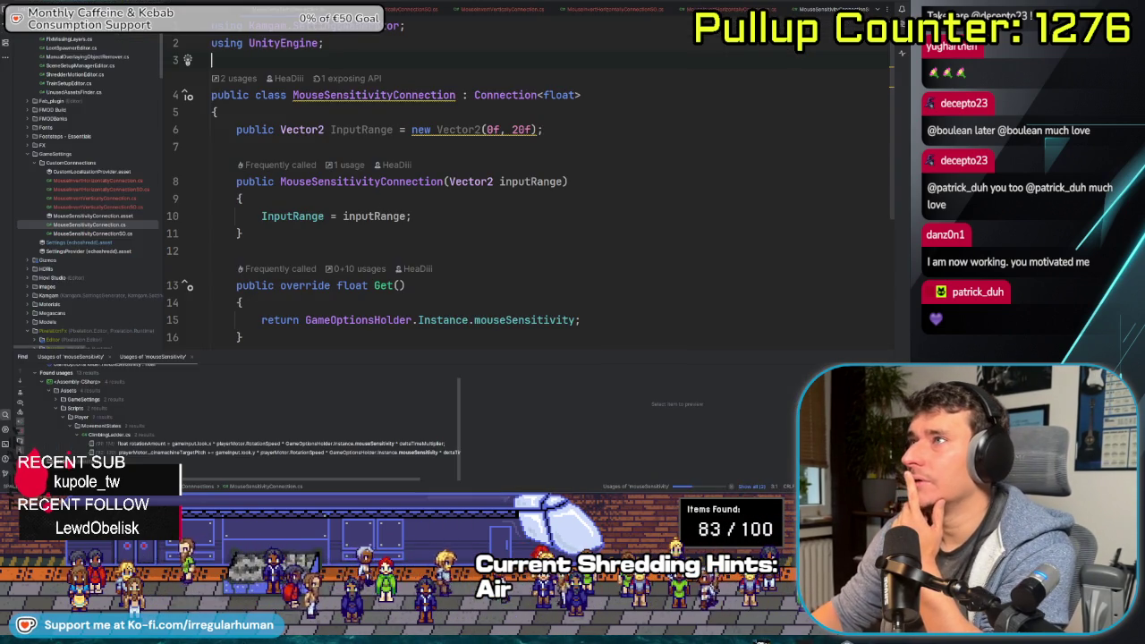
Paste MouseSensitivityConnectionSO's code into the empty MouseInvertVerticallySO class
key(ctrl+Tab)
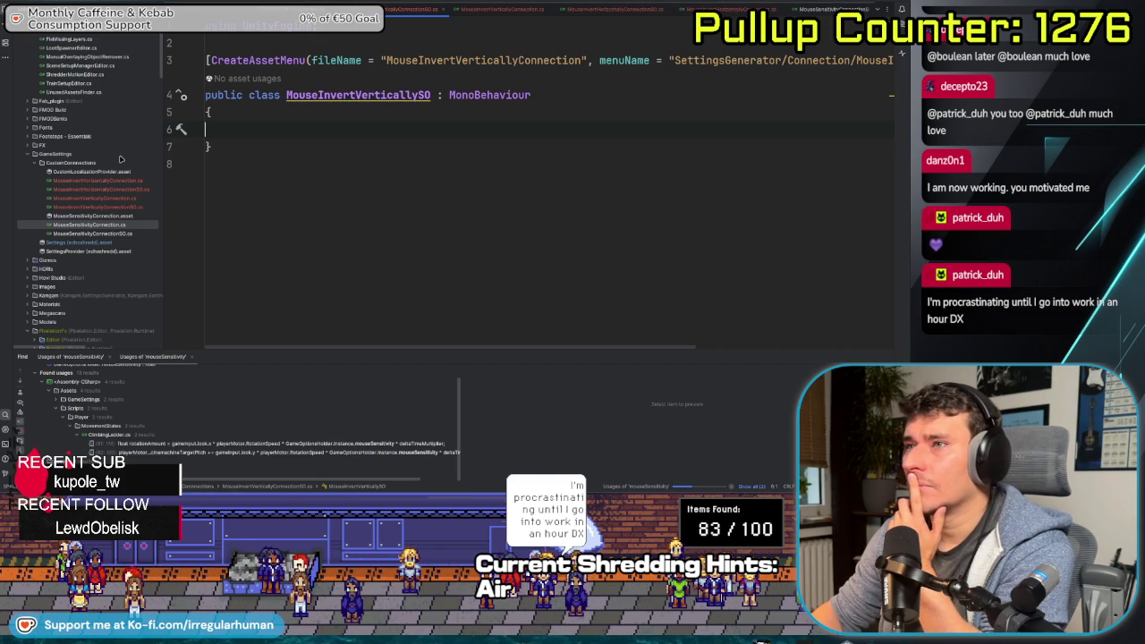
double_click(93, 234)
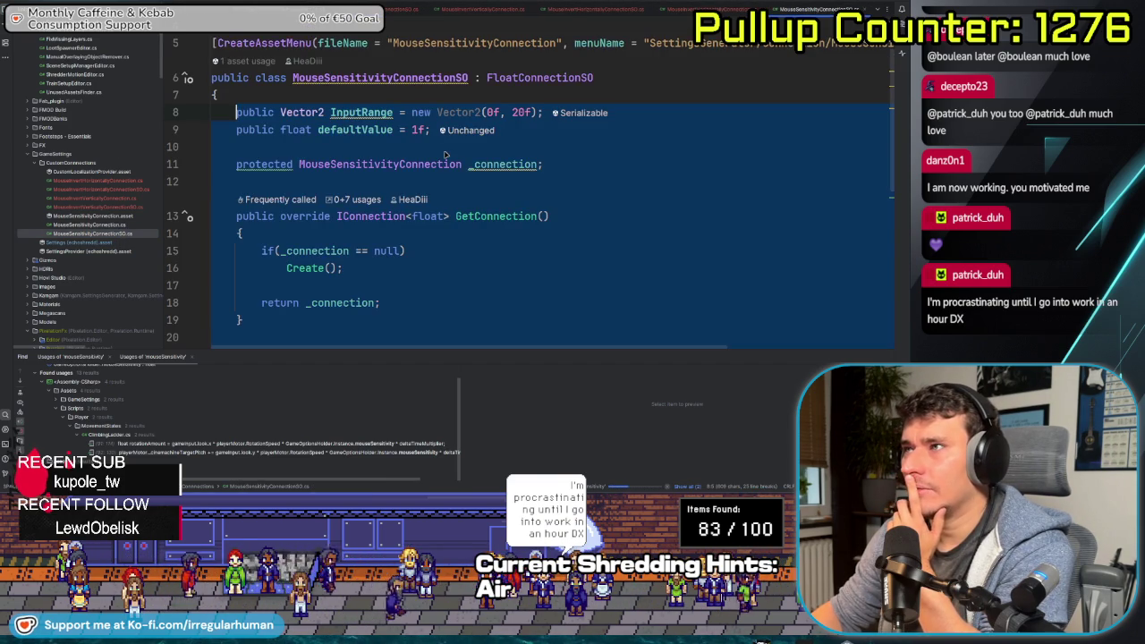
scroll(444, 154, down, 5)
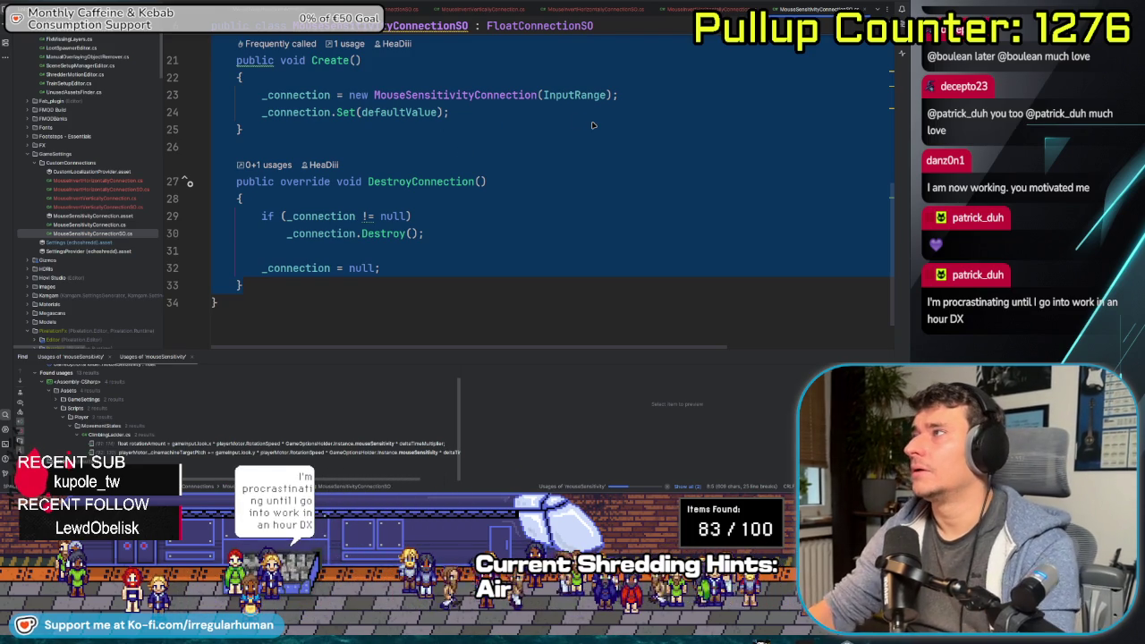
key(ctrl+Tab)
key(ctrl+v)
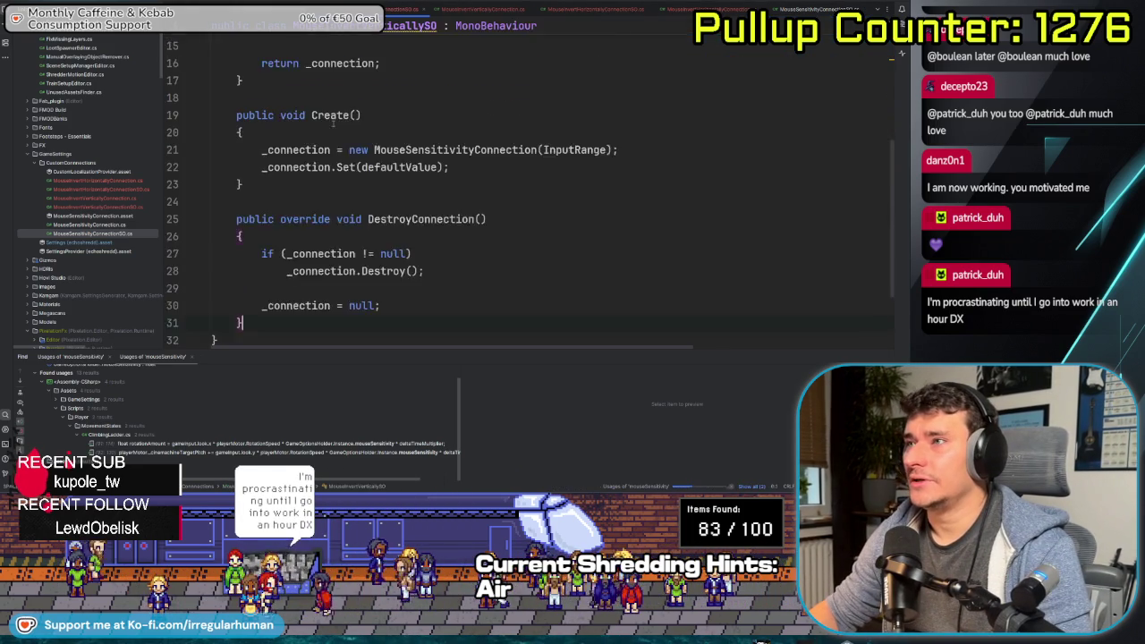
Compare the pasted code against MouseSensitivityConnectionSO's FloatConnectionSO base class declaration
scroll(371, 205, up, 3)
scroll(372, 205, up, 4)
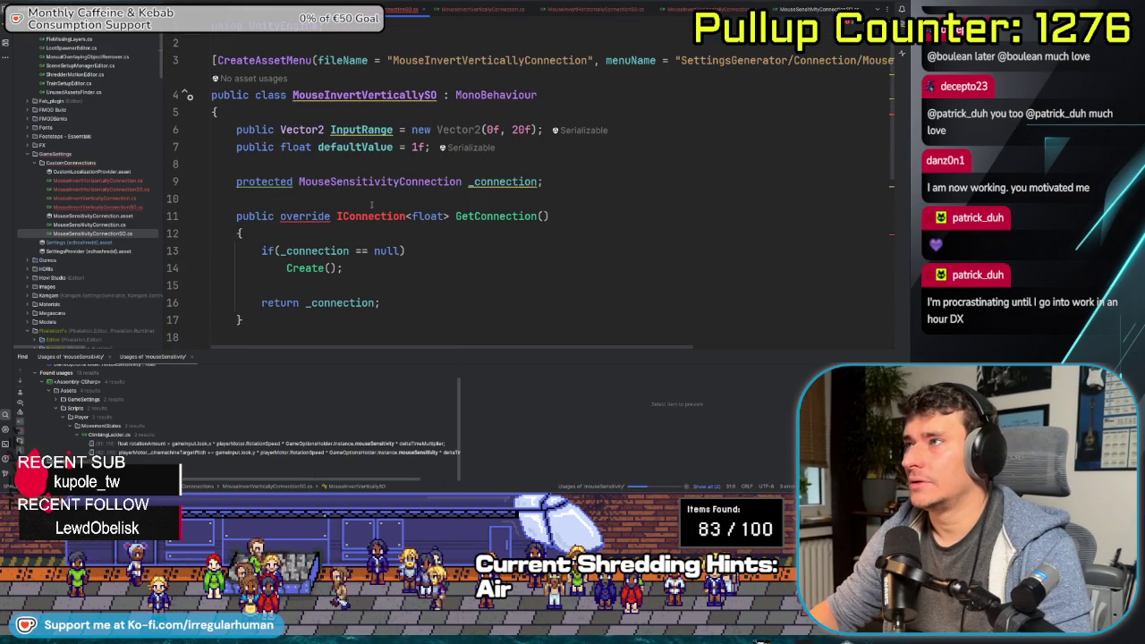
scroll(540, 138, down, 5)
key(ctrl+Tab)
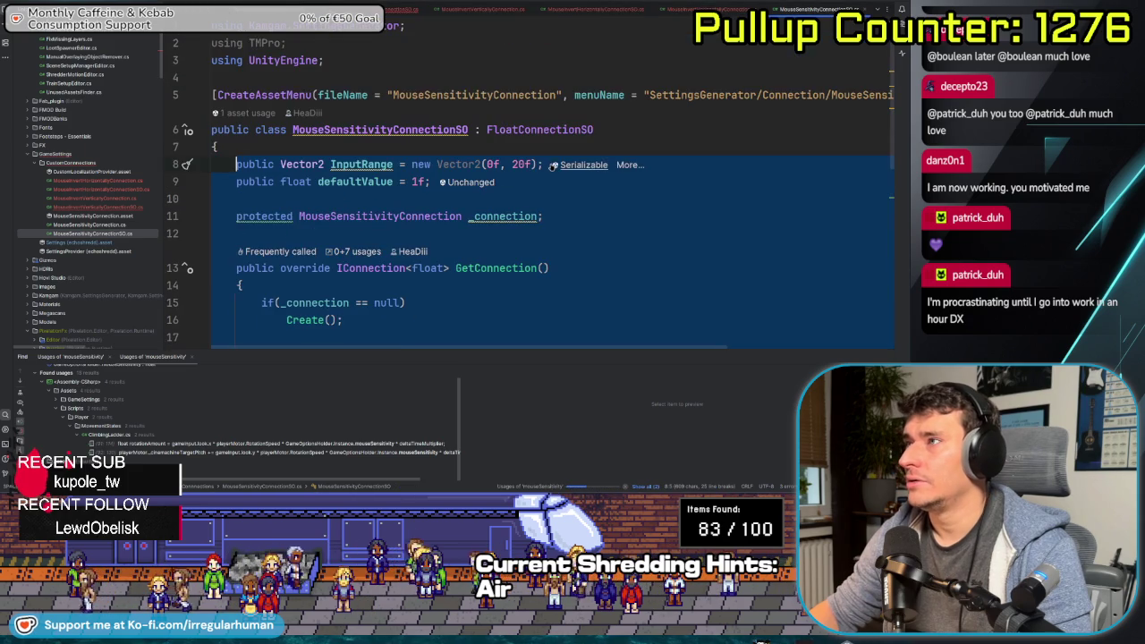
click(541, 130)
key(End)
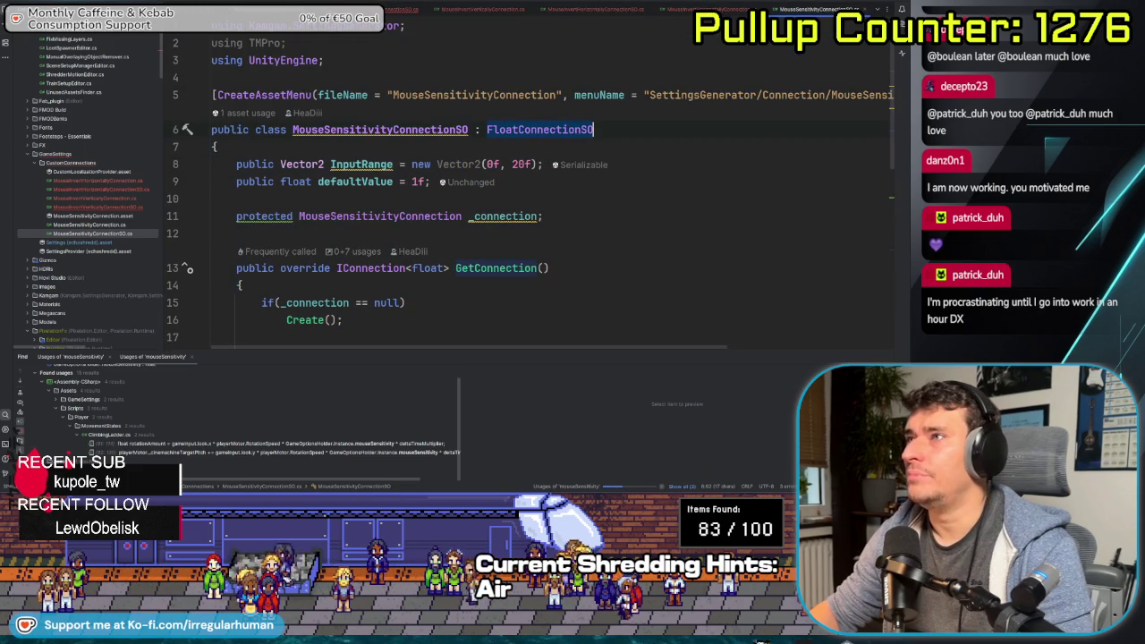
key(ctrl+Tab)
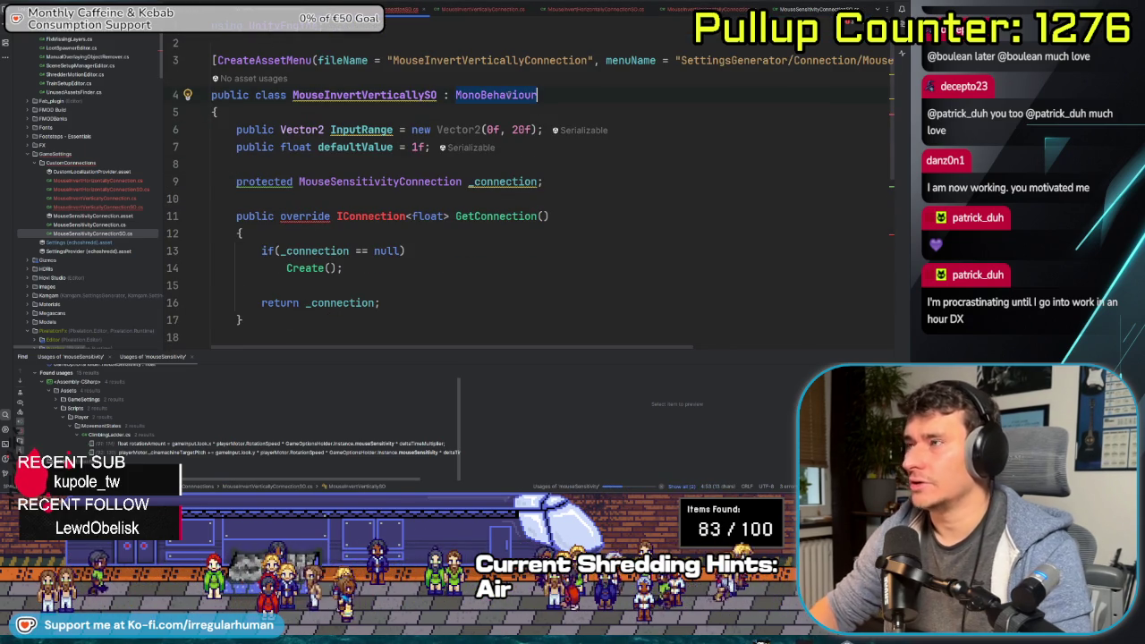
Make the class derive from BoolConnectionSO, drop the InputRange field, and set defaultValue to bool false
text(BoolConnect)
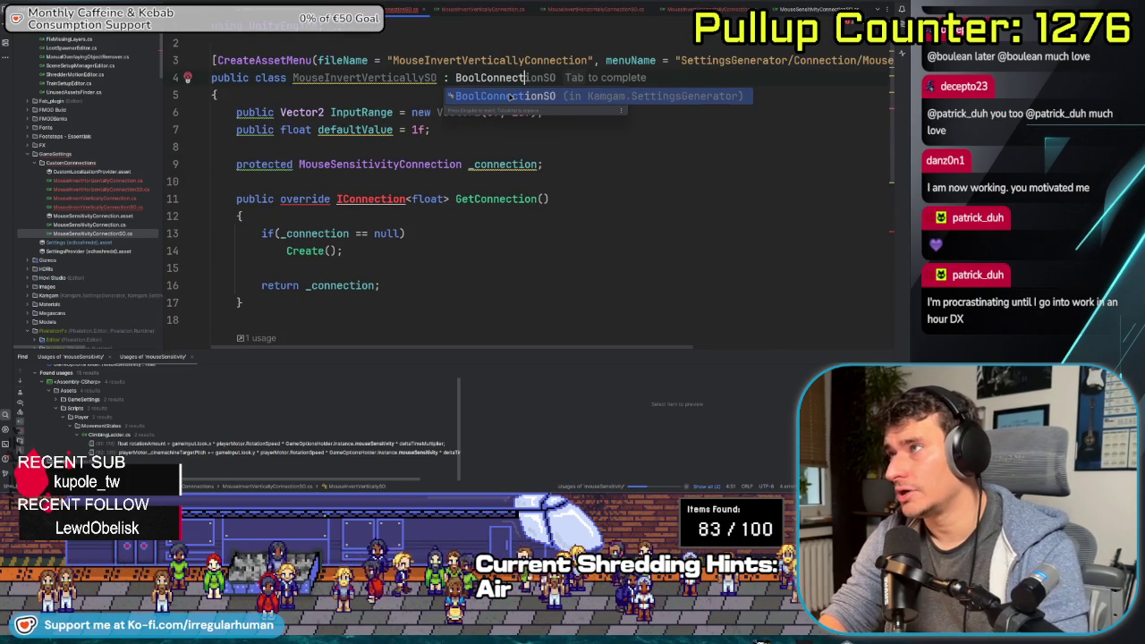
key(Tab)
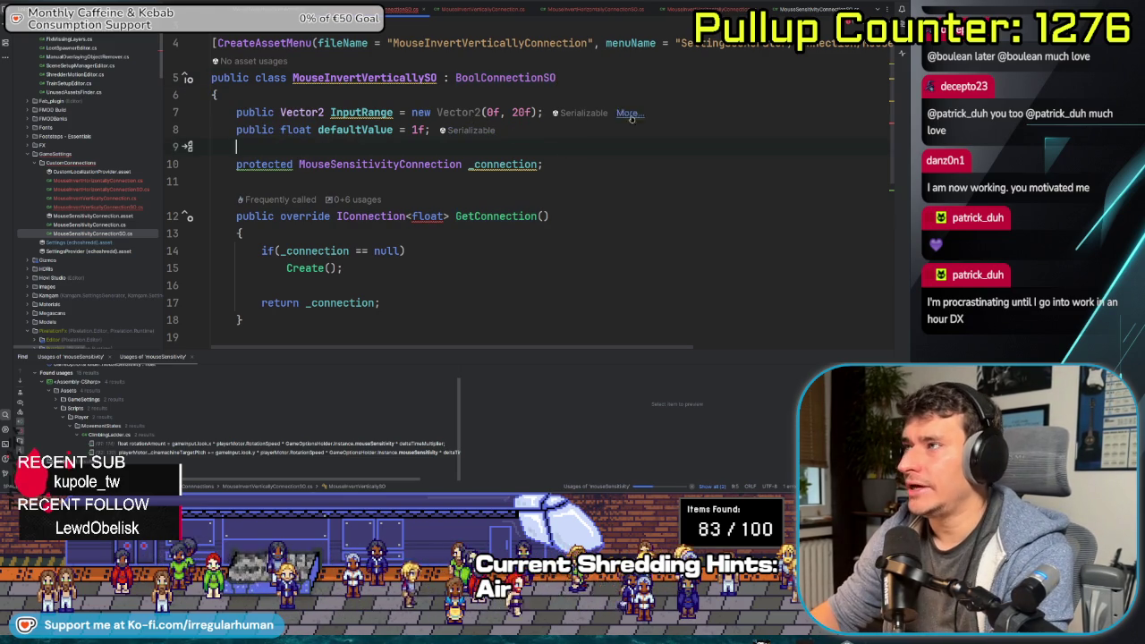
key(shift+Up)
key(BackSpace)
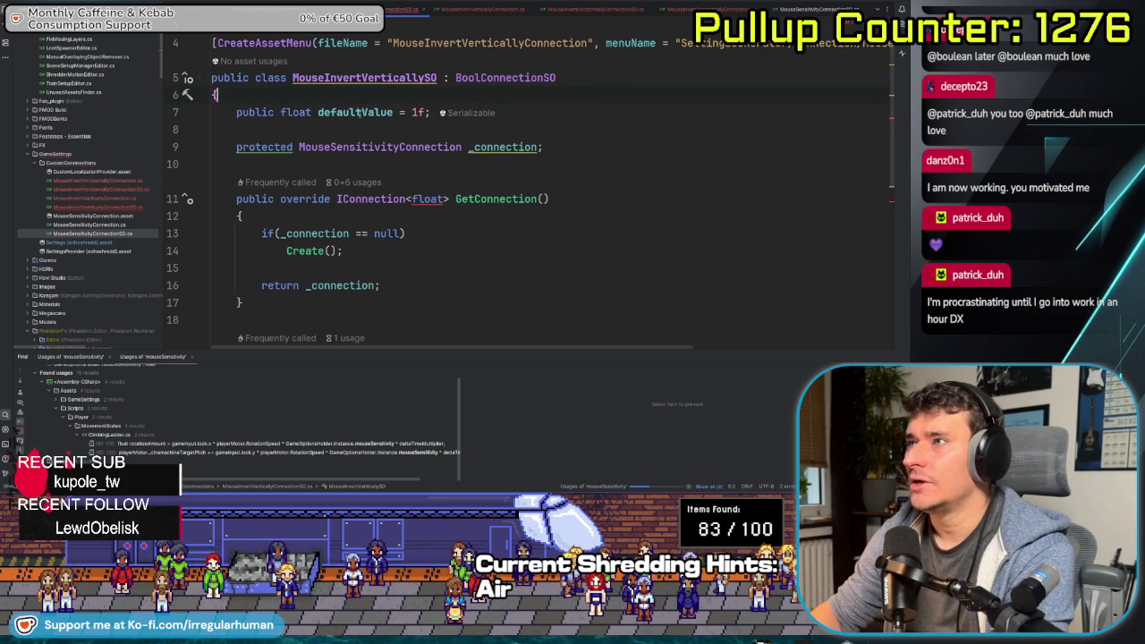
text(bool)
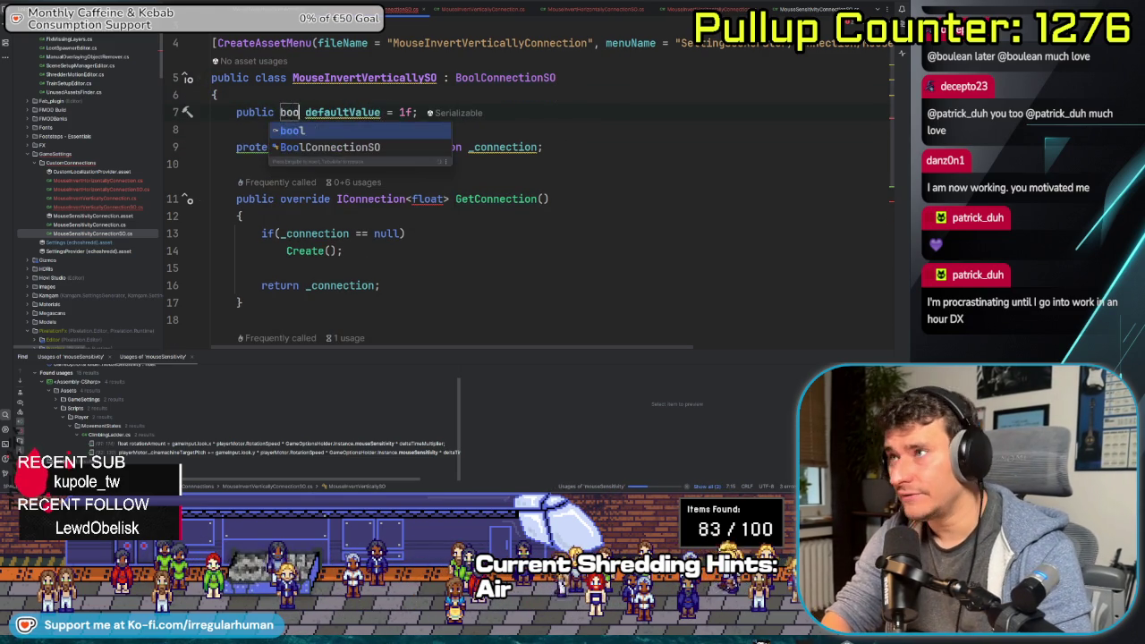
click(404, 112)
key(Delete)
key(Delete)
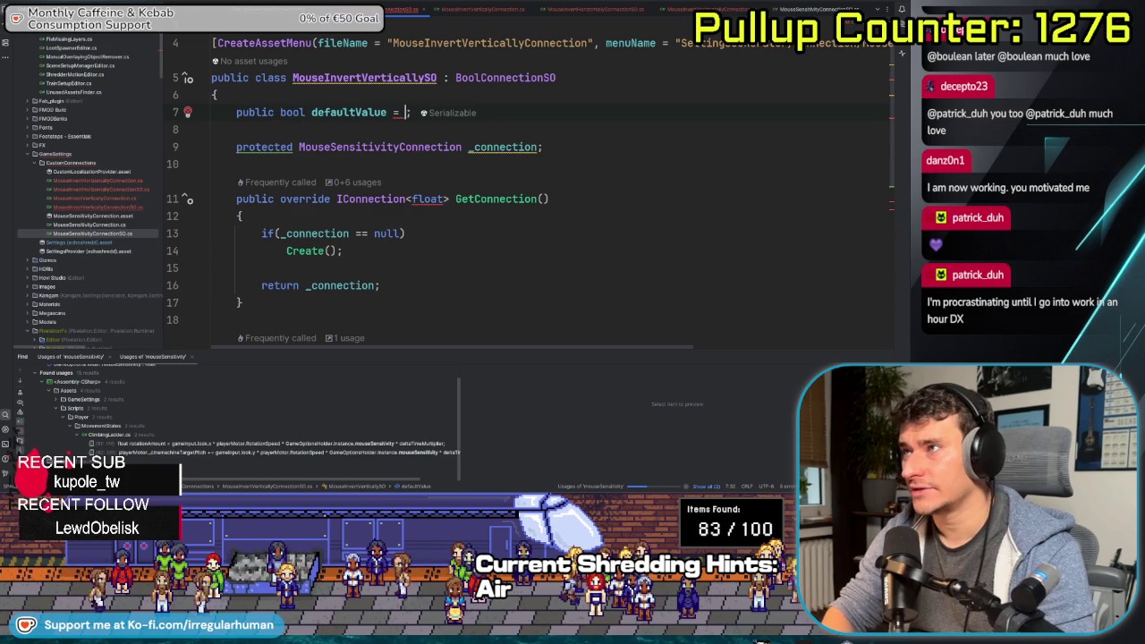
text(false)
click(549, 199)
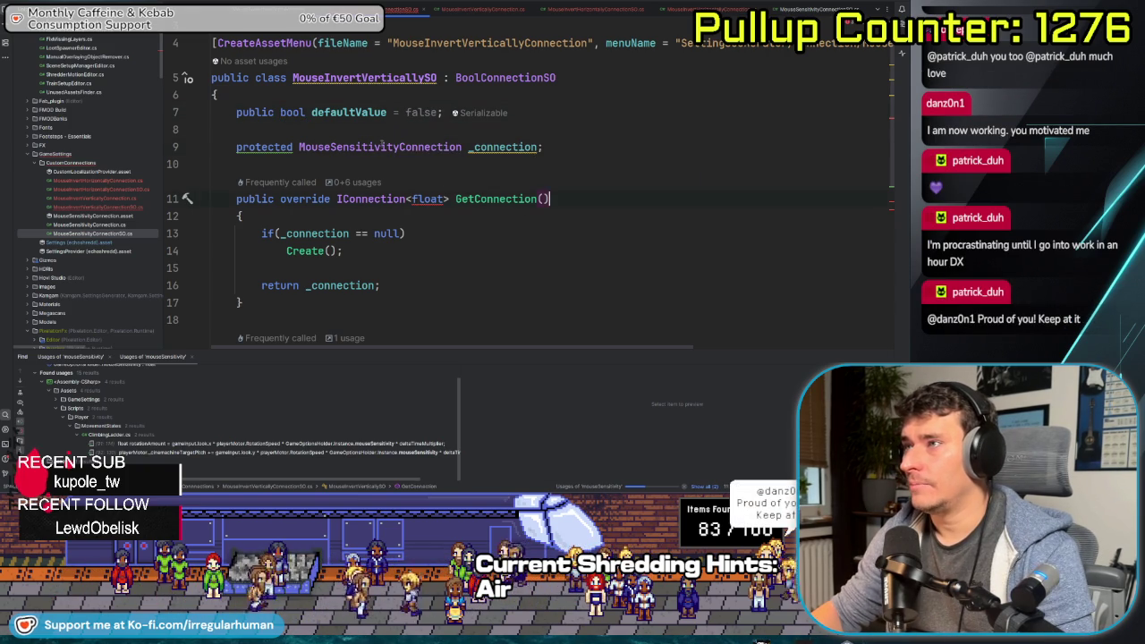
Change the _connection field type to MouseInvertVerticallyConnection, then open the MouseInvertHorizontallyConnection file
double_click(383, 146)
text(MouseInver)
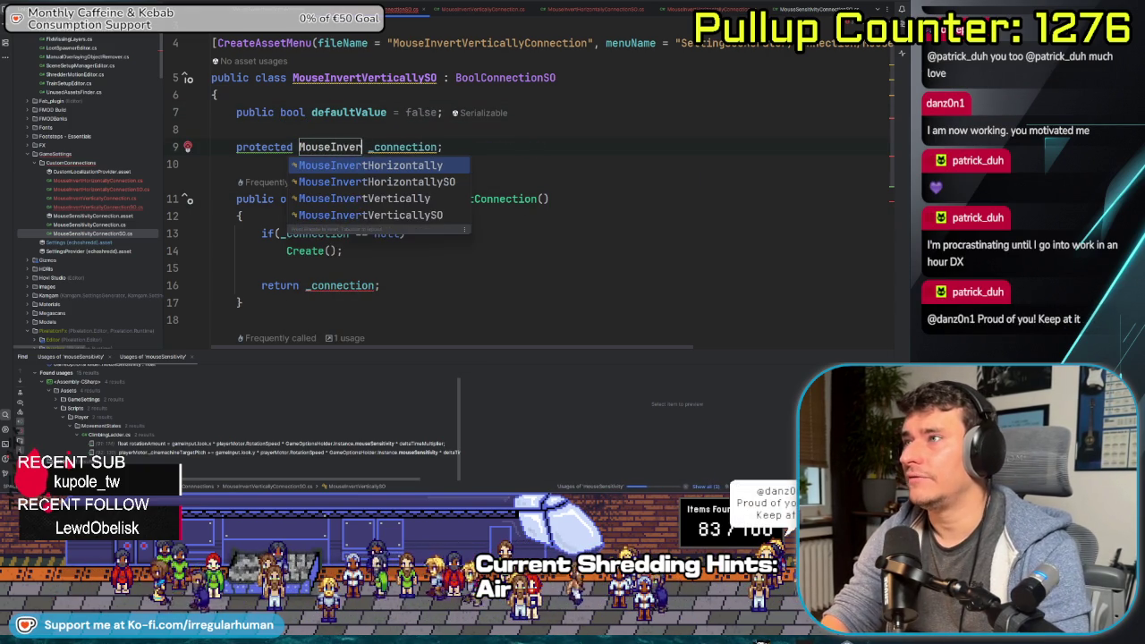
text(tVerti)
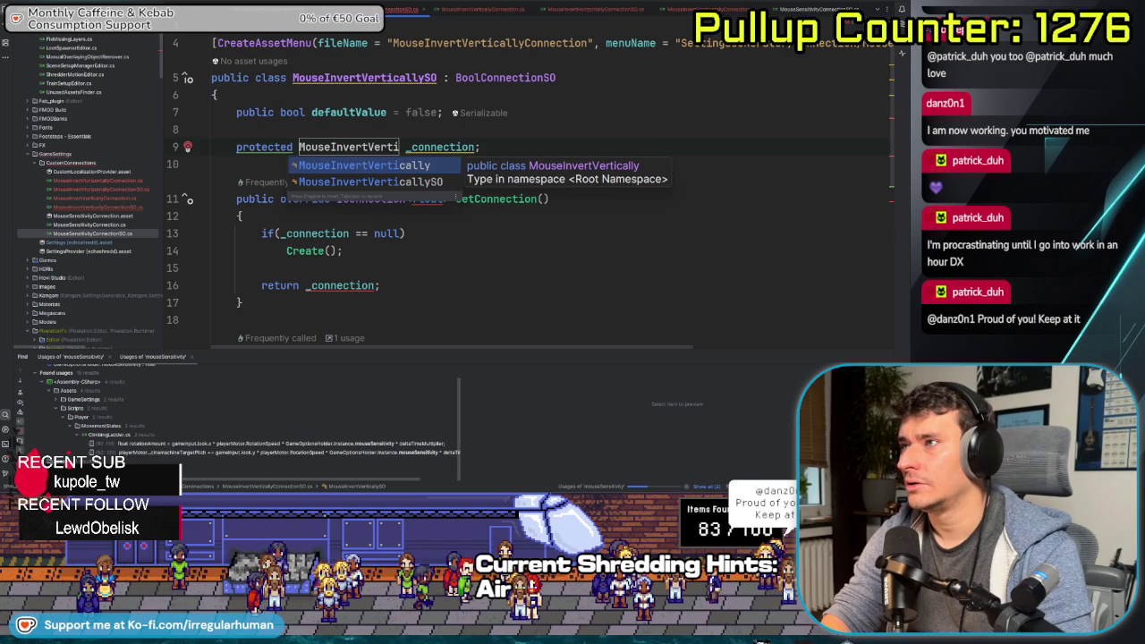
key(Return)
text(Connection)
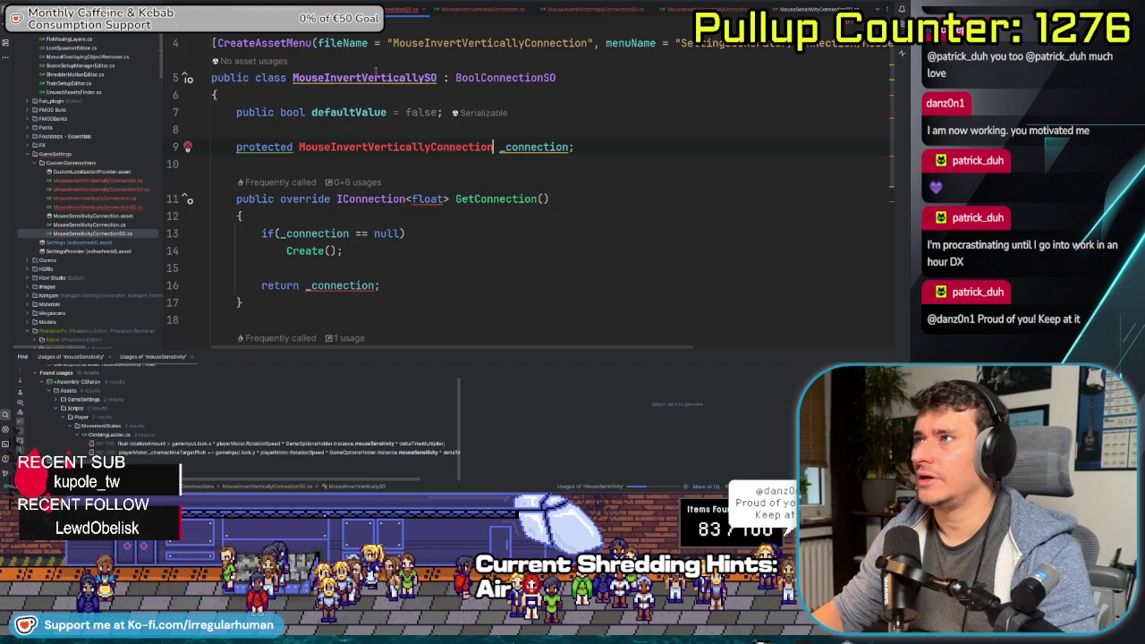
double_click(117, 181)
Rename the MouseInvertHorizontally class to MouseInvertHorizontallyConnection
key(shift+F6)
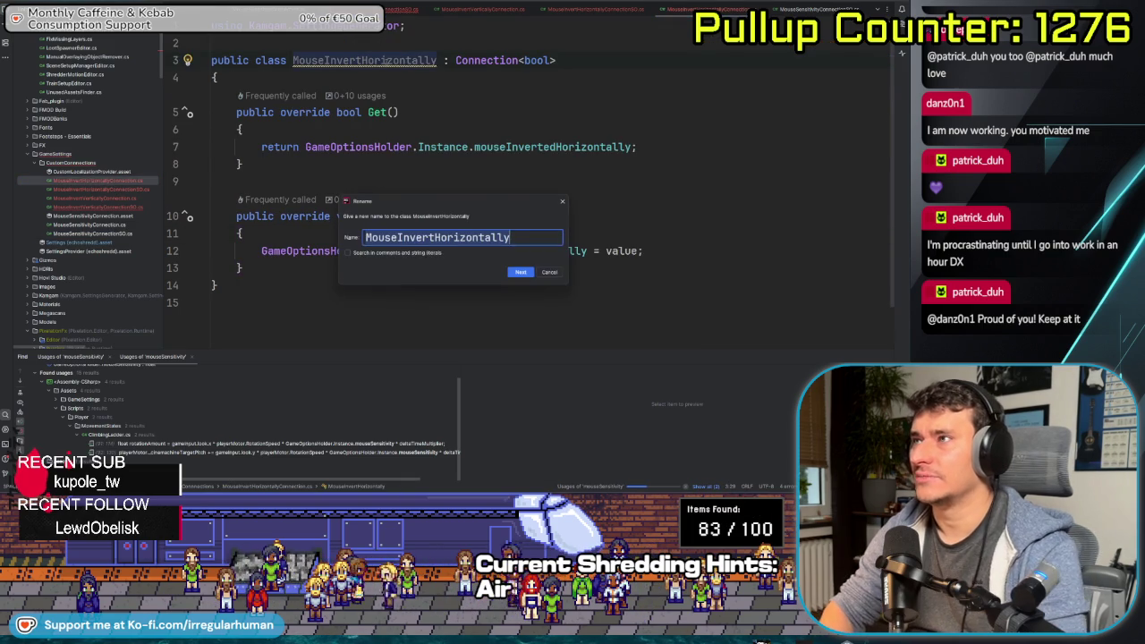
key(End)
text(Connection)
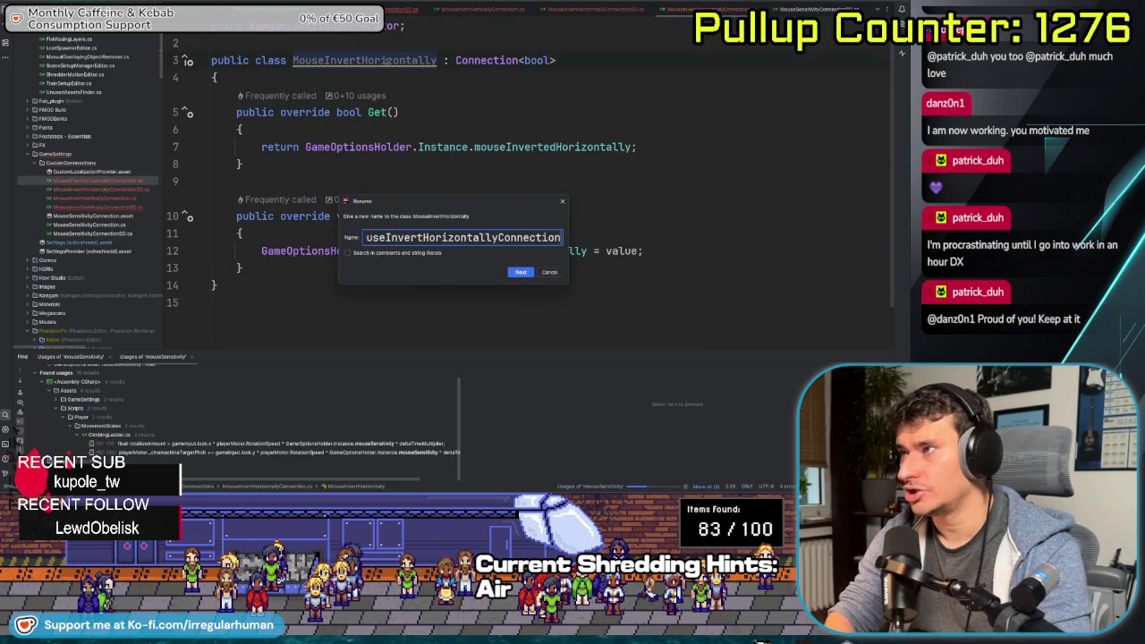
key(Return)
Rename MouseInvertVertically to MouseInvertVerticallyConnection and jump to its use in MouseInvertVerticallySO
double_click(128, 205)
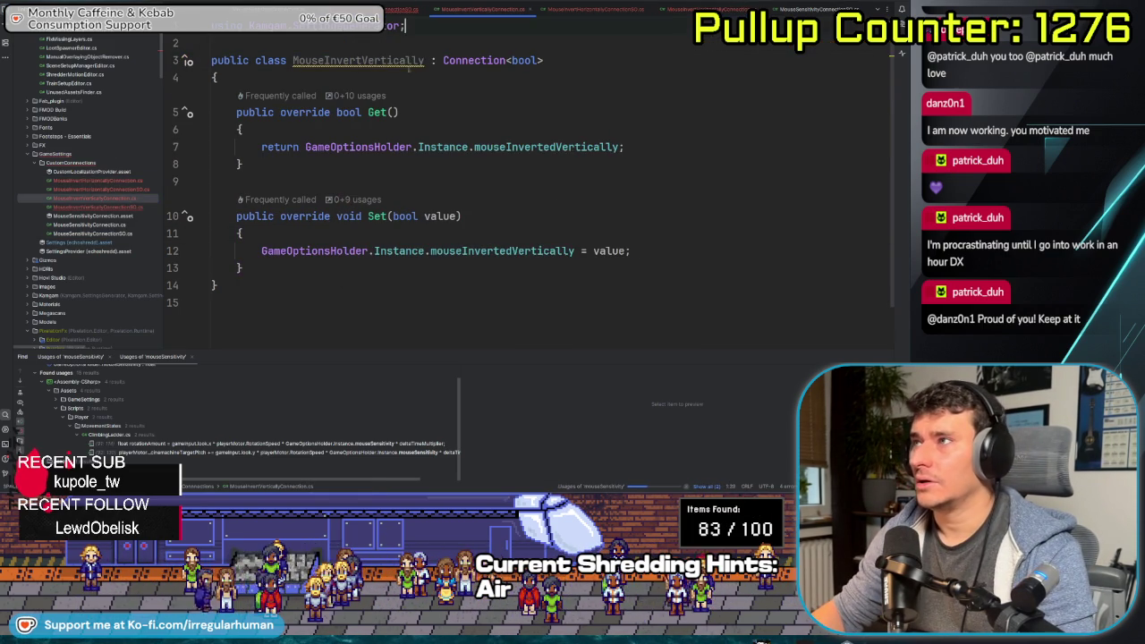
key(shift+F6)
key(End)
text(Co)
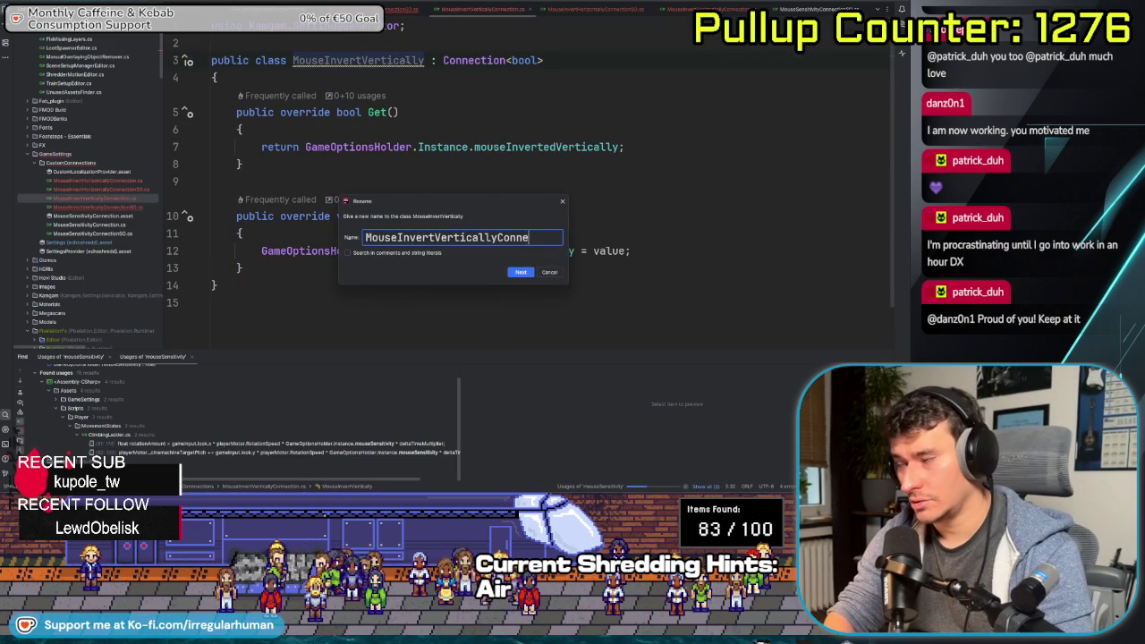
text(n)
key(Return)
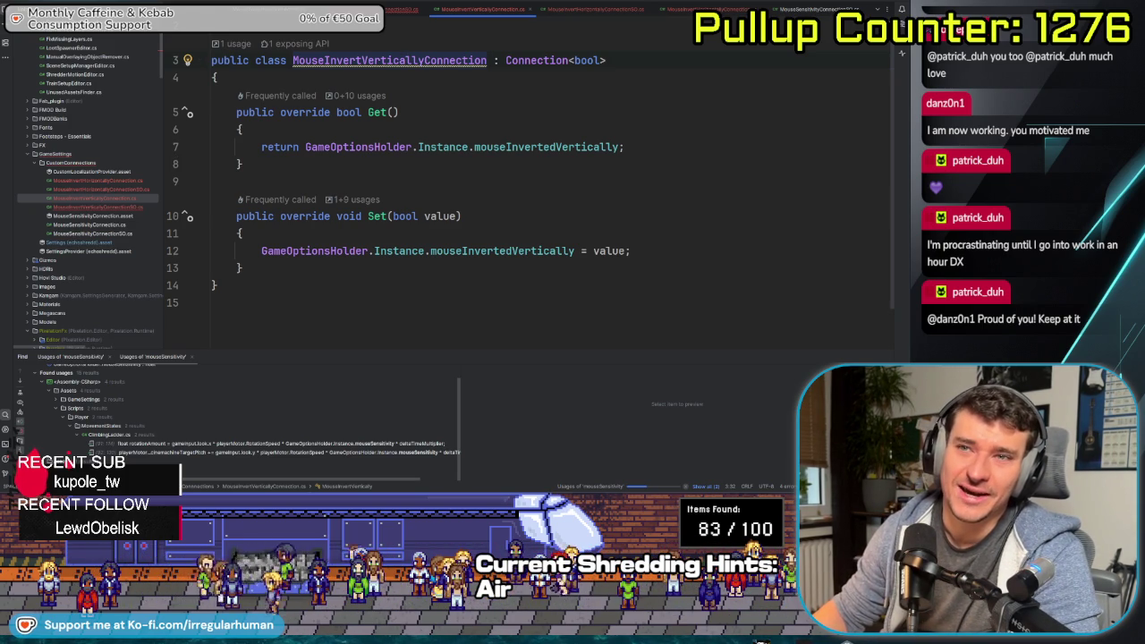
key(ctrl+b)
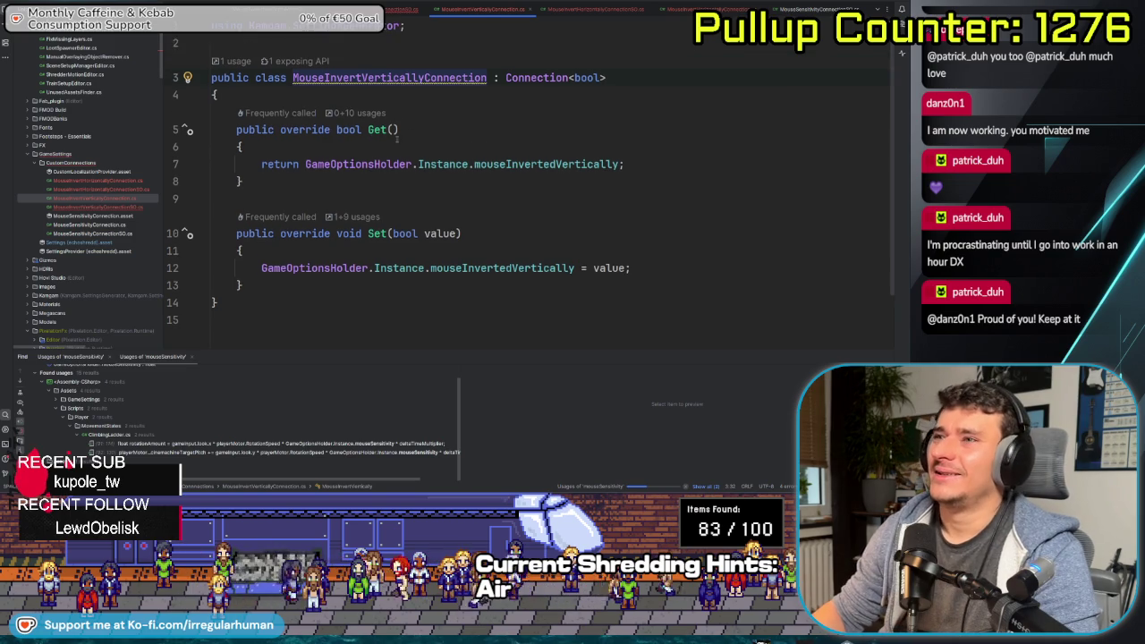
Change the IConnection<float> type argument to IConnection<bool>
double_click(427, 199)
text(bo)
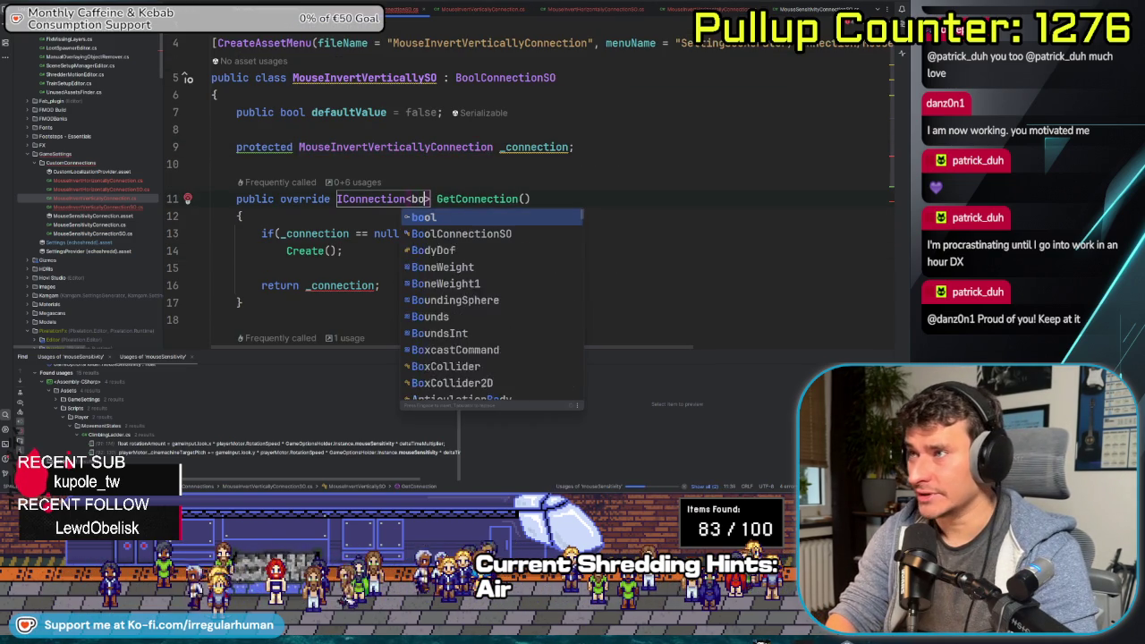
text(ol)
key(Escape)
scroll(540, 192, down, 5)
scroll(540, 192, up, 3)
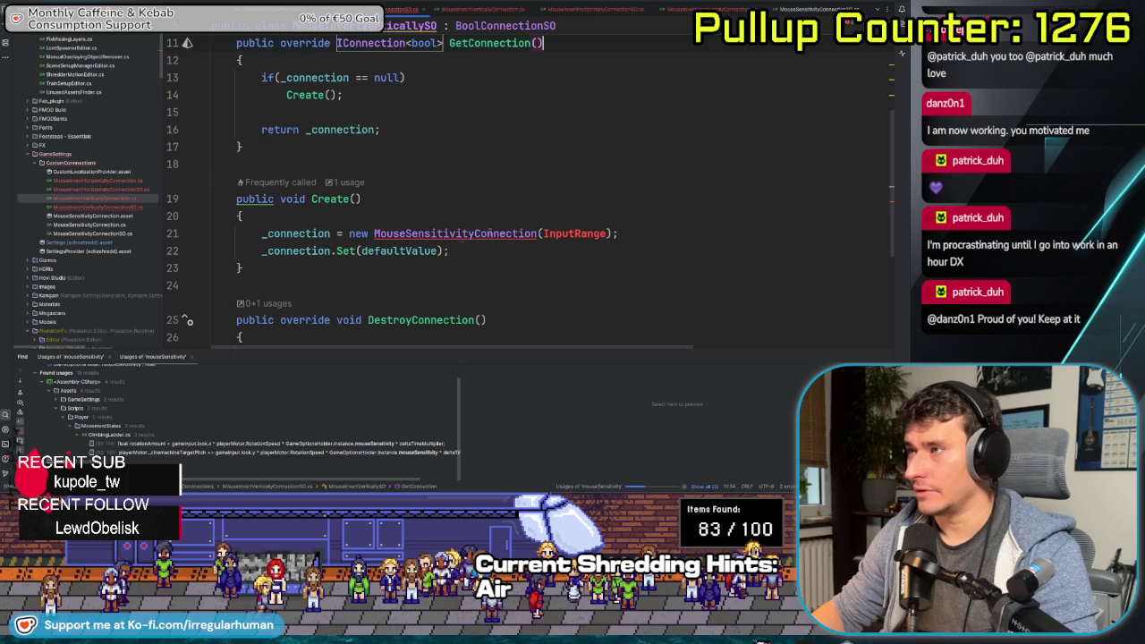
scroll(540, 192, up, 1)
click(543, 95)
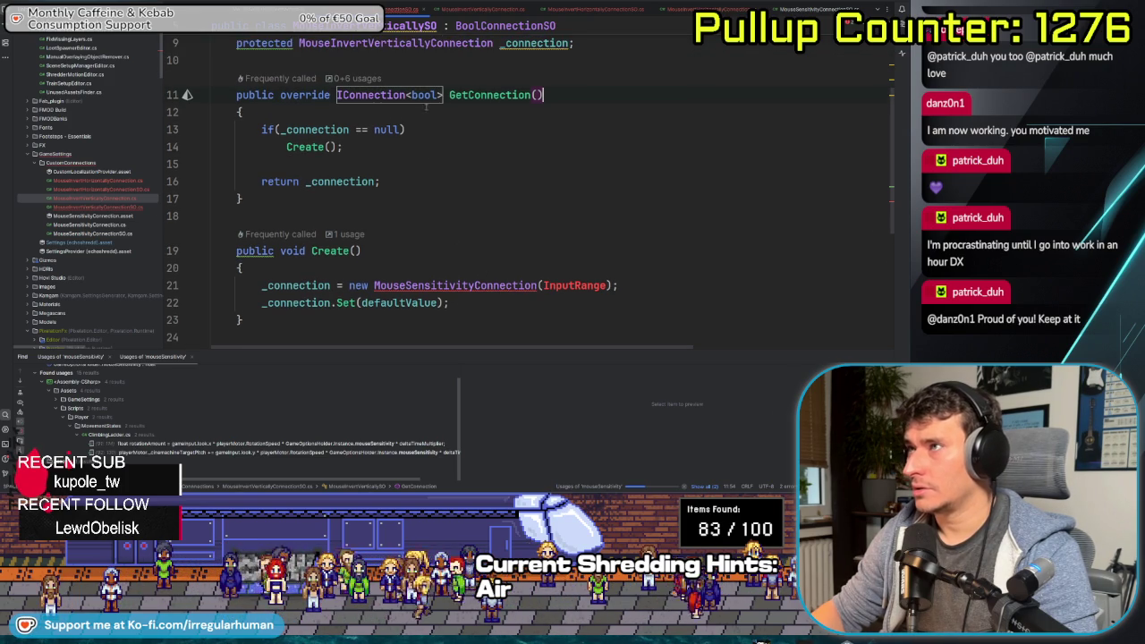
Replace MouseSensitivityConnection(InputRange) in Create() with a parameterless MouseInvertVerticallyConnection()
double_click(416, 43)
key(ctrl+c)
double_click(456, 285)
key(ctrl+v)
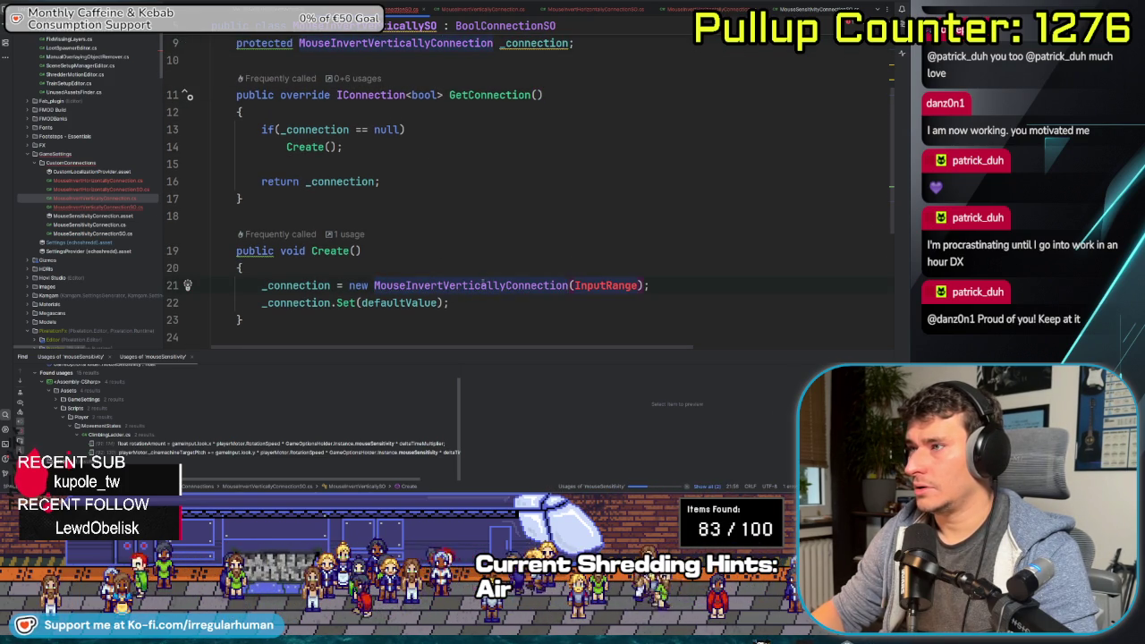
scroll(454, 262, up, 3)
scroll(557, 197, down, 5)
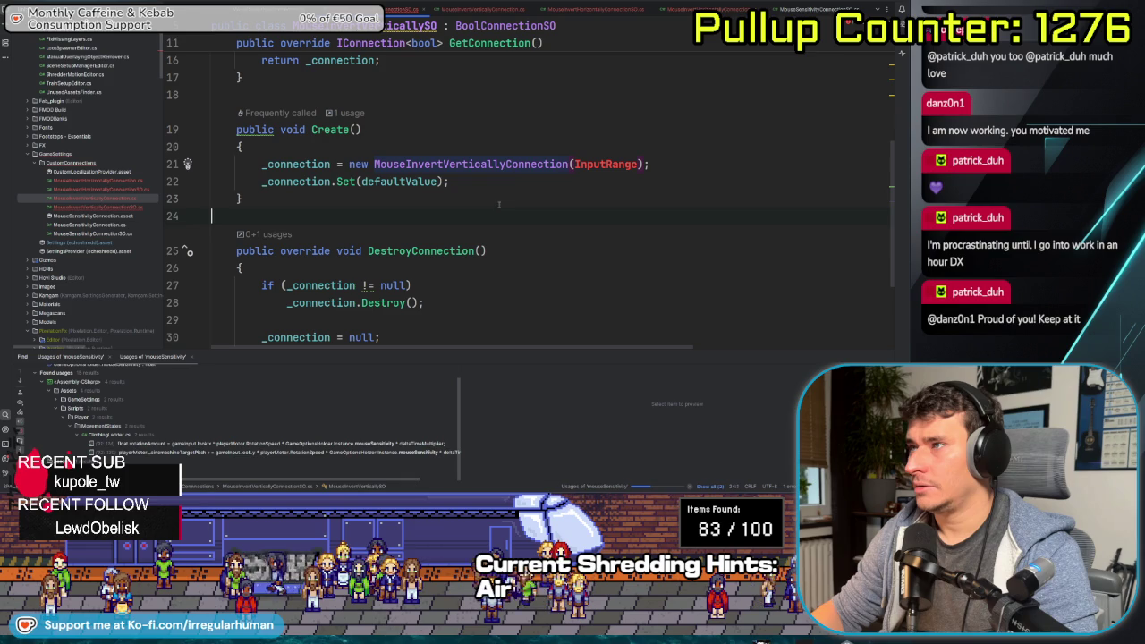
double_click(606, 164)
key(BackSpace)
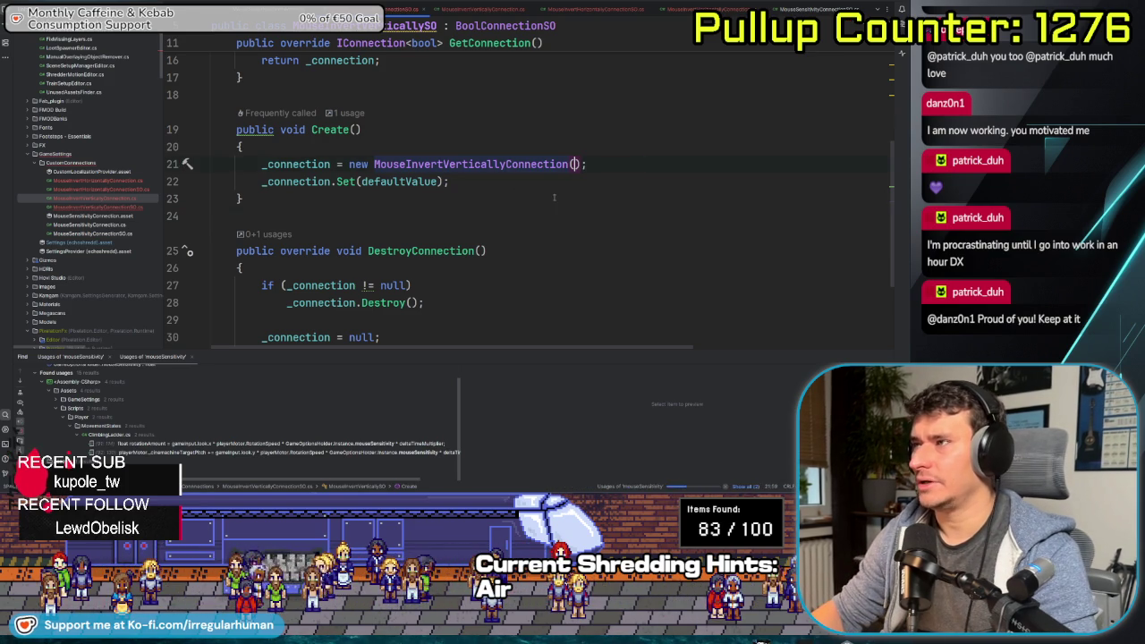
scroll(453, 223, down, 3)
scroll(453, 224, up, 5)
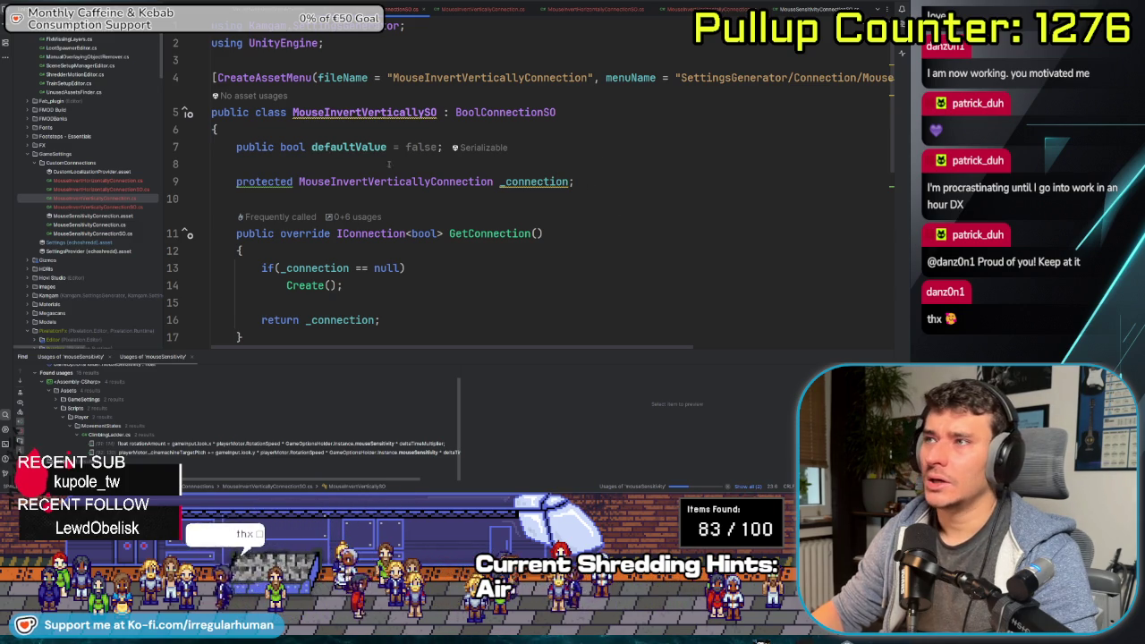
key(BackSpace)
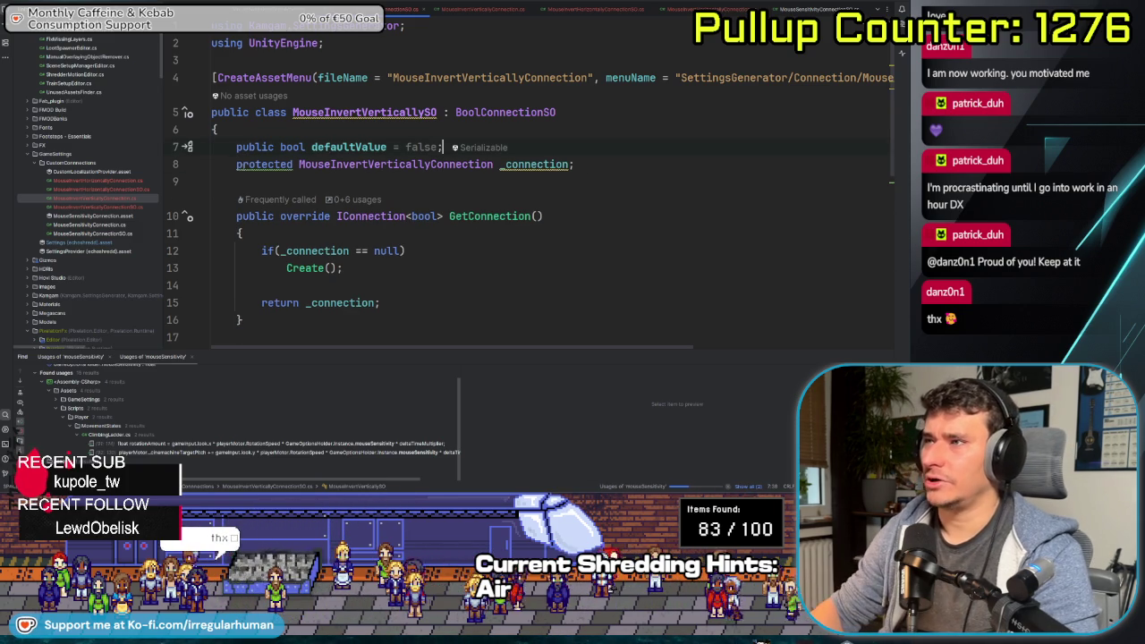
Copy the finished class code and paste it into MouseInvertHorizontallySO
mouse_move(311, 146)
mouse_down()
mouse_move(268, 345)
mouse_move(276, 264)
mouse_up()
key(ctrl+c)
click(276, 265)
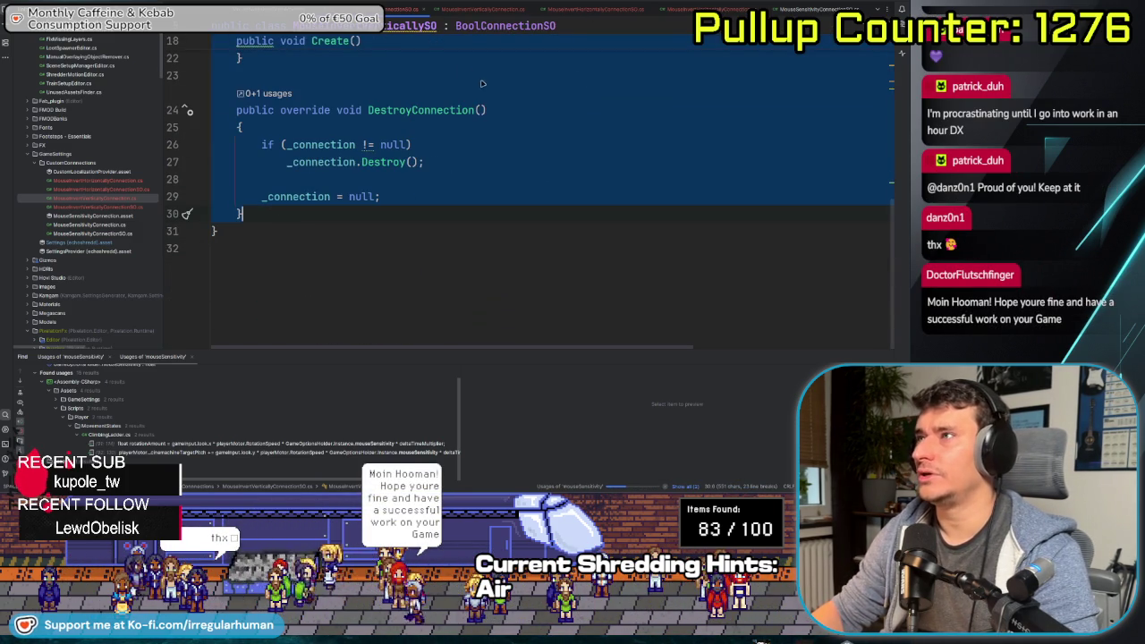
scroll(402, 134, up, 3)
click(592, 9)
key(ctrl+v)
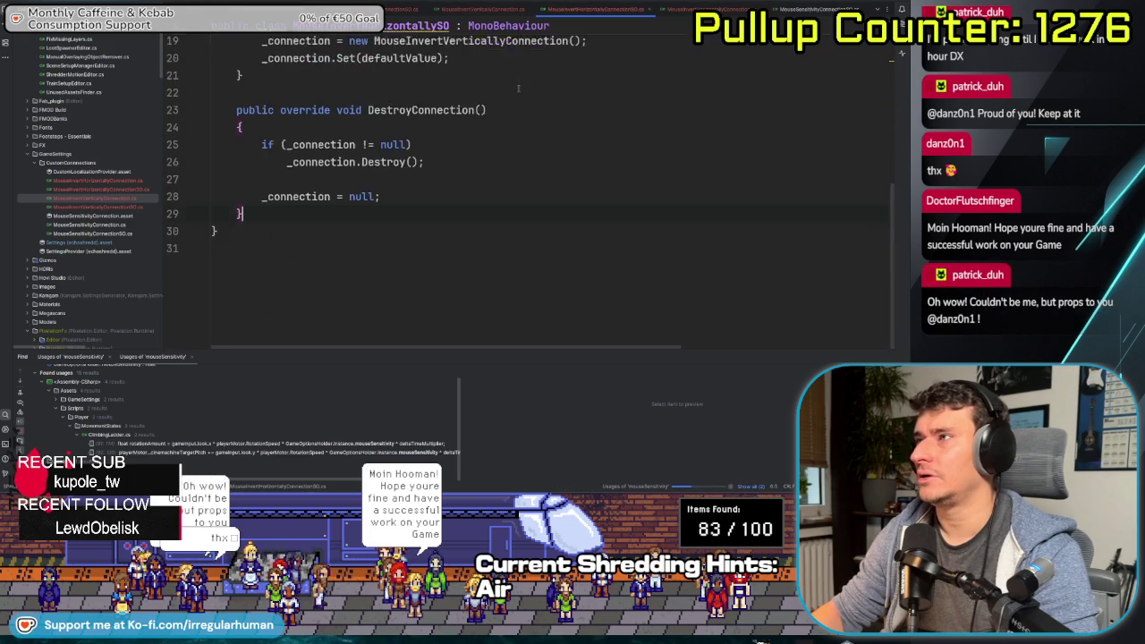
scroll(498, 94, up, 10)
Replace the MonoBehaviour base class with BoolConnectionSO
double_click(498, 94)
text(Bool)
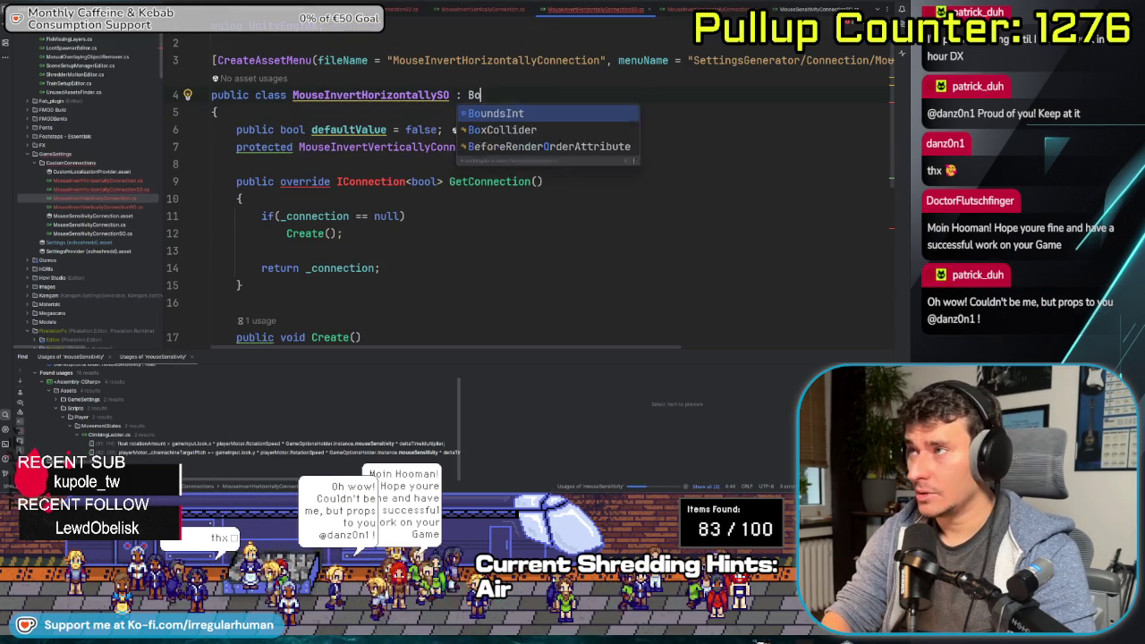
key(Return)
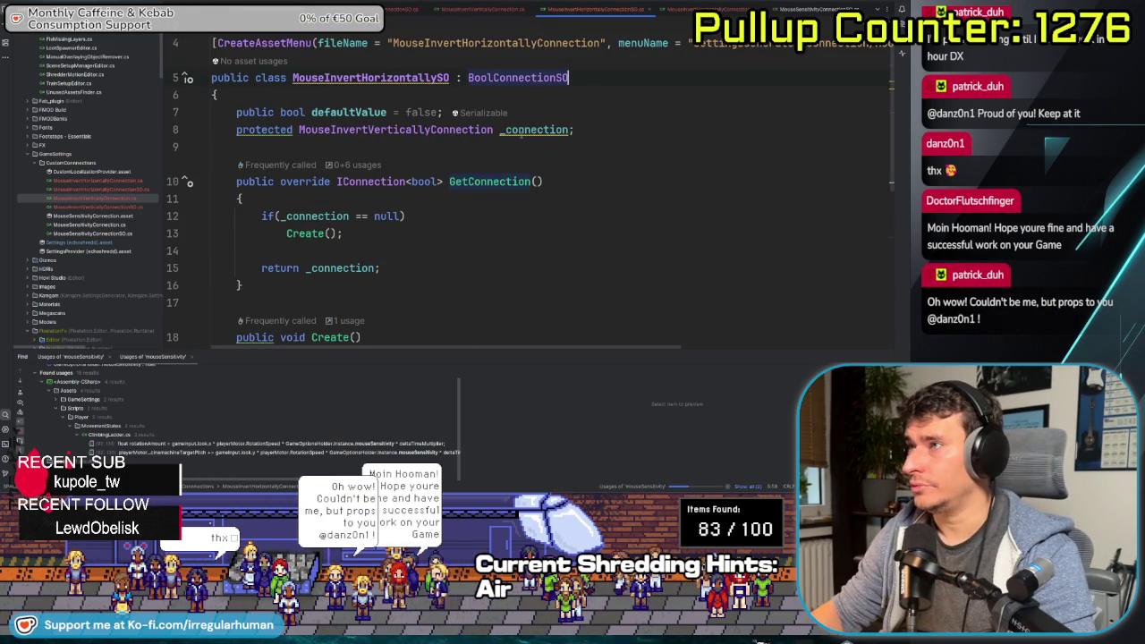
Change the _connection field type from the Vertically version to MouseInvertHorizontallyConnection
click(382, 130)
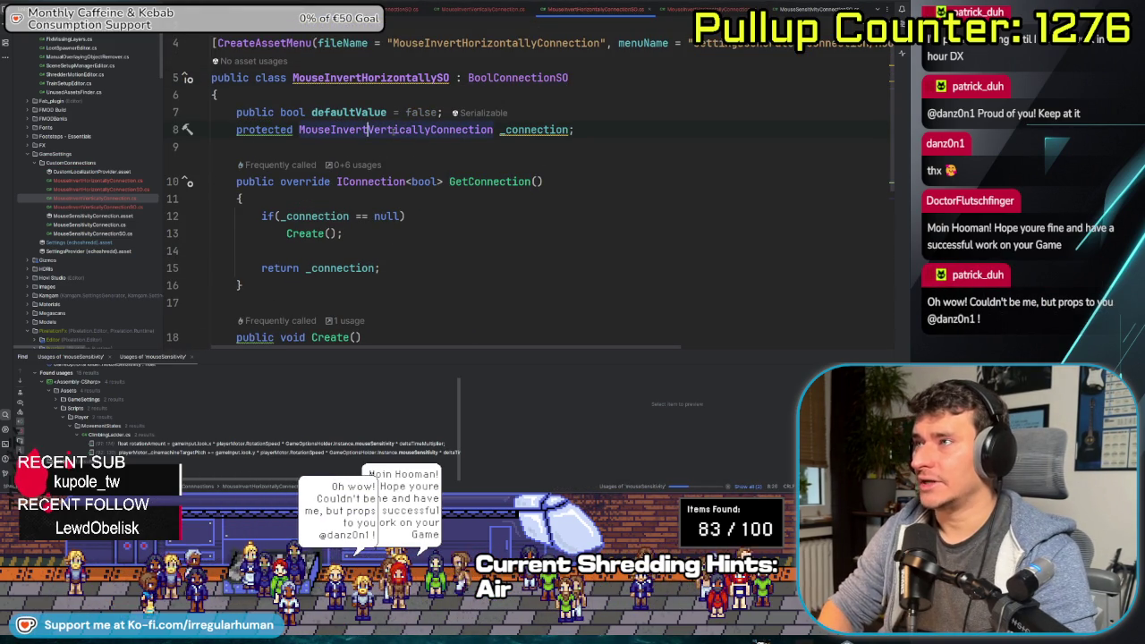
key(Right)
key(ctrl+BackSpace)
text(H)
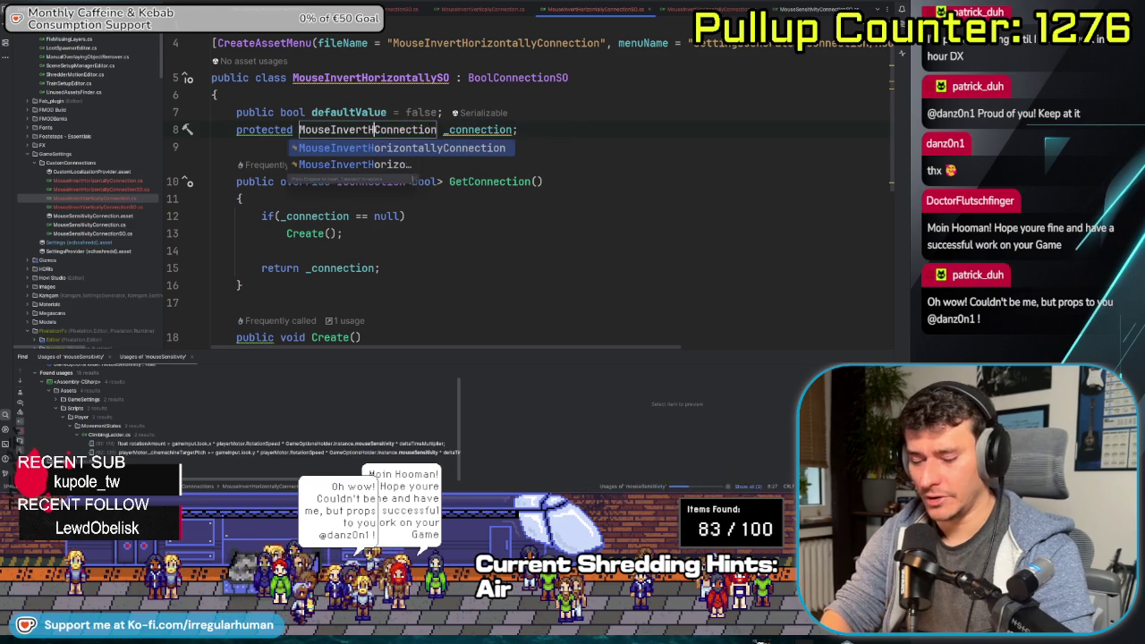
key(Return)
key(ctrl+Delete)
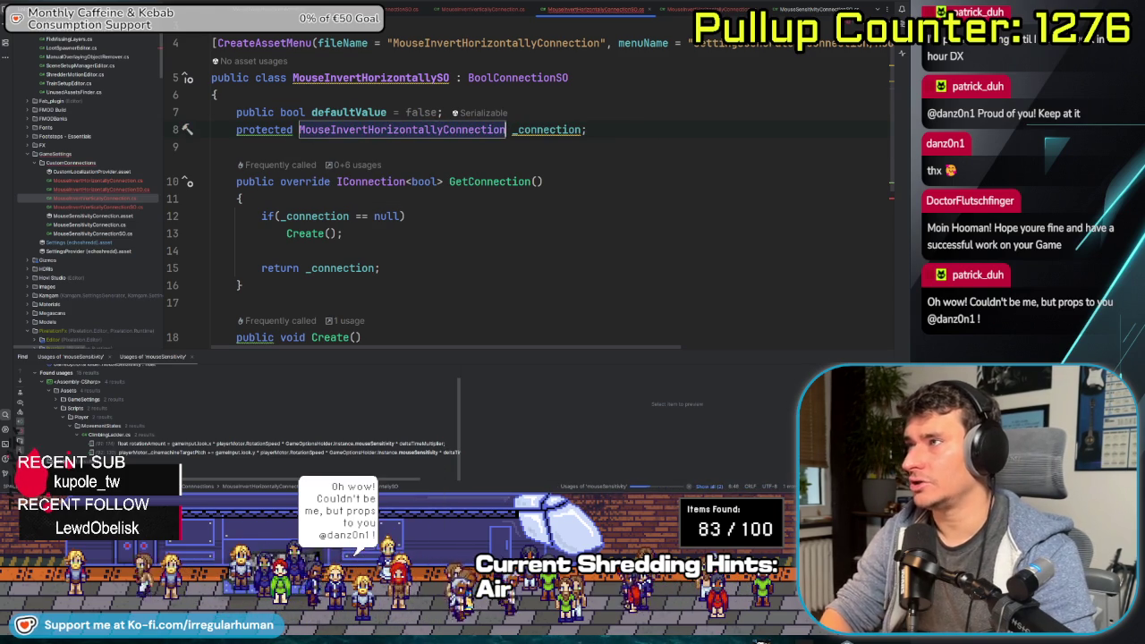
Make Create() build a MouseInvertHorizontallyConnection
scroll(405, 258, down, 4)
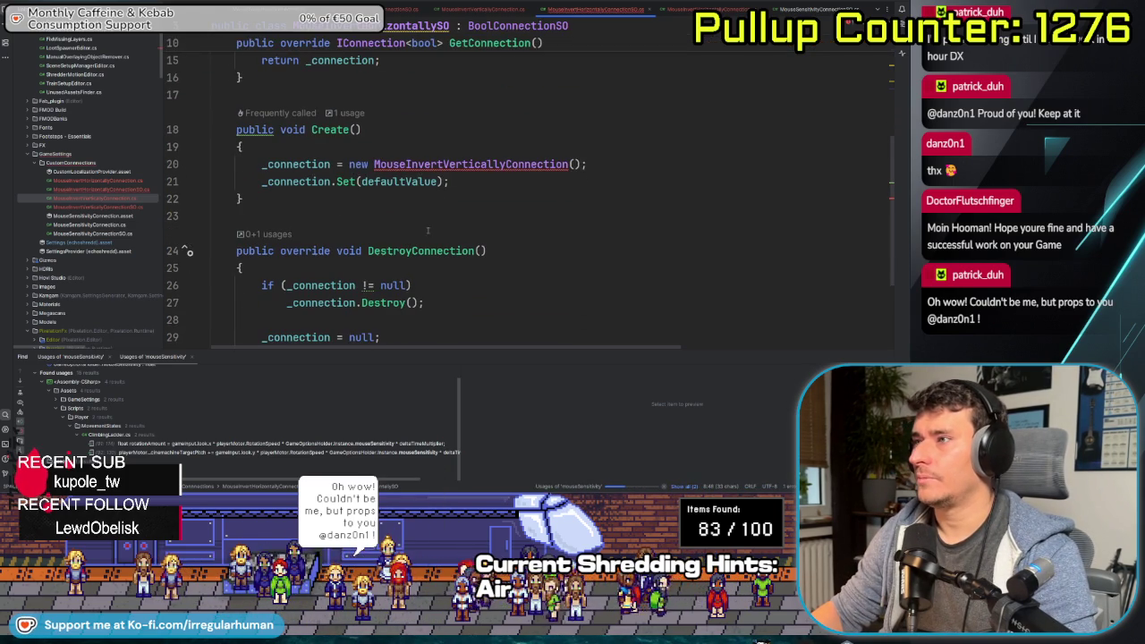
double_click(474, 164)
text(MouseInvertHorizontallyConnection)
click(508, 219)
scroll(508, 224, down, 3)
scroll(508, 224, up, 6)
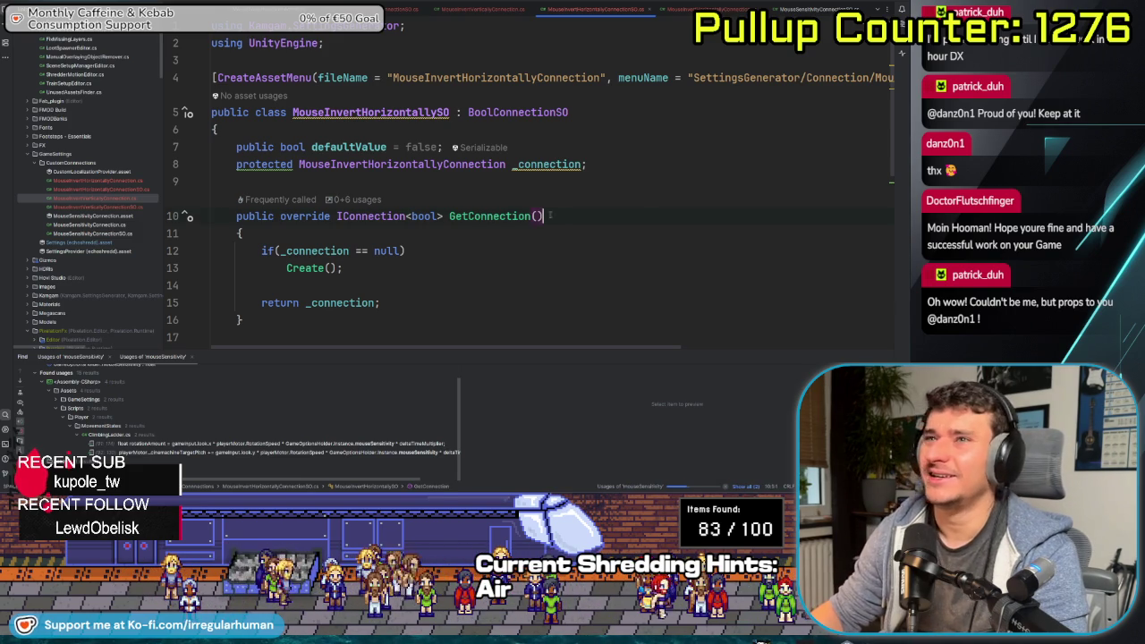
Review the finished MouseInvertHorizontallySO script, then navigate back to the previous file
scroll(574, 238, down, 5)
scroll(536, 214, up, 5)
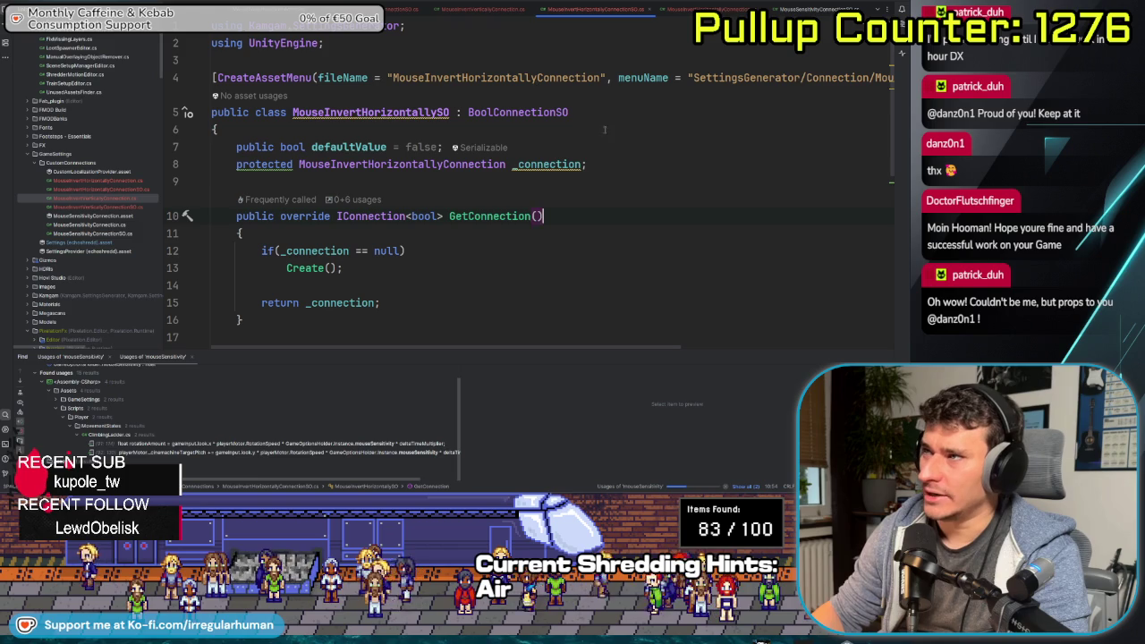
scroll(516, 269, down, 5)
scroll(527, 215, up, 5)
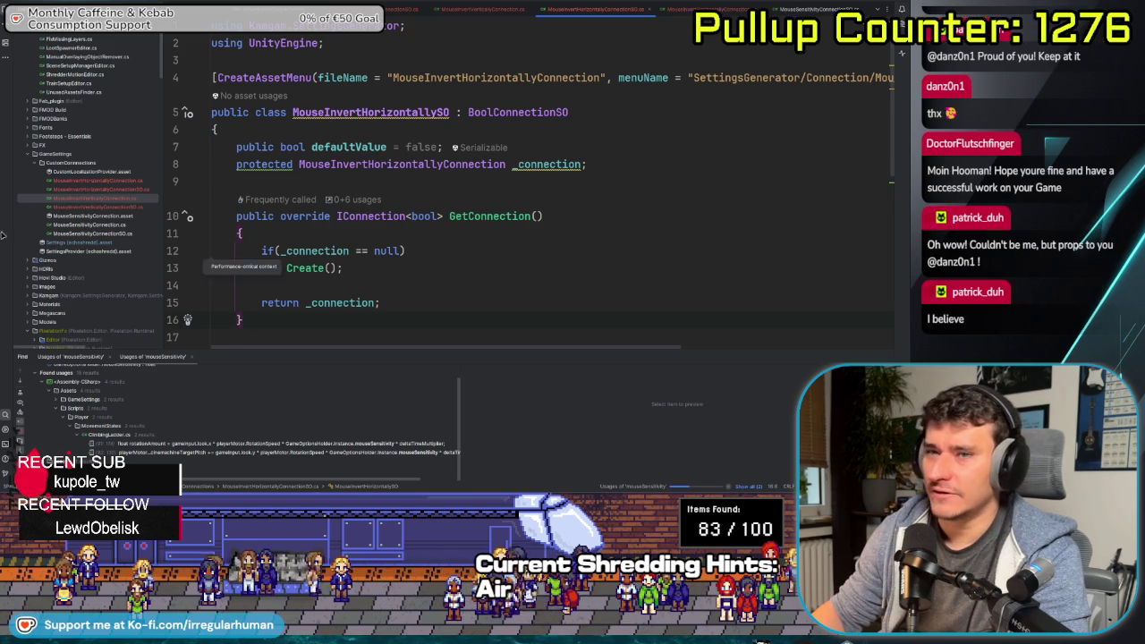
click(414, 48)
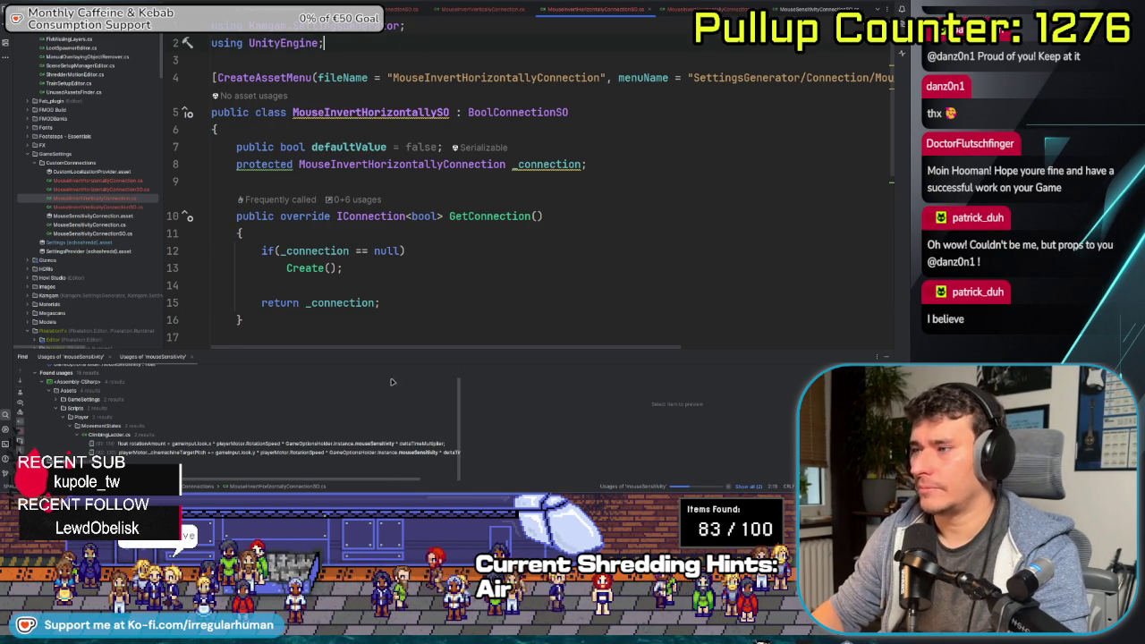
drag(504, 349, 764, 351)
scroll(764, 352, left, 10)
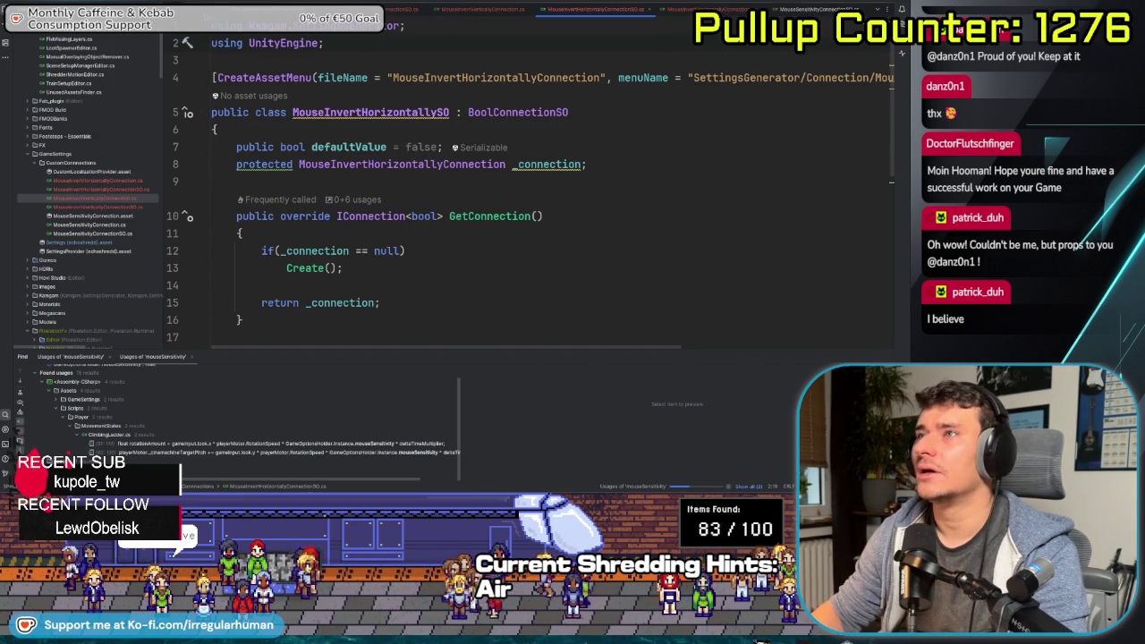
key(ctrl+minus)
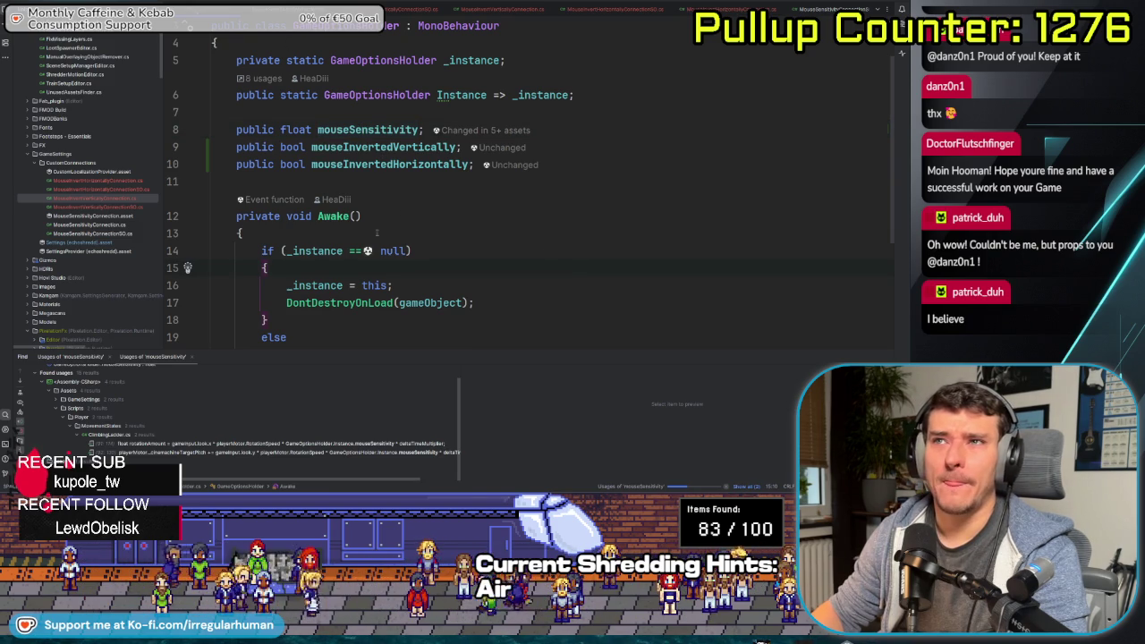
Scroll up to GameOptionsHolder's invert fields and switch to Unity to recompile scripts
scroll(548, 252, up, 1)
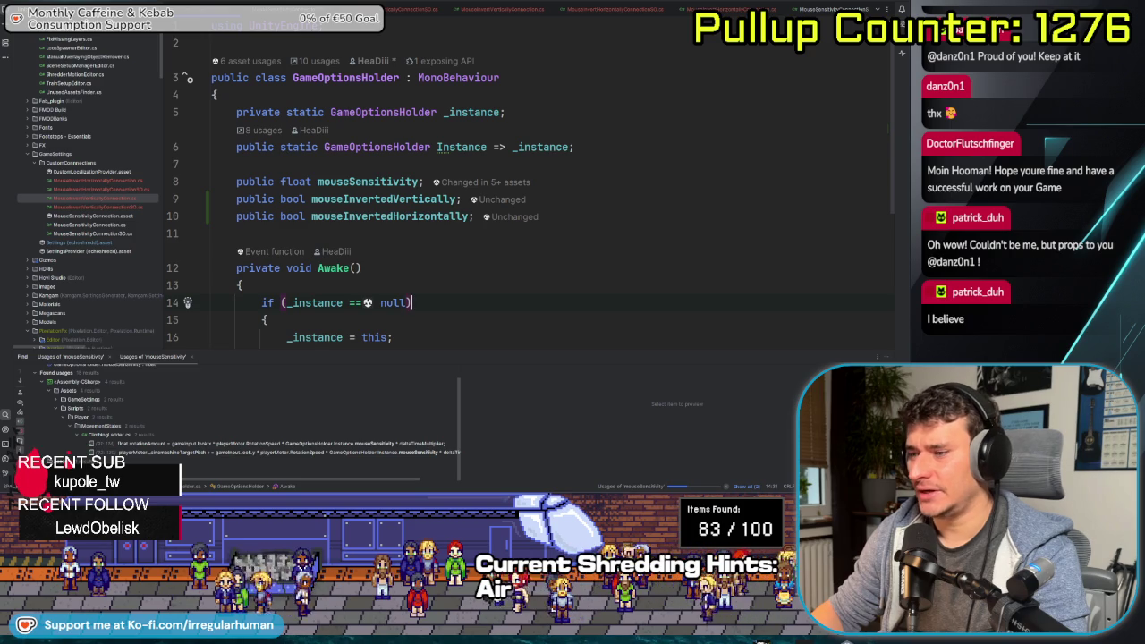
key(alt+Tab)
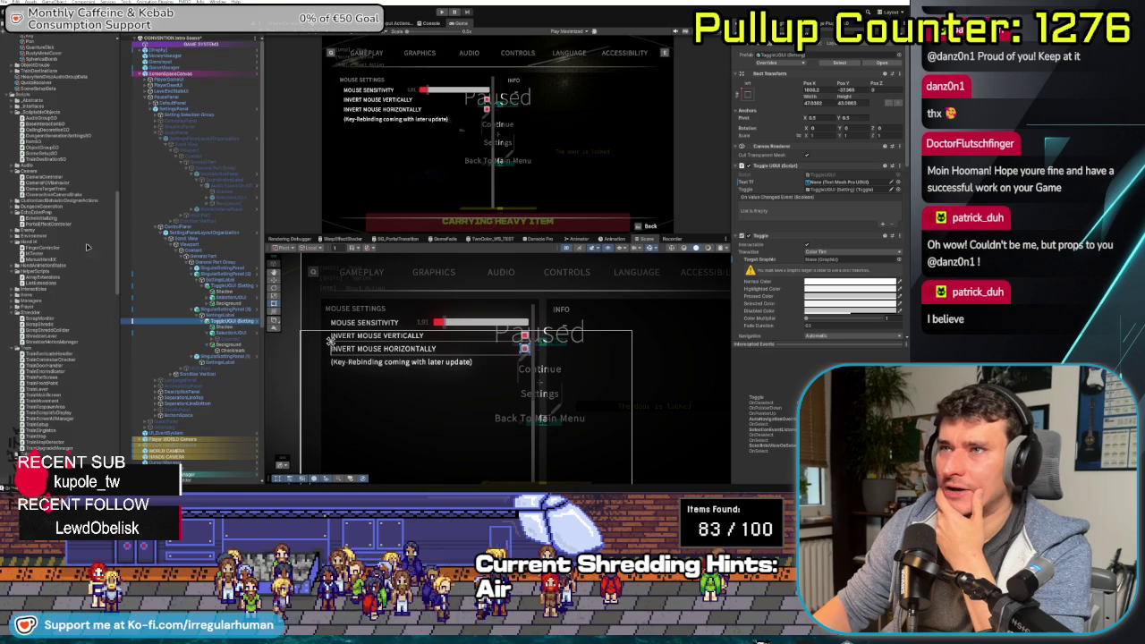
Select the Invert Mouse Vertically toggle in the scene's mouse settings panel
scroll(81, 241, up, 10)
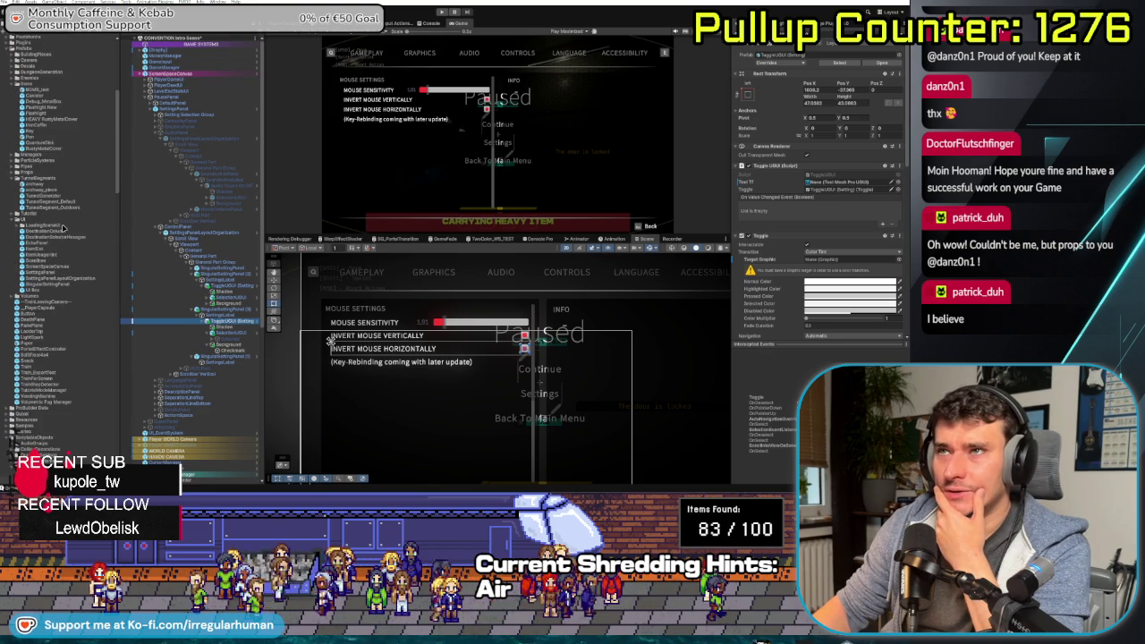
scroll(65, 231, down, 5)
scroll(75, 248, down, 5)
scroll(77, 247, down, 10)
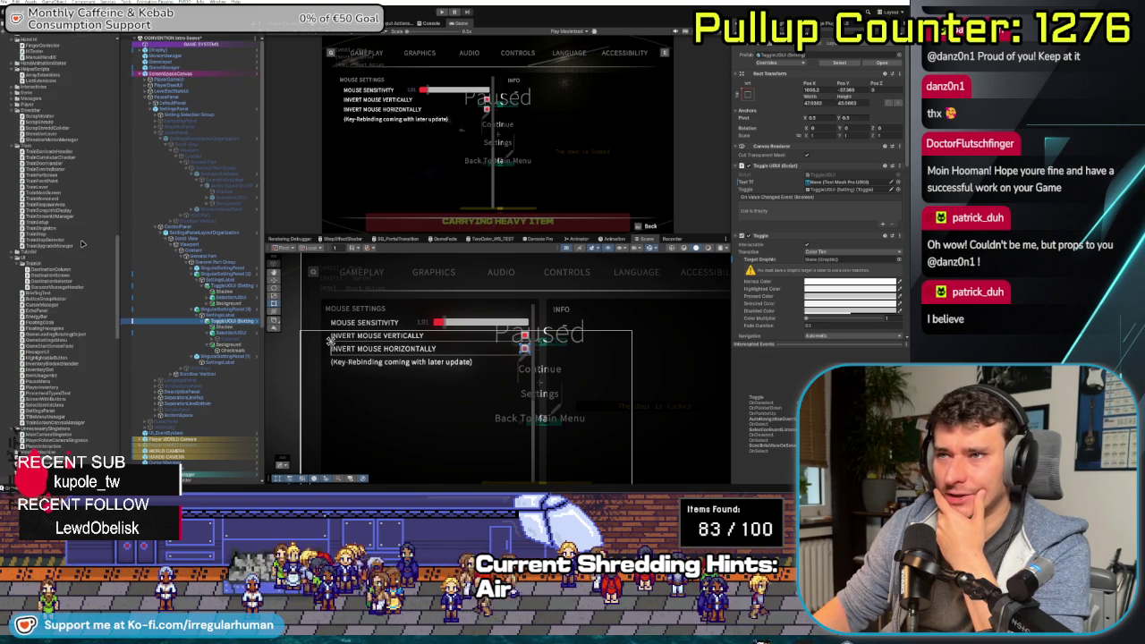
scroll(81, 244, down, 10)
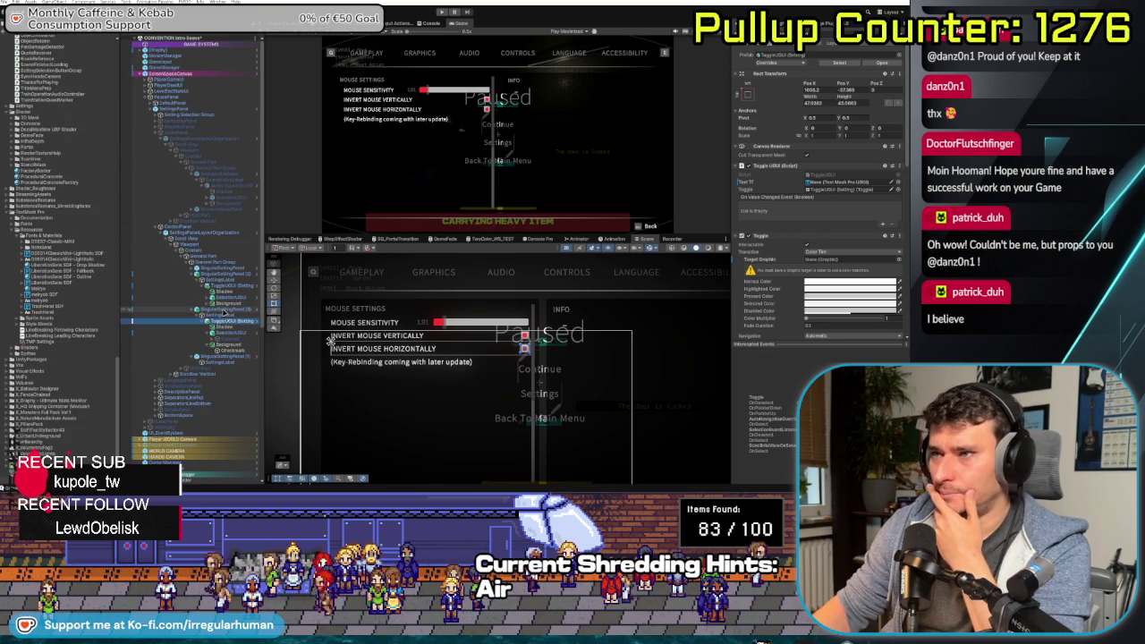
click(326, 305)
click(325, 304)
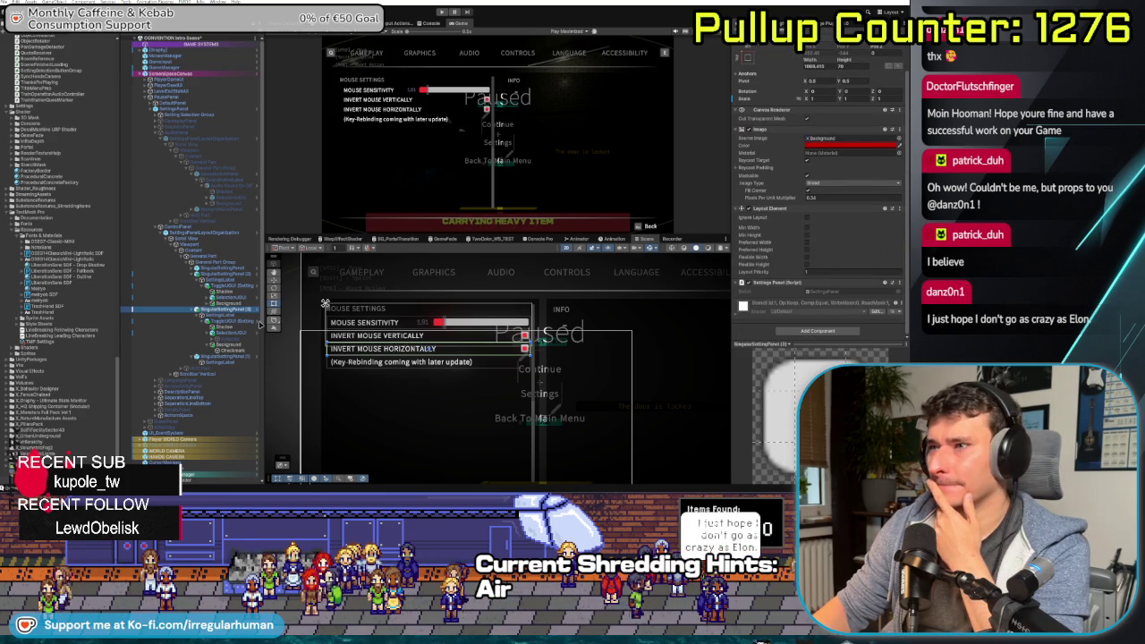
click(375, 336)
click(375, 336)
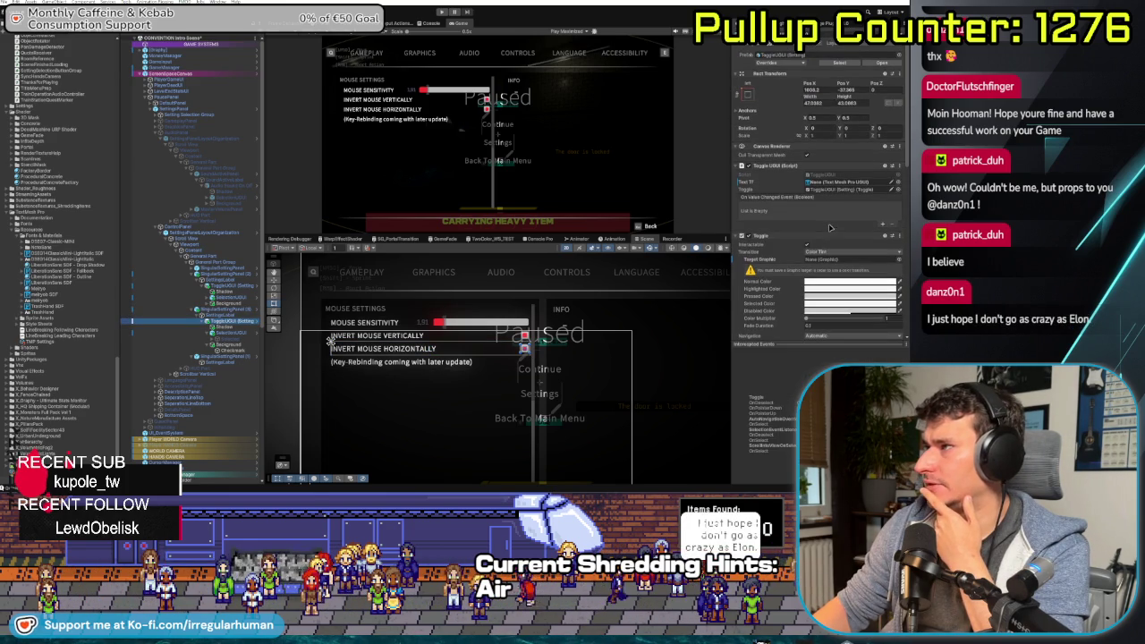
Ping the toggle's SettingsProvider reference and open the Settings asset
scroll(787, 195, down, 4)
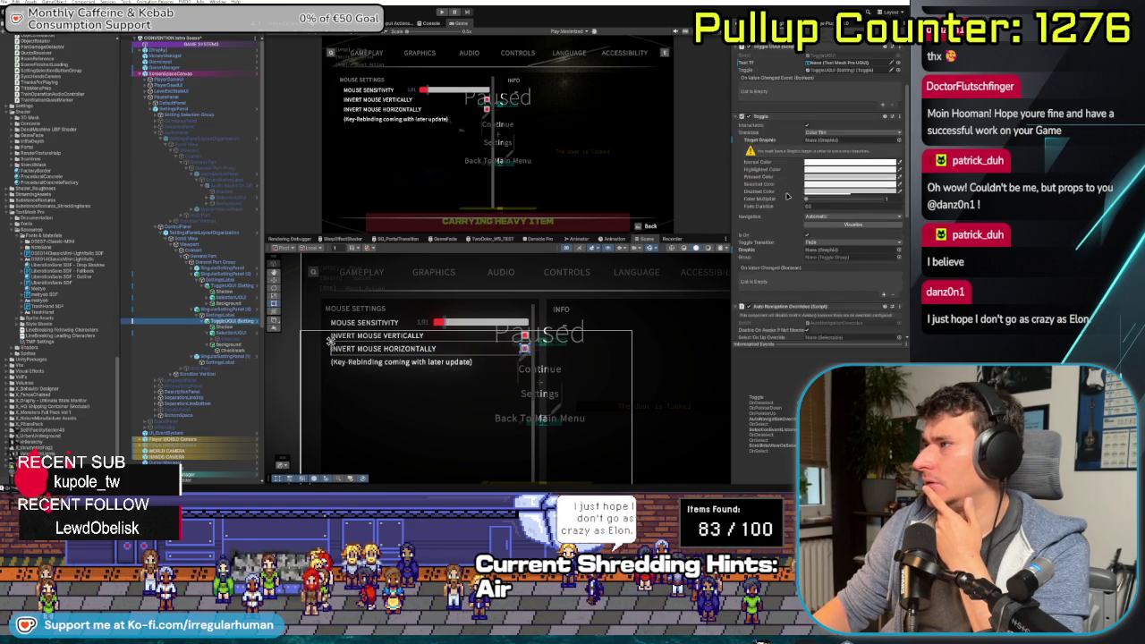
scroll(788, 196, down, 5)
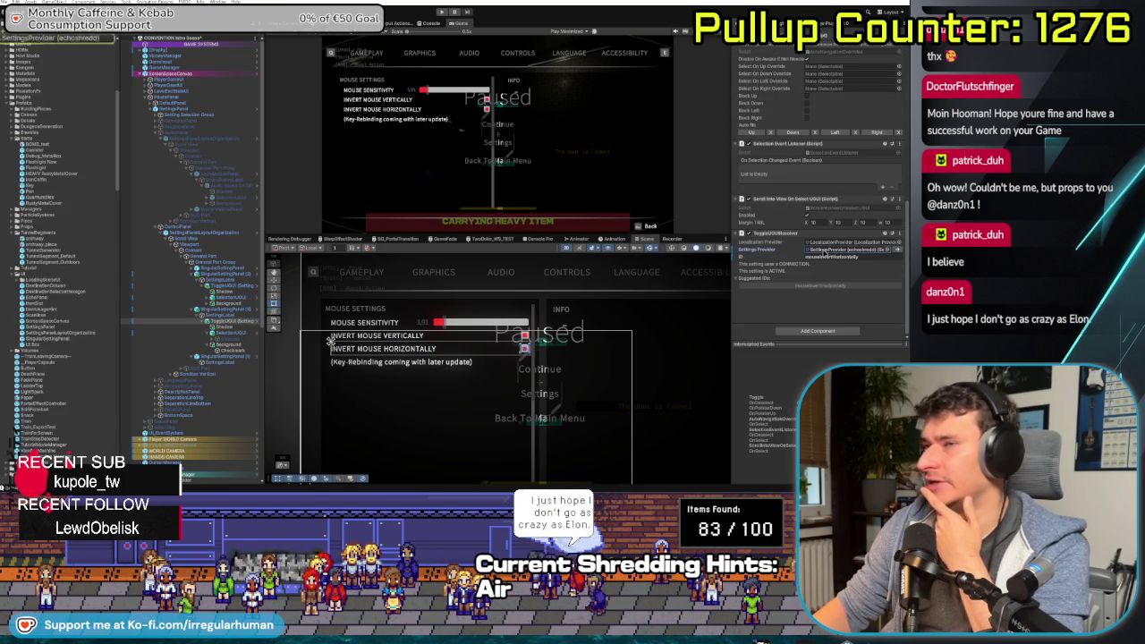
click(823, 251)
click(51, 166)
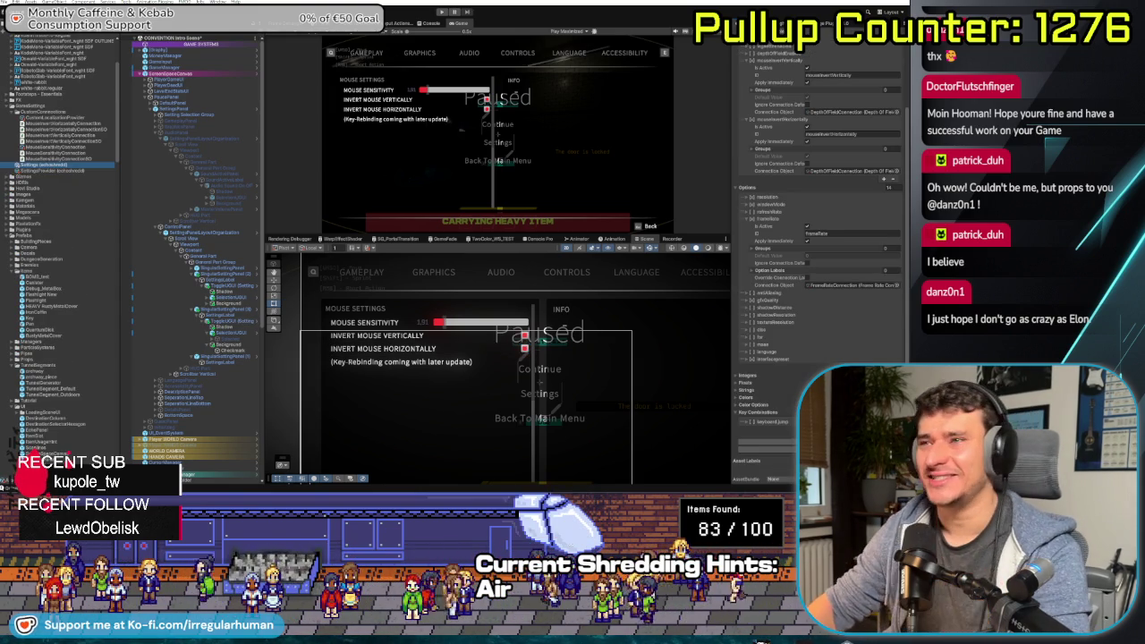
Browse the invert entry's Connection Object picker without changing it, then select the LocalizationProvider asset
scroll(758, 229, up, 3)
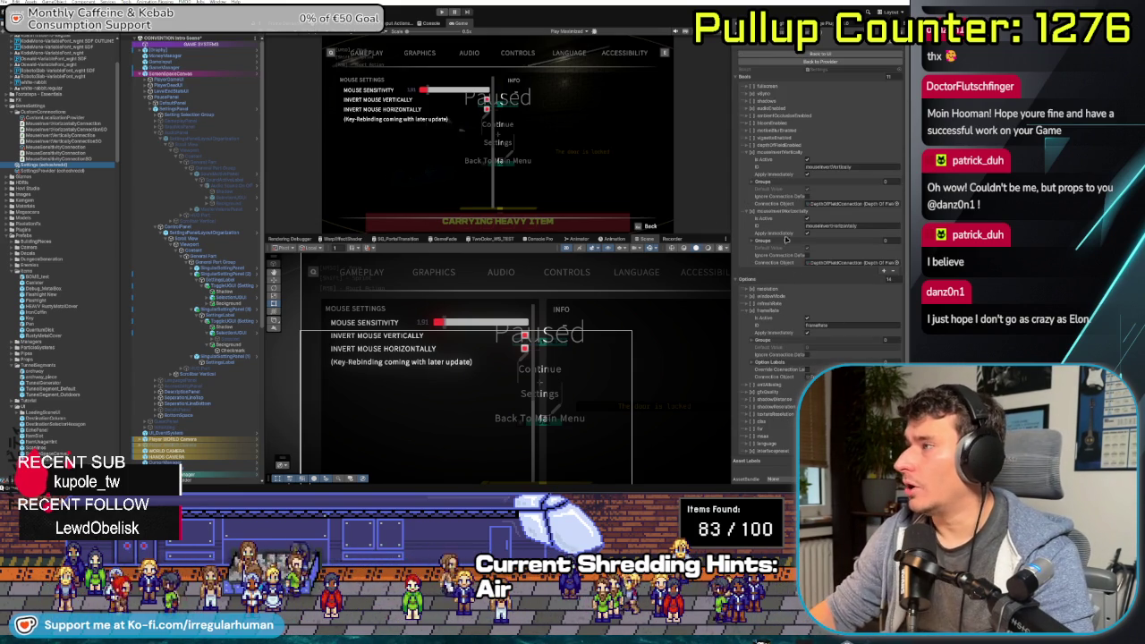
mouse_move(797, 175)
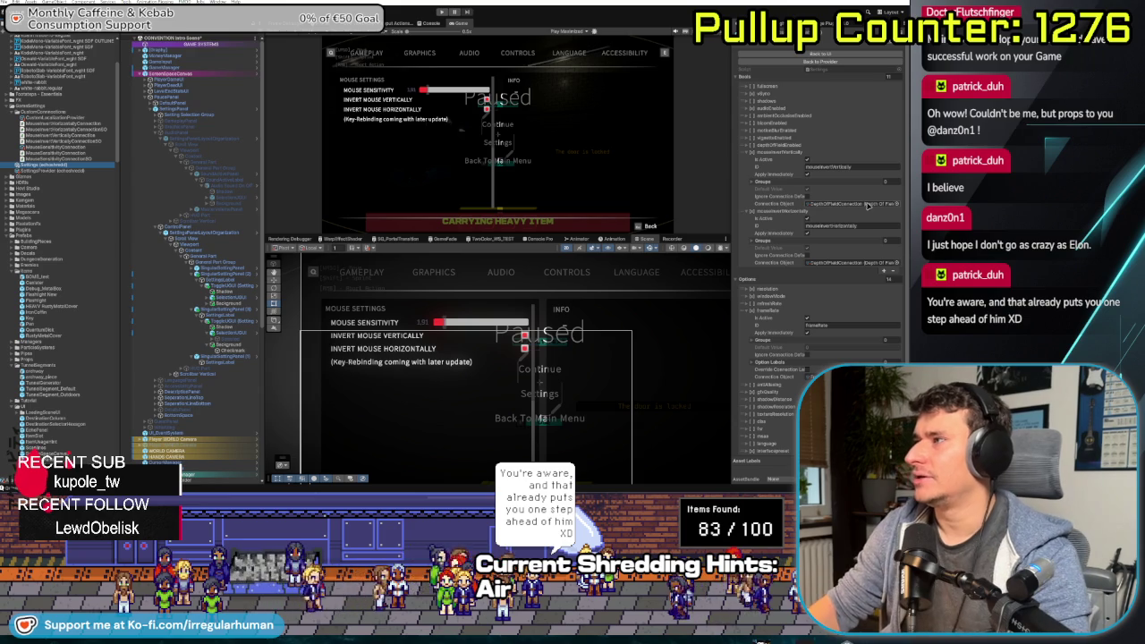
click(897, 204)
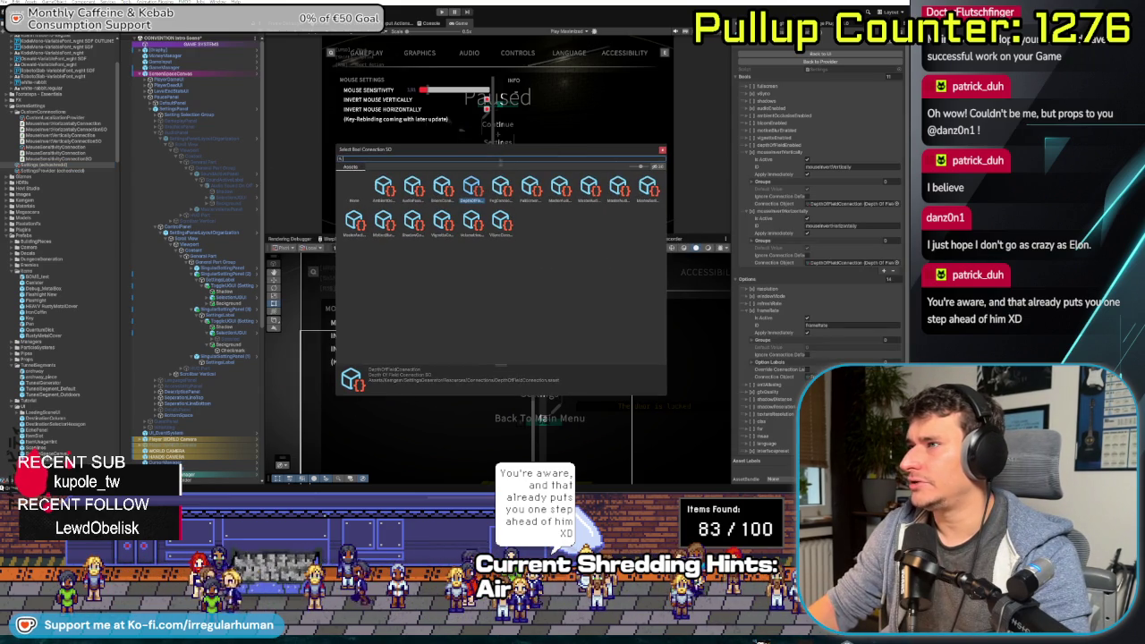
text(ra)
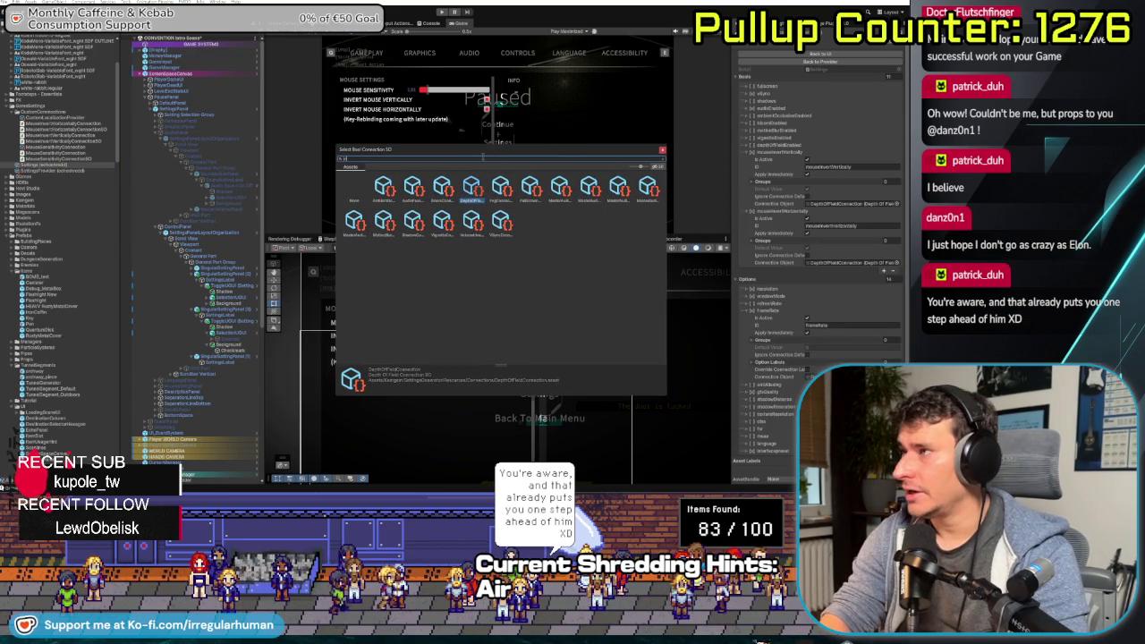
text(me)
key(BackSpace)
key(BackSpace)
key(BackSpace)
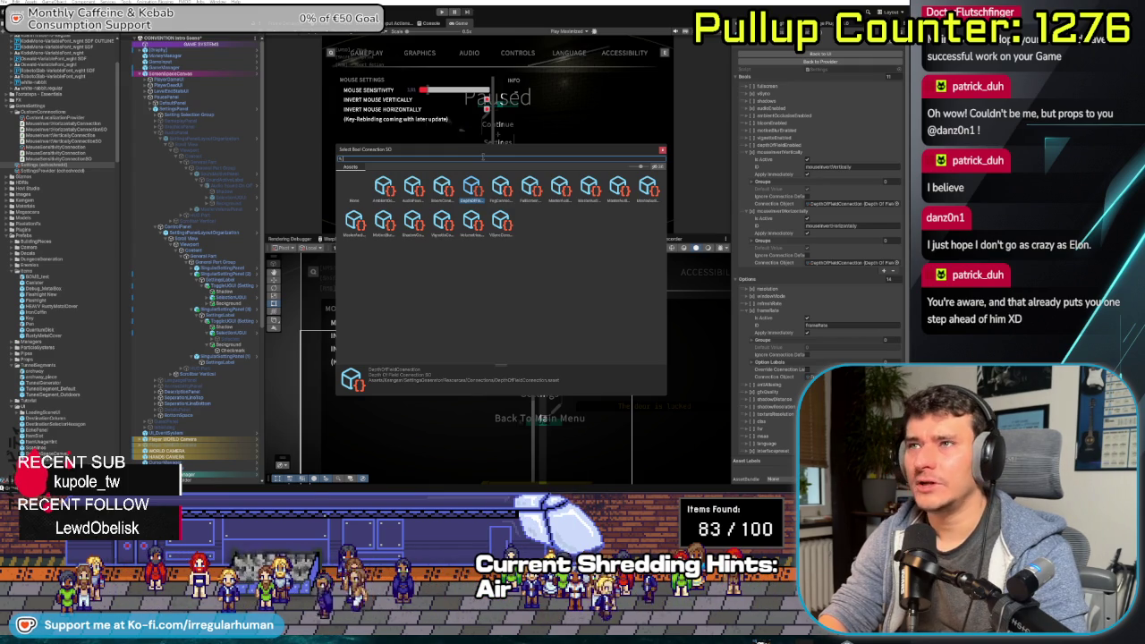
key(Return)
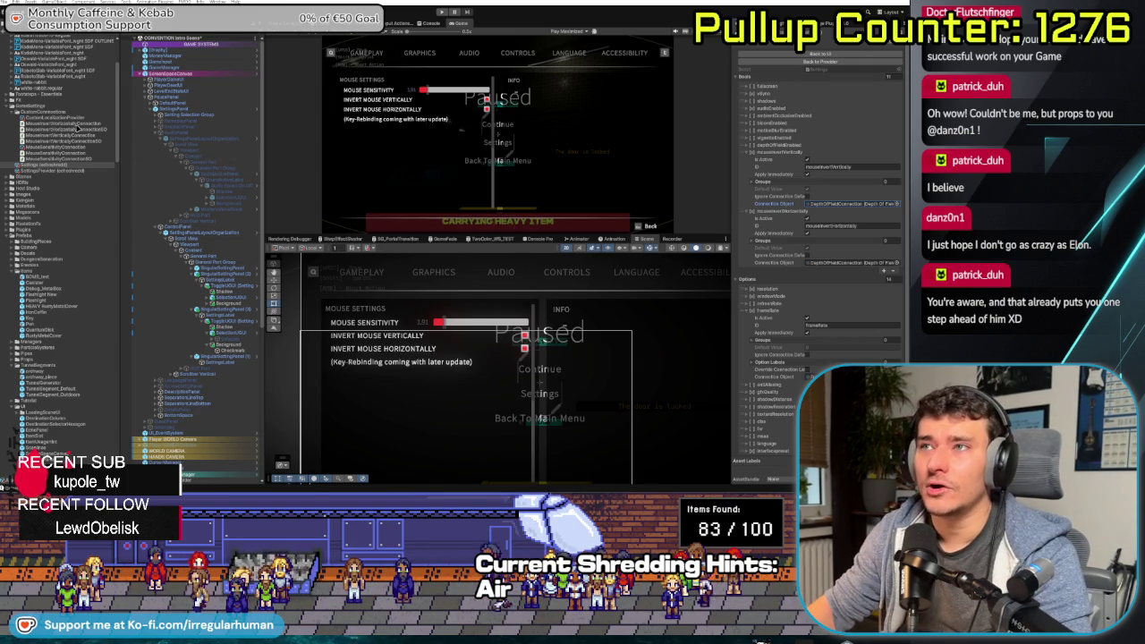
click(61, 117)
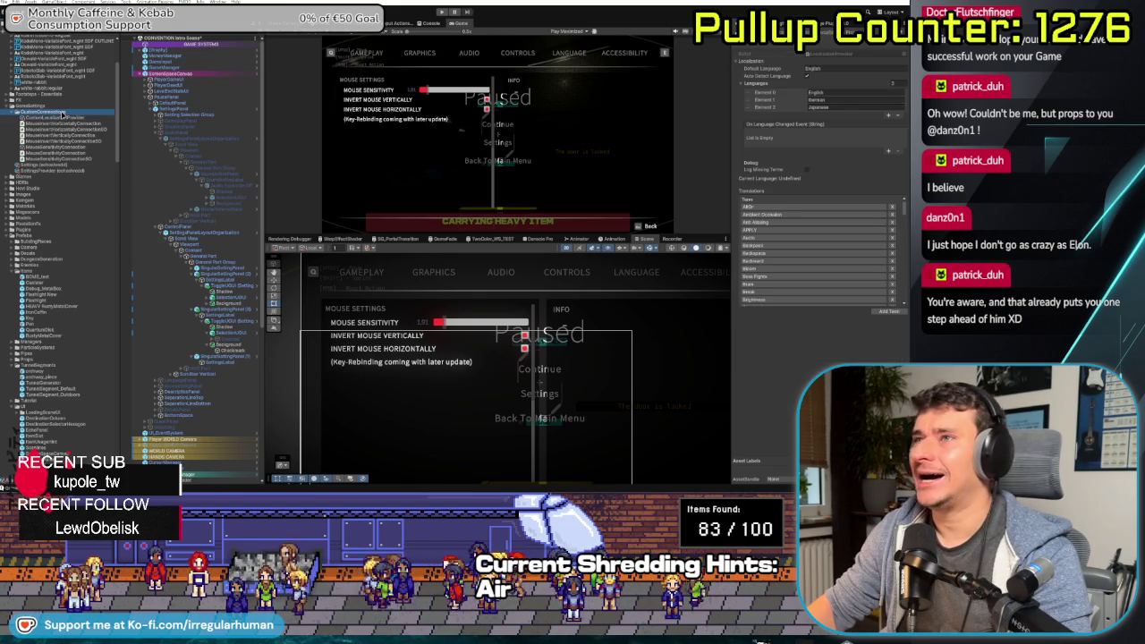
Create a mouse invert connection asset in CustomConnections via Create > SettingsGenerator > Connection
click(63, 113)
right_click(65, 114)
mouse_move(97, 119)
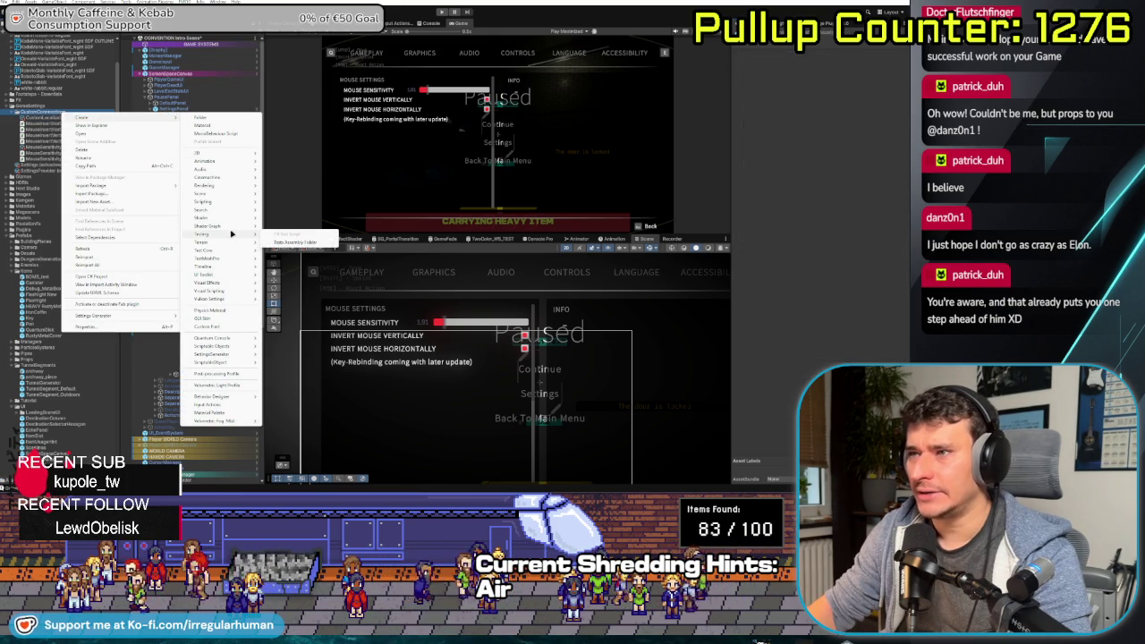
mouse_move(226, 363)
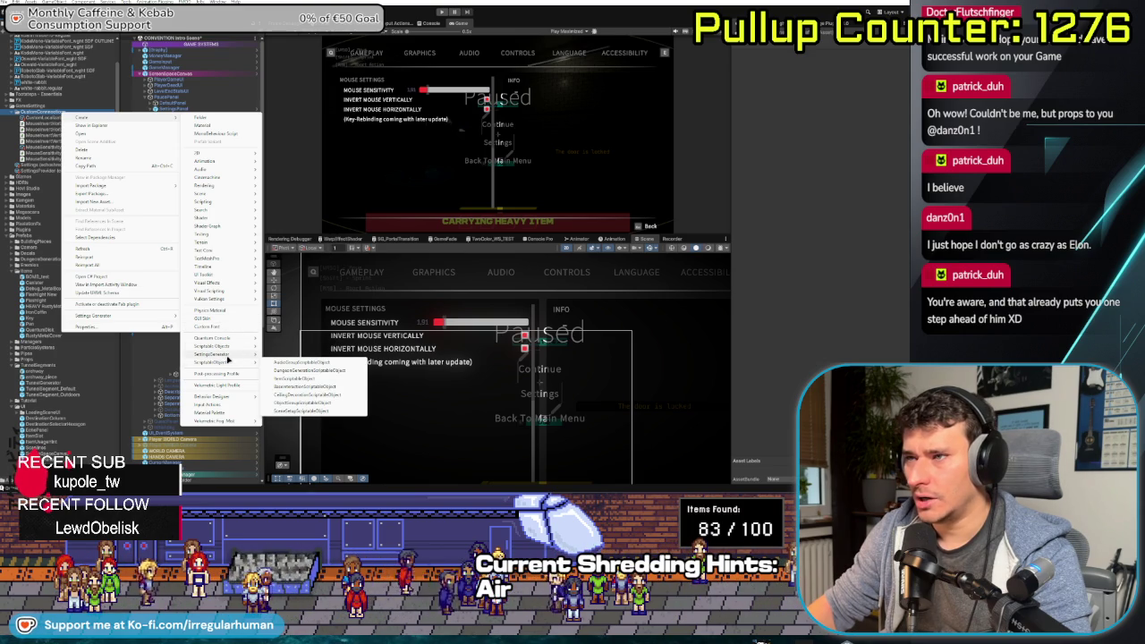
mouse_move(295, 359)
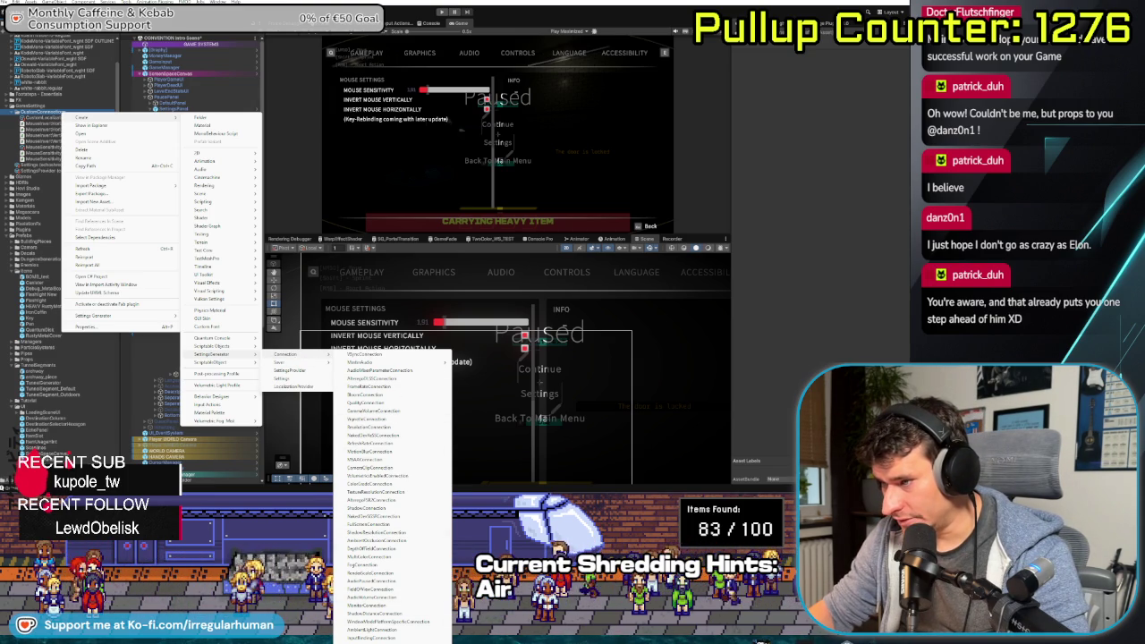
click(367, 426)
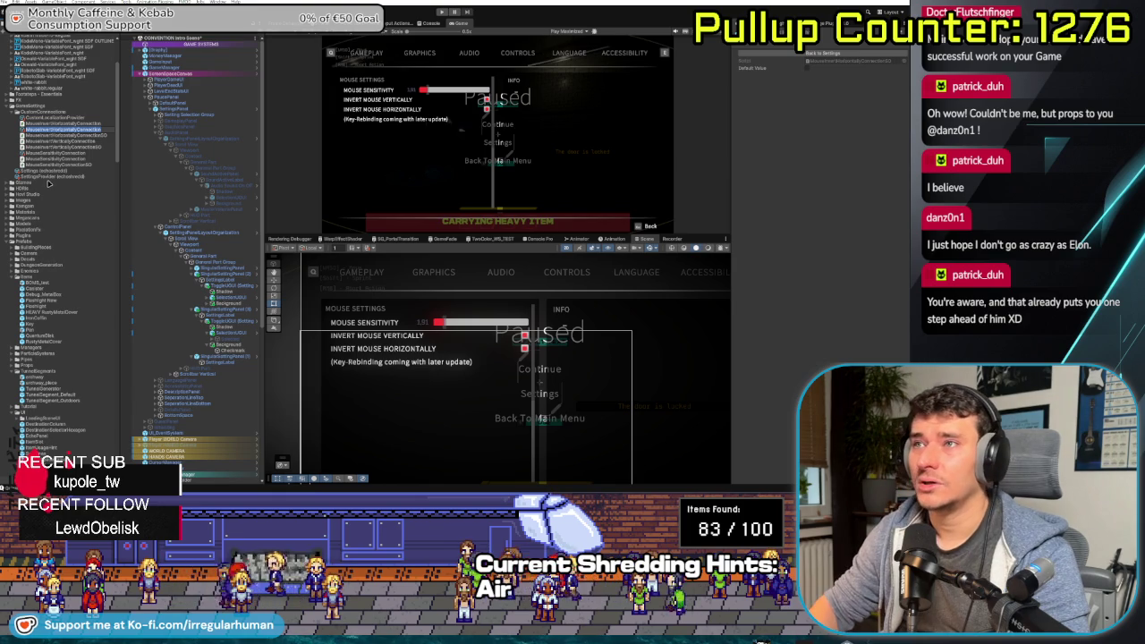
Reopen the CustomConnections create menu, then dismiss it without creating anything
right_click(70, 114)
mouse_move(72, 118)
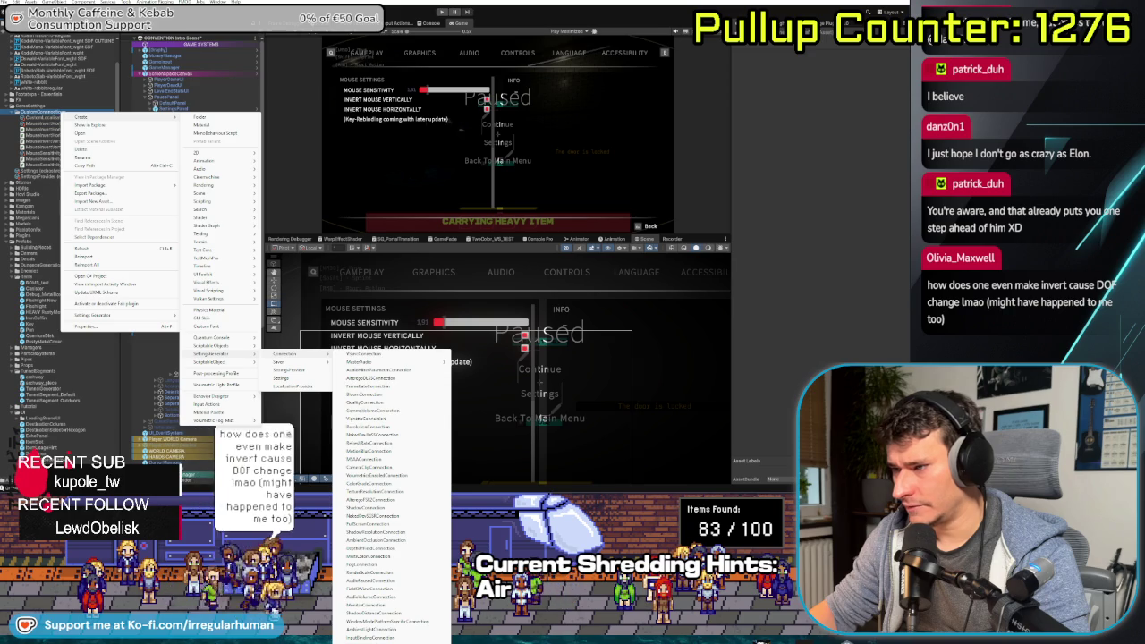
key(Escape)
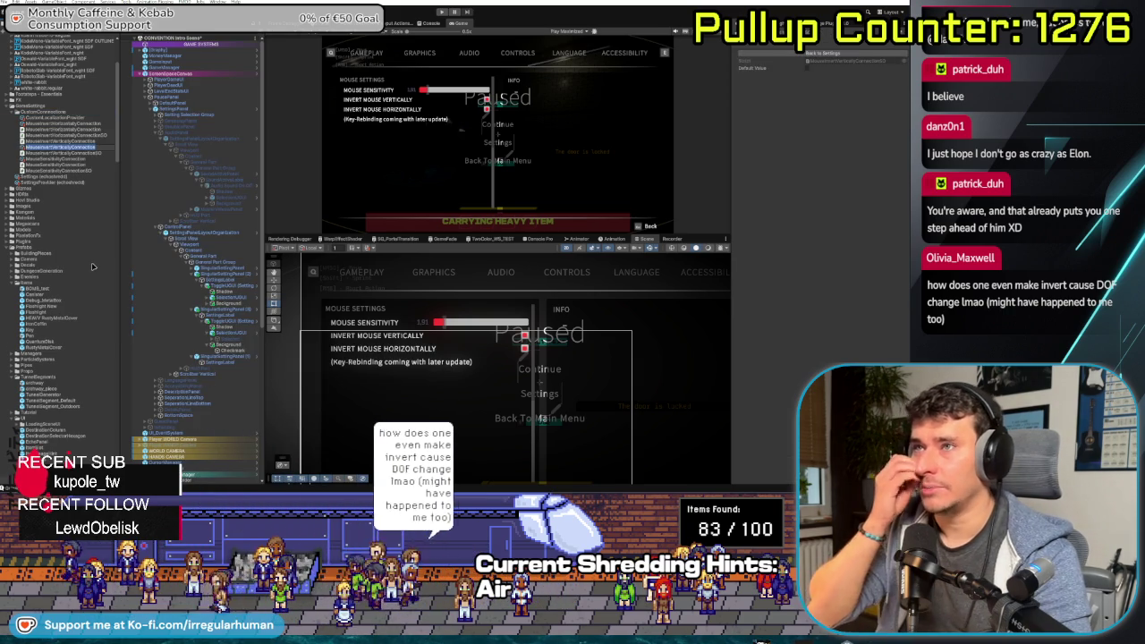
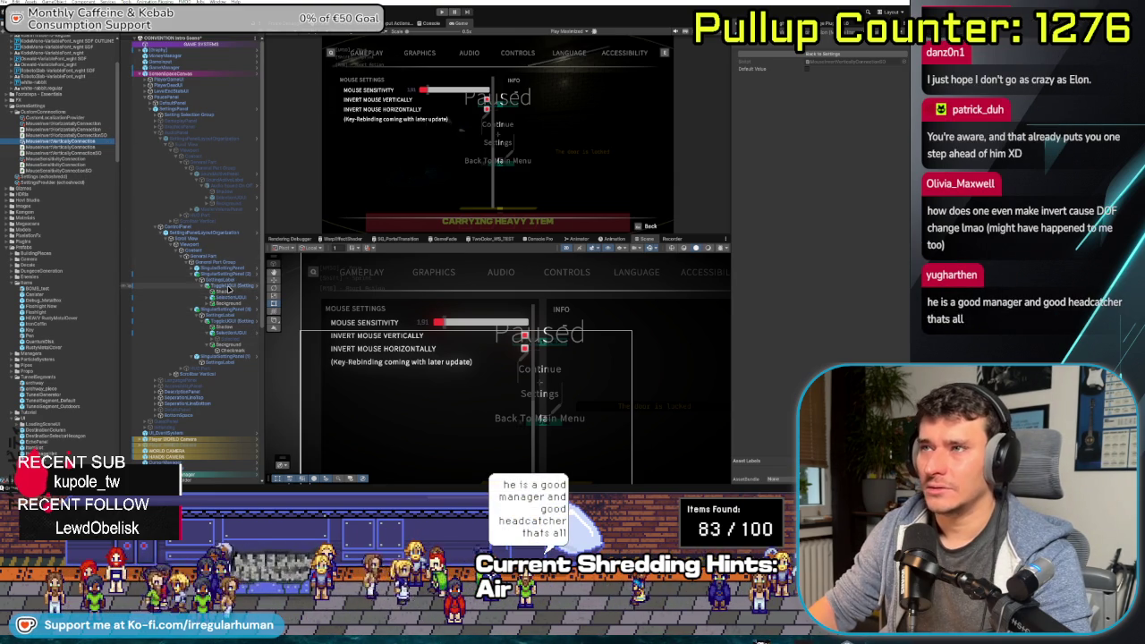
Inspect the SettingsProvider and mouse connection assets, ending on CustomLocalizationProvider
click(54, 176)
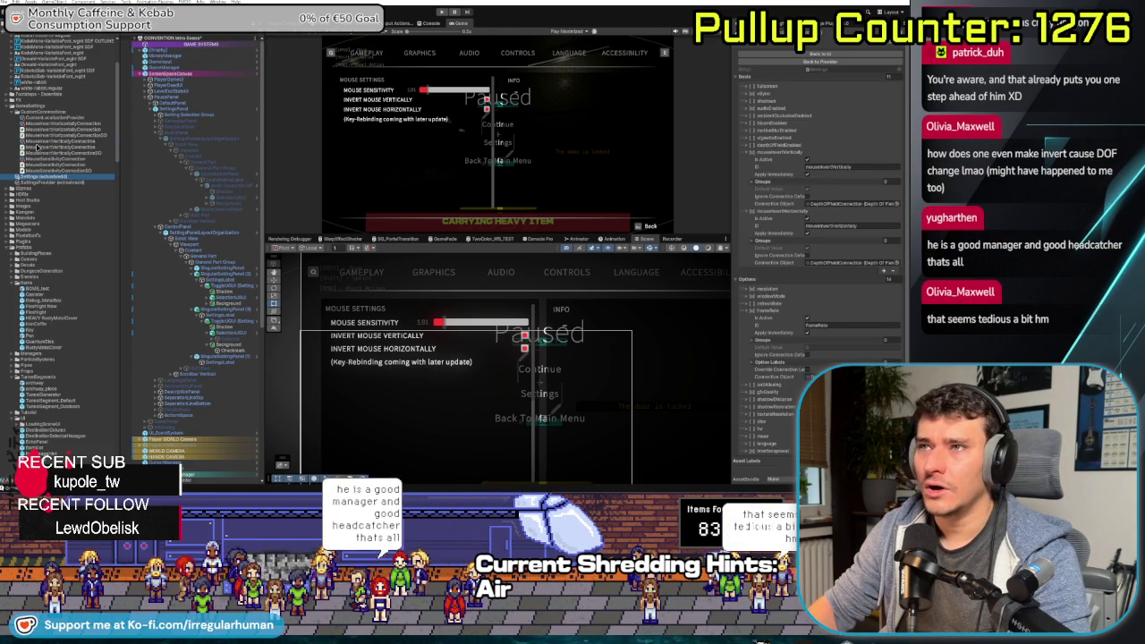
click(342, 181)
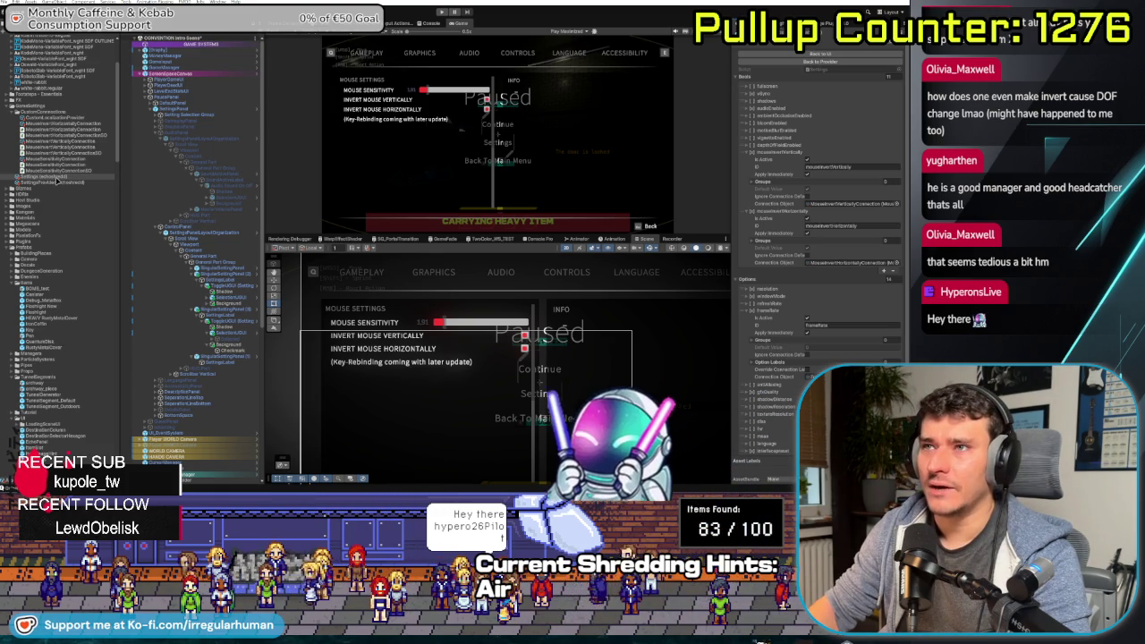
click(51, 160)
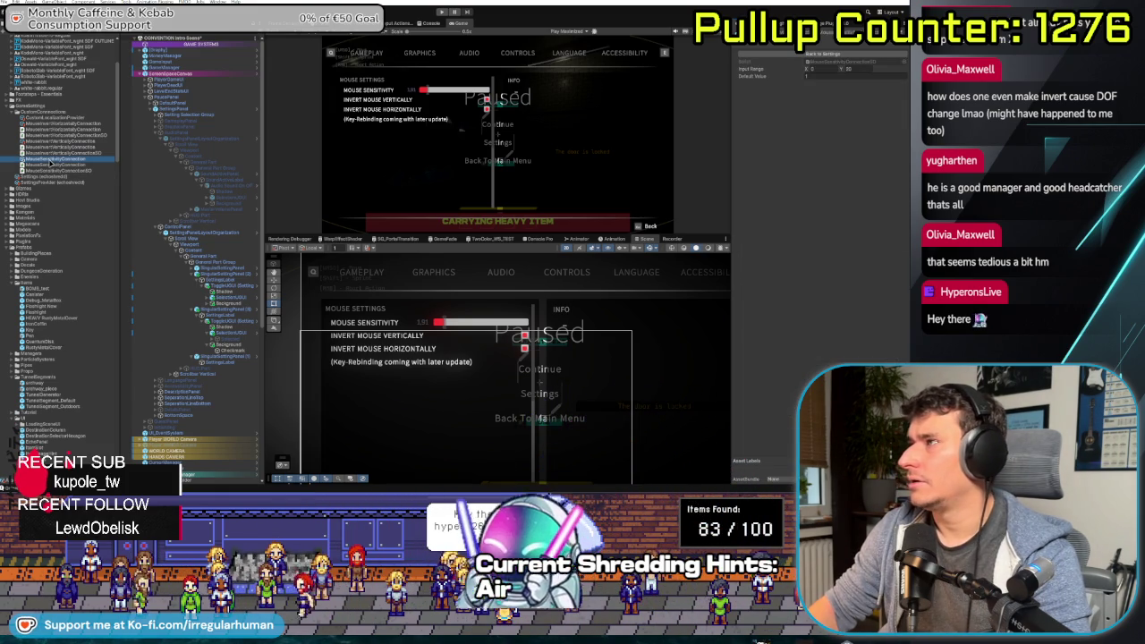
click(47, 125)
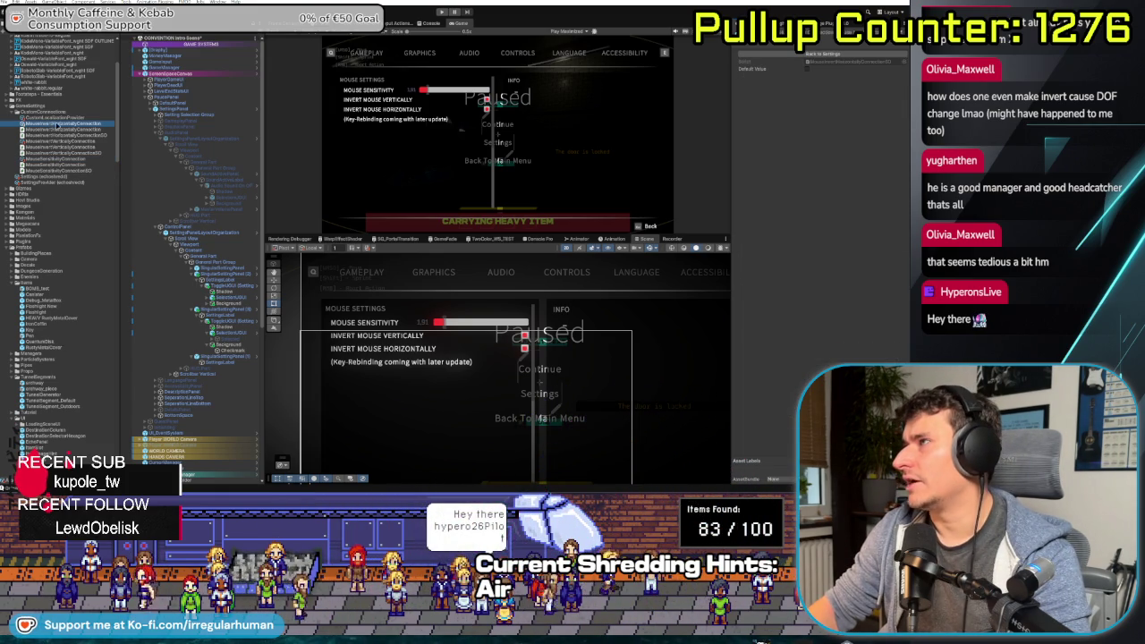
key(Down)
key(Down)
key(Down)
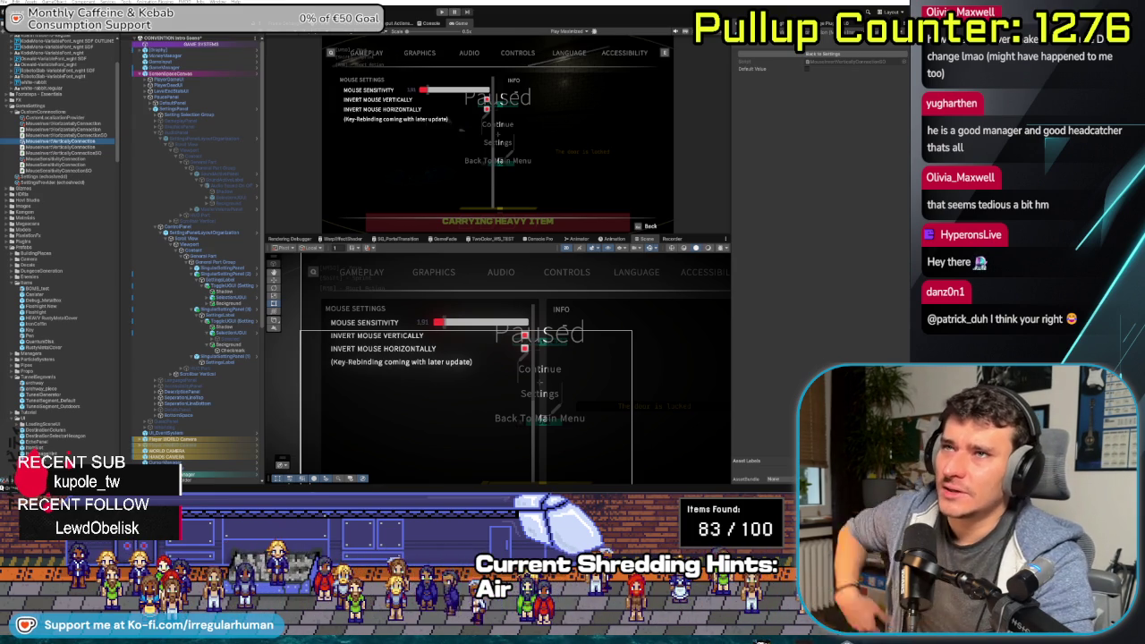
click(65, 118)
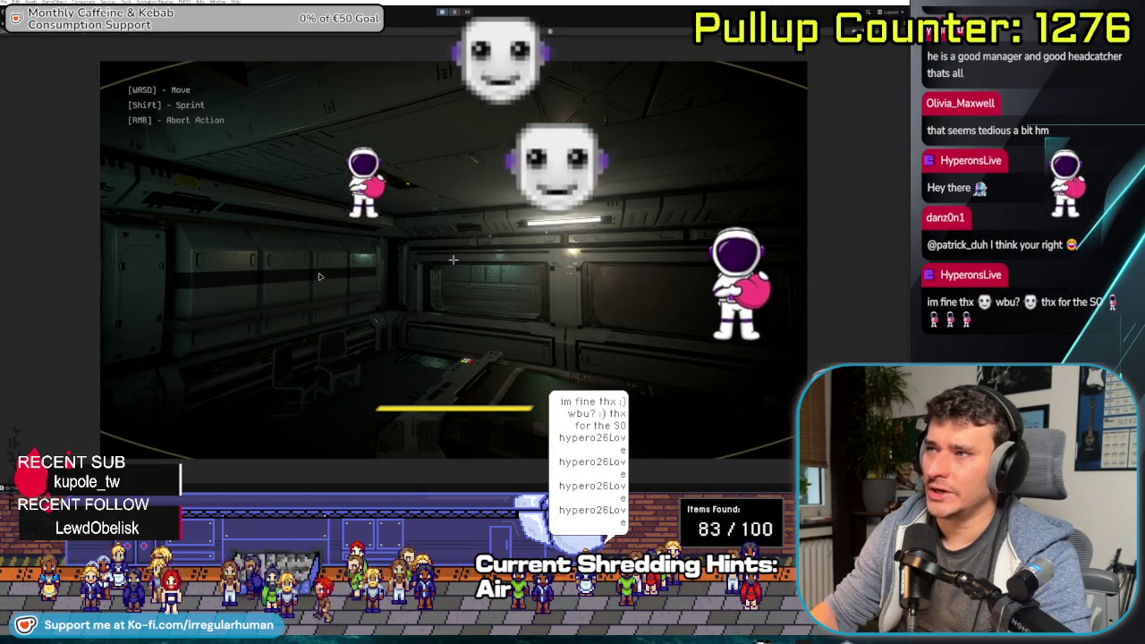
In the running game's Controls settings, lower mouse sensitivity from 1.48 to 0.91, then return to the pause menu
key(Escape)
click(452, 274)
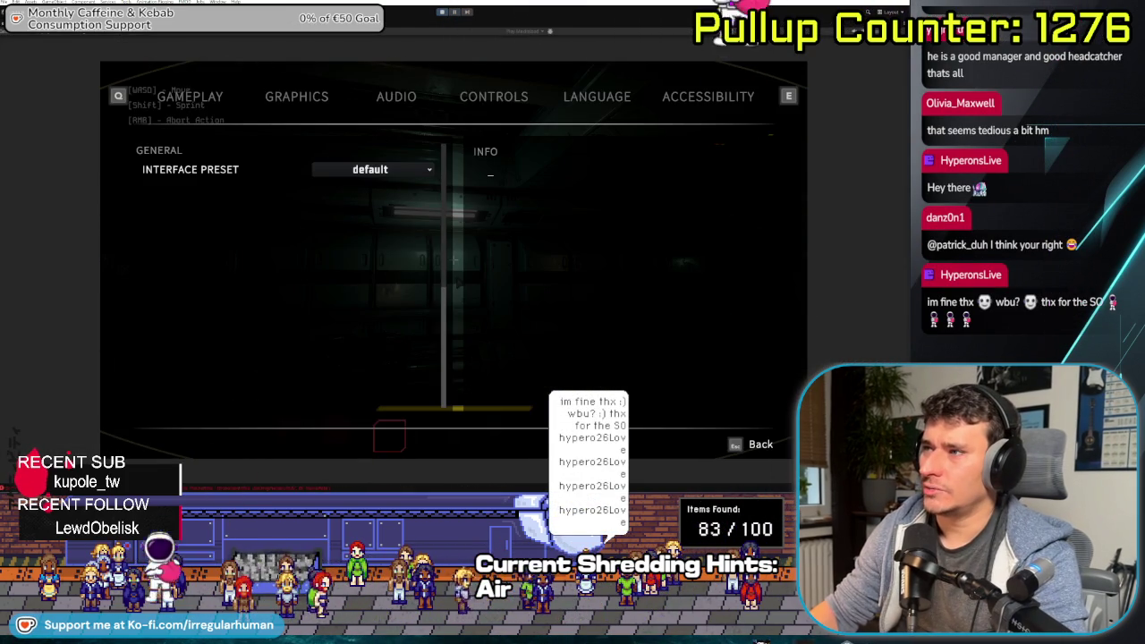
click(491, 97)
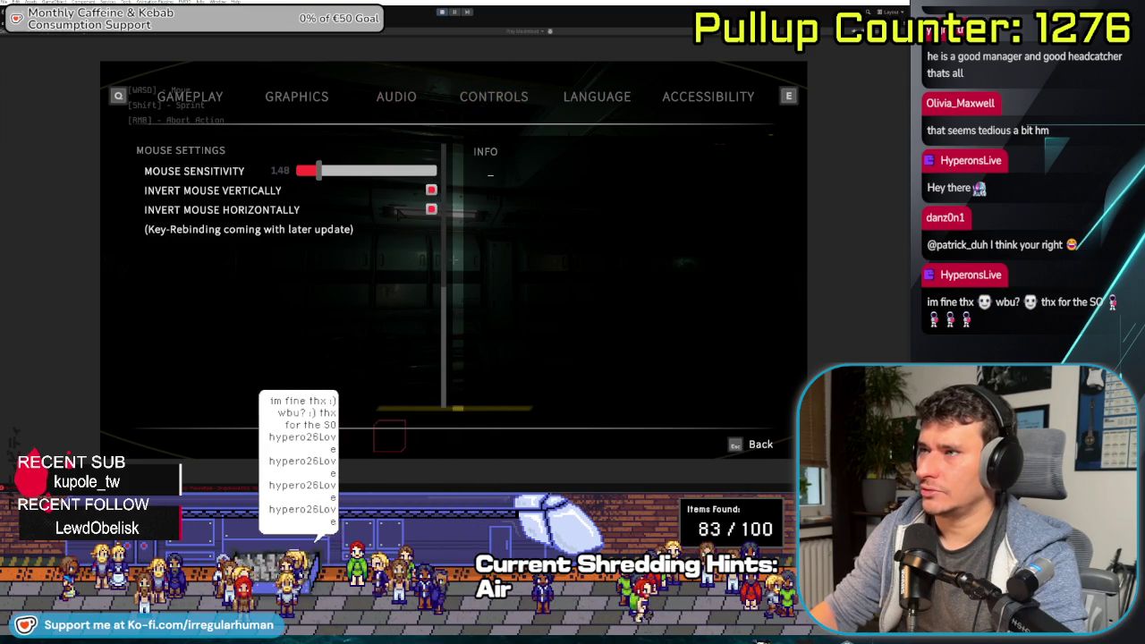
drag(320, 170, 307, 170)
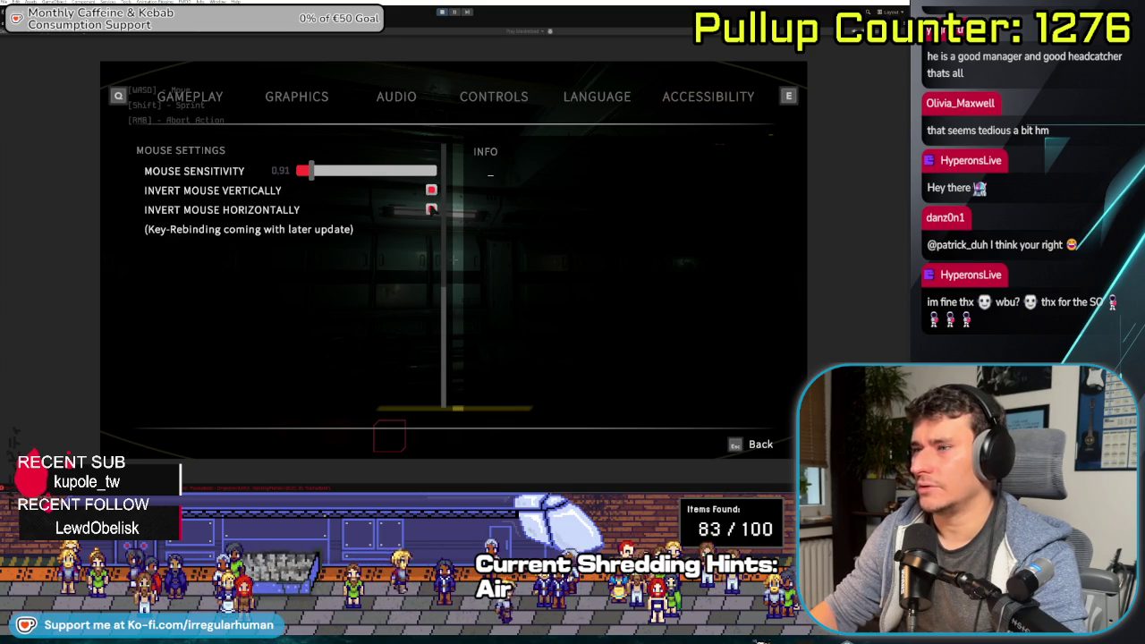
key(Escape)
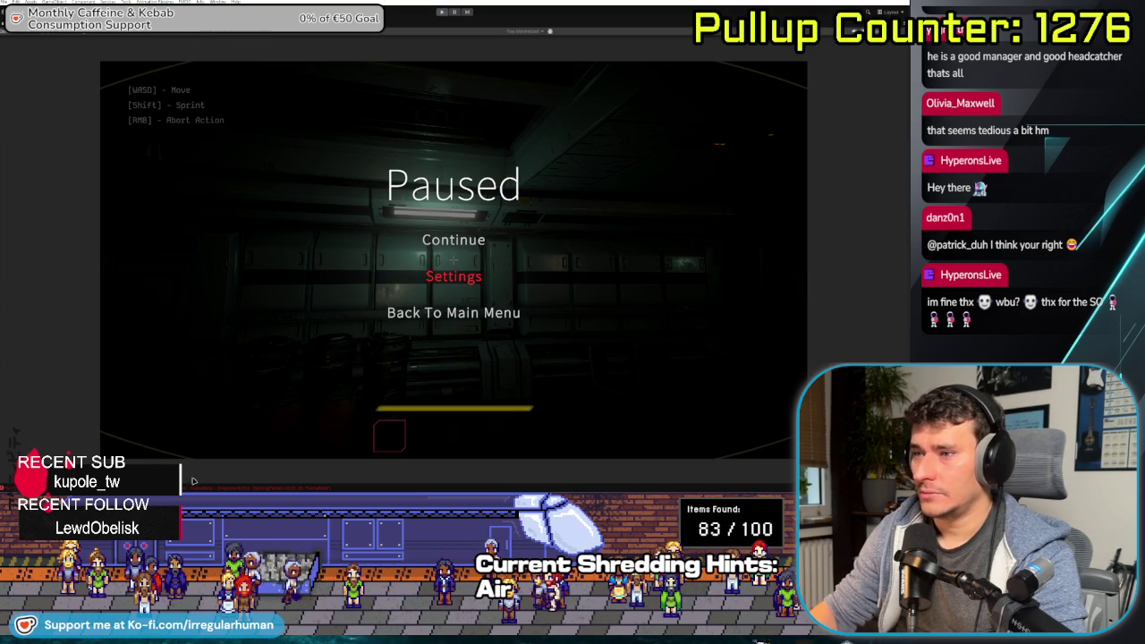
key(ctrl+p)
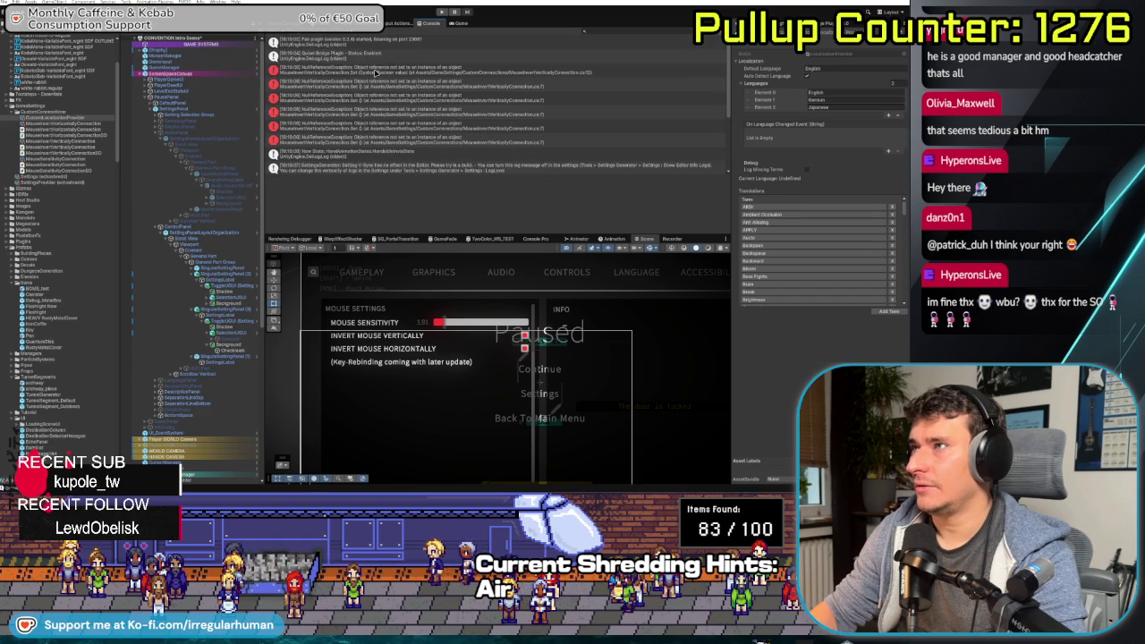
Read the NullReferenceException stack trace and review the Toggle UGUI (Setting) object's settings resolver components
click(374, 72)
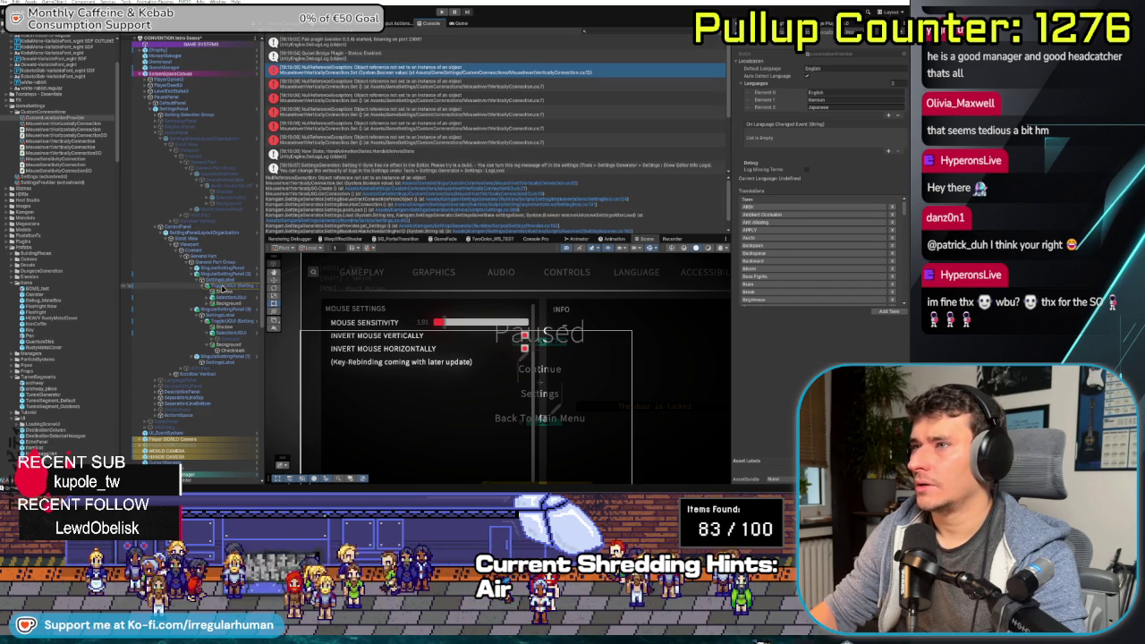
click(224, 286)
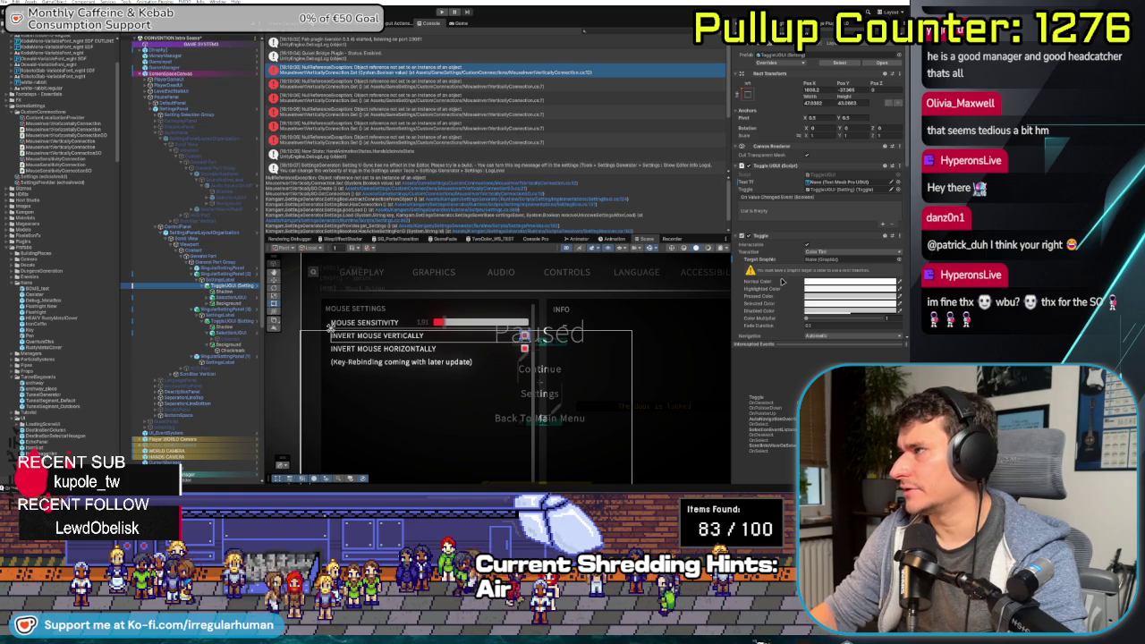
scroll(780, 295, down, 2)
scroll(780, 295, down, 10)
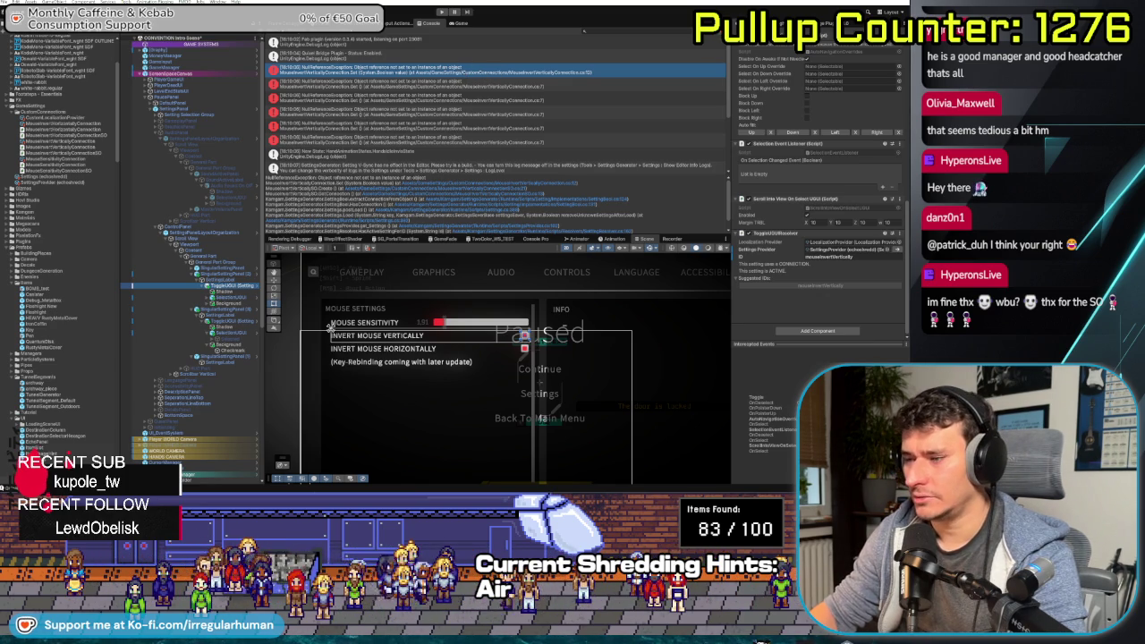
key(alt+Tab)
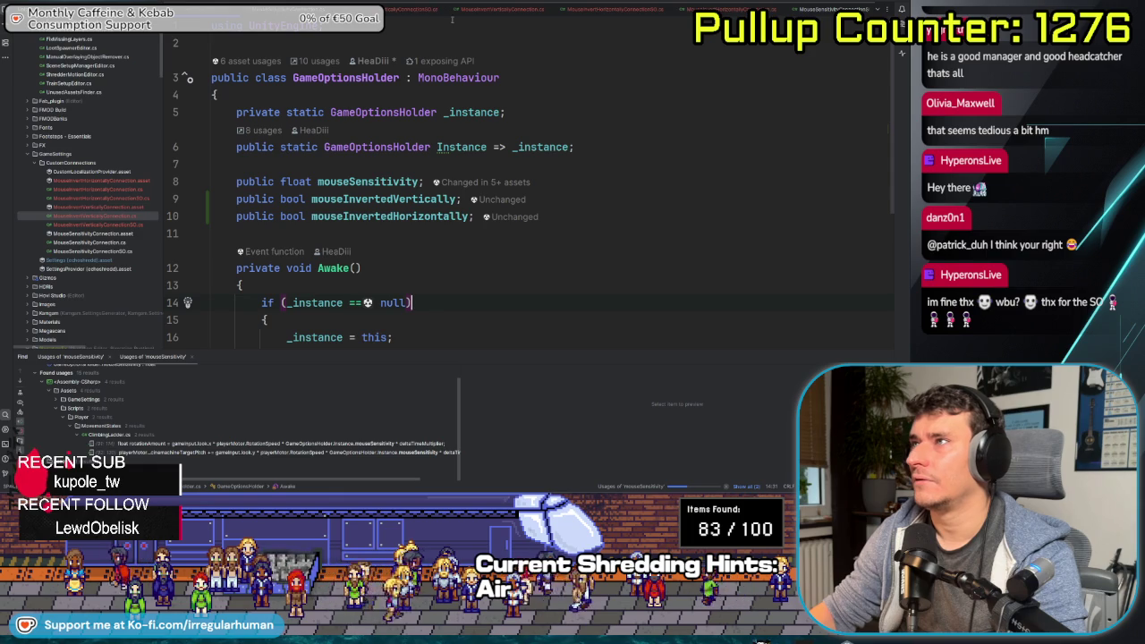
Review MouseInvertVerticallyConnection.cs, highlighting the line 12 assignment to mouseInvertedVertically
click(489, 16)
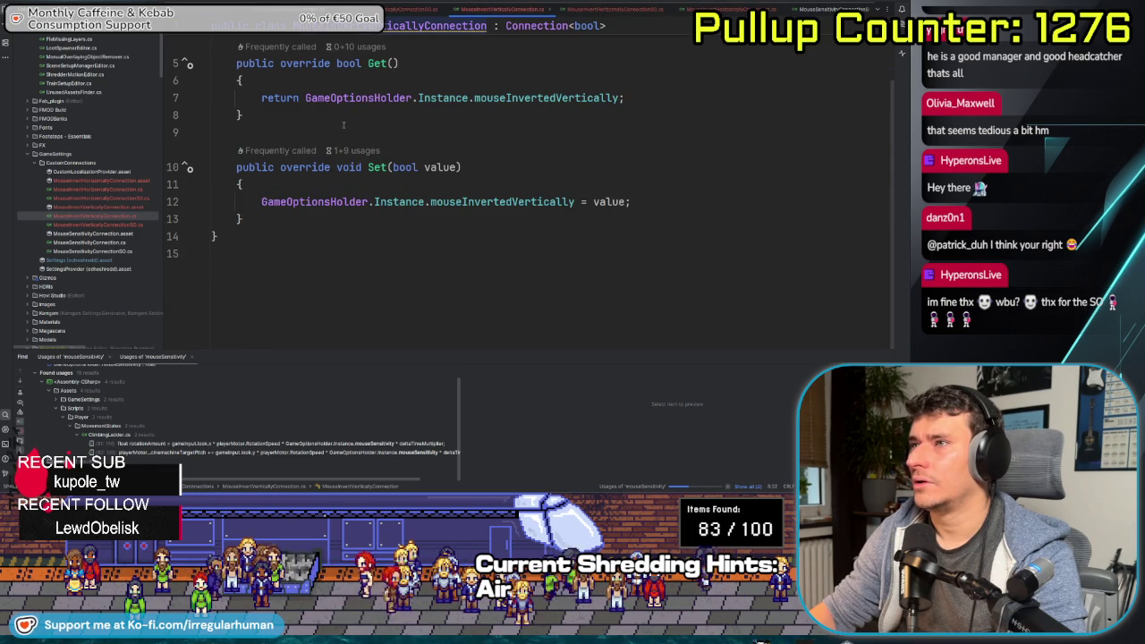
scroll(285, 237, up, 2)
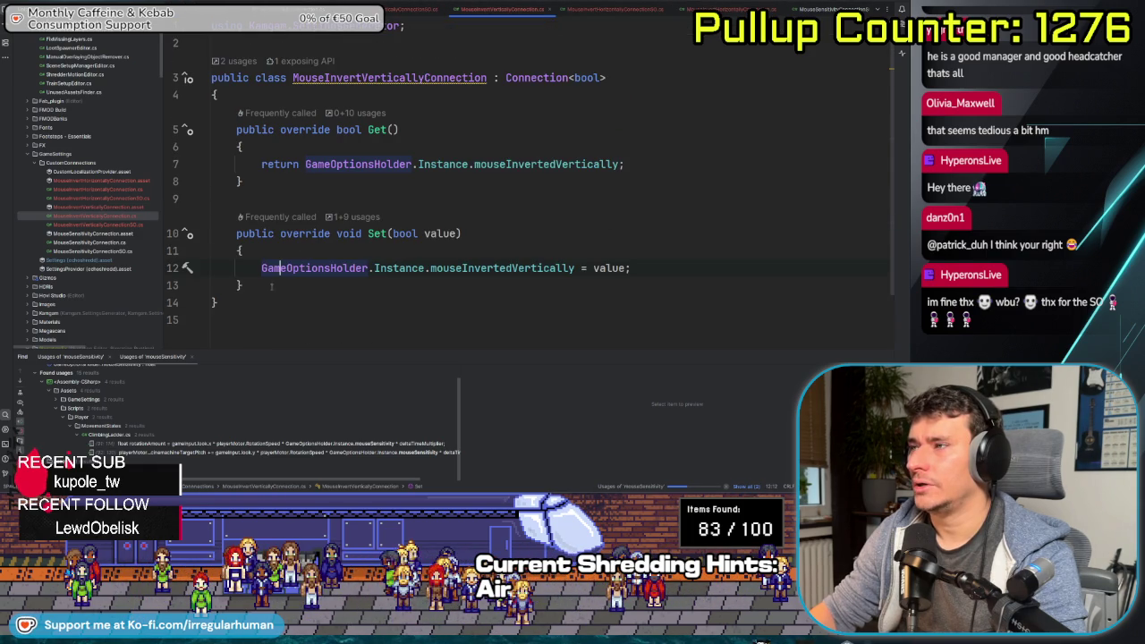
drag(606, 268, 619, 268)
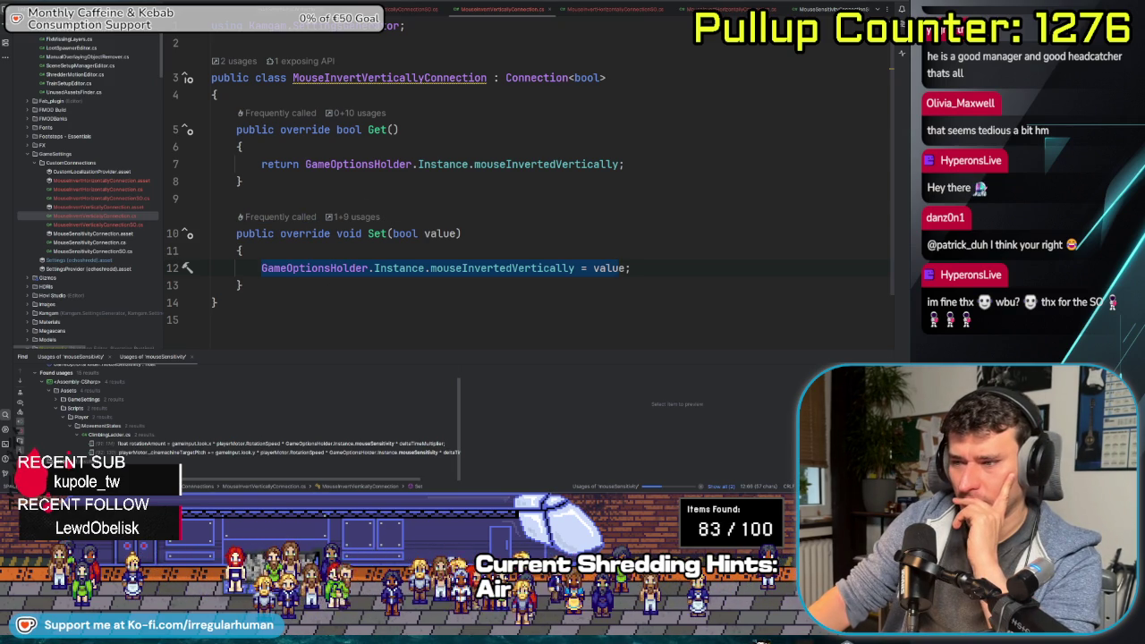
key(alt+Tab)
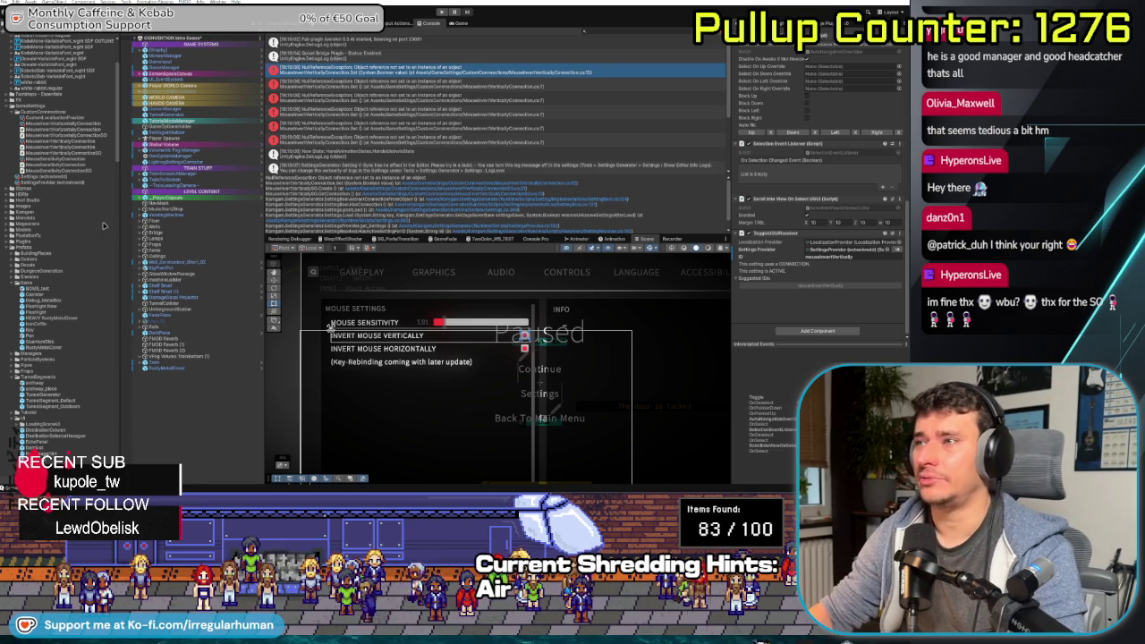
Enter Play mode with Ctrl+P and let the script reload finish
scroll(44, 196, down, 2)
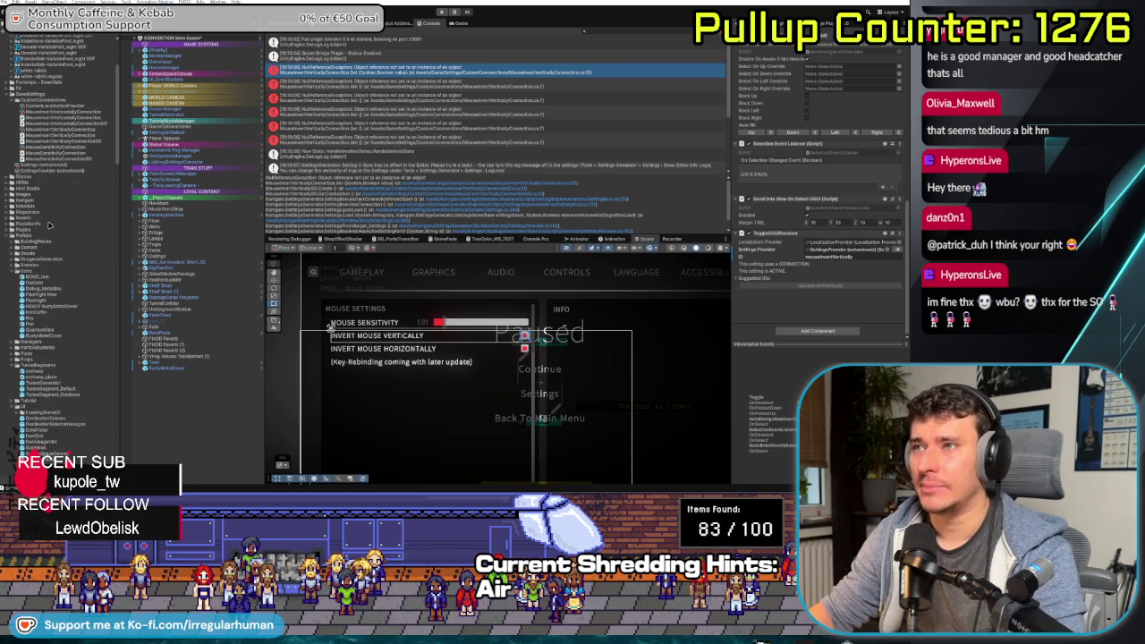
scroll(49, 225, up, 3)
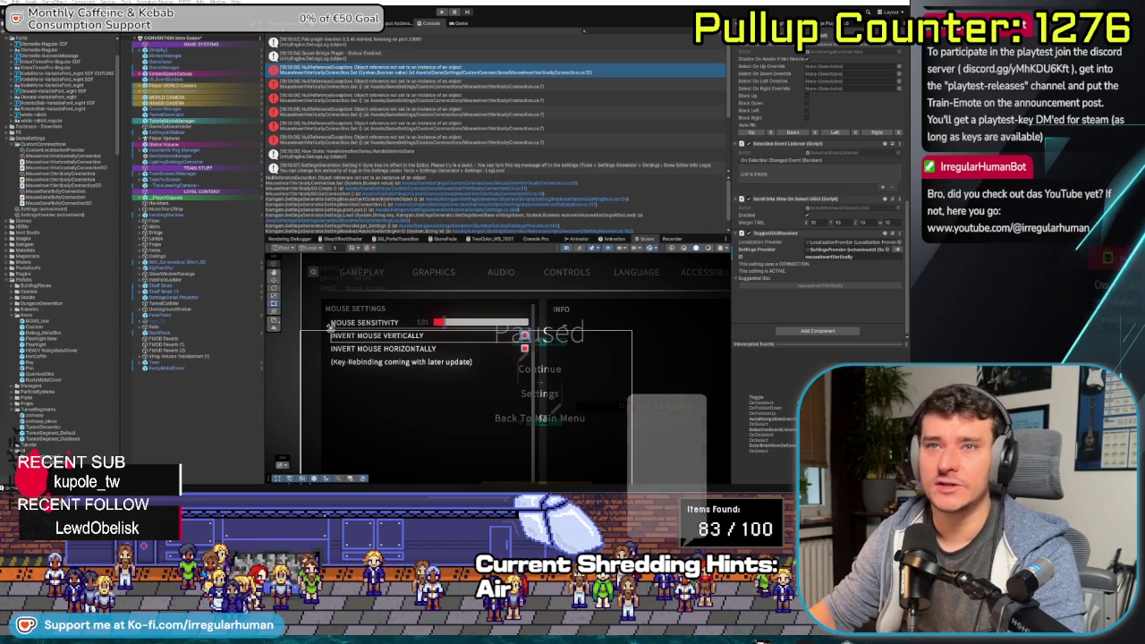
key(ctrl+p)
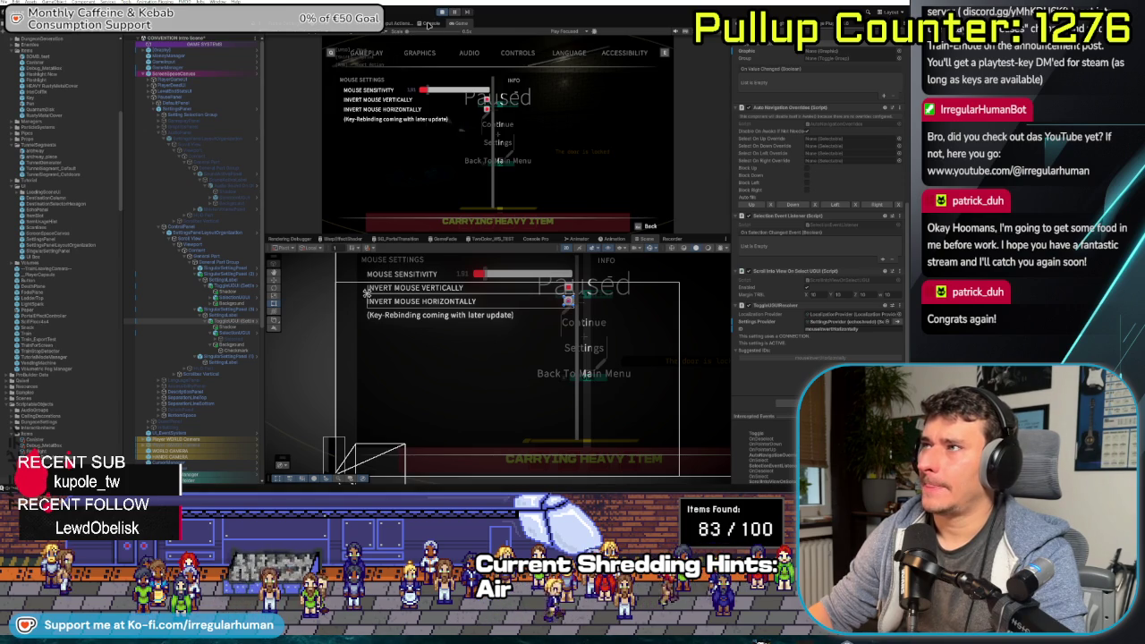
Check the Console, then open the game's settings from the pause menu, back out, and reopen them
click(428, 24)
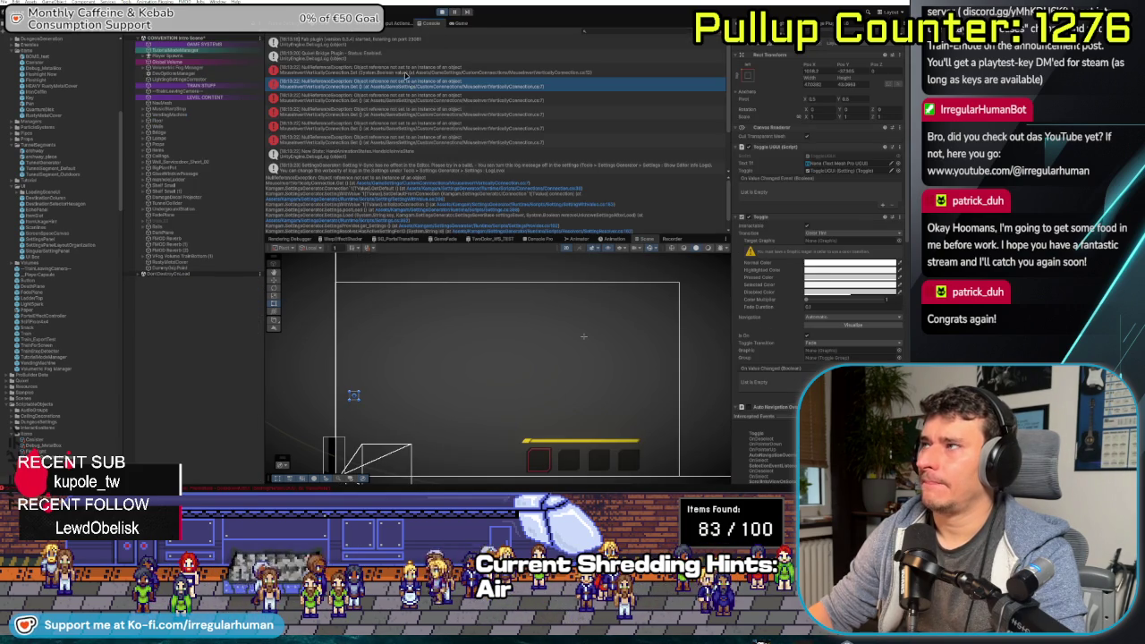
key(ctrl+2)
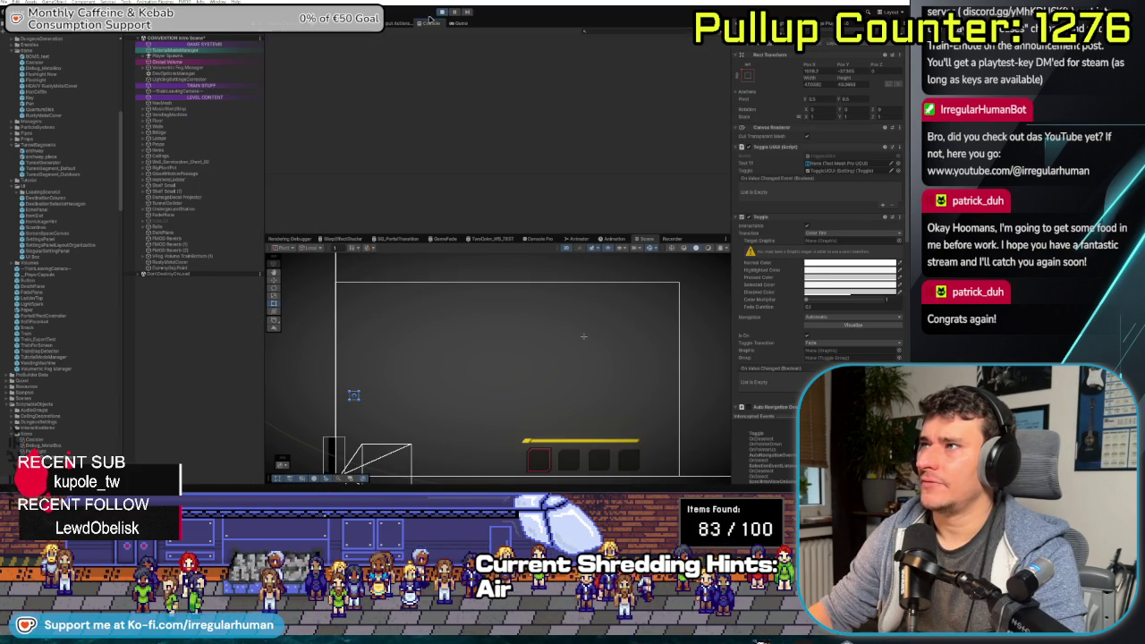
key(Escape)
key(Return)
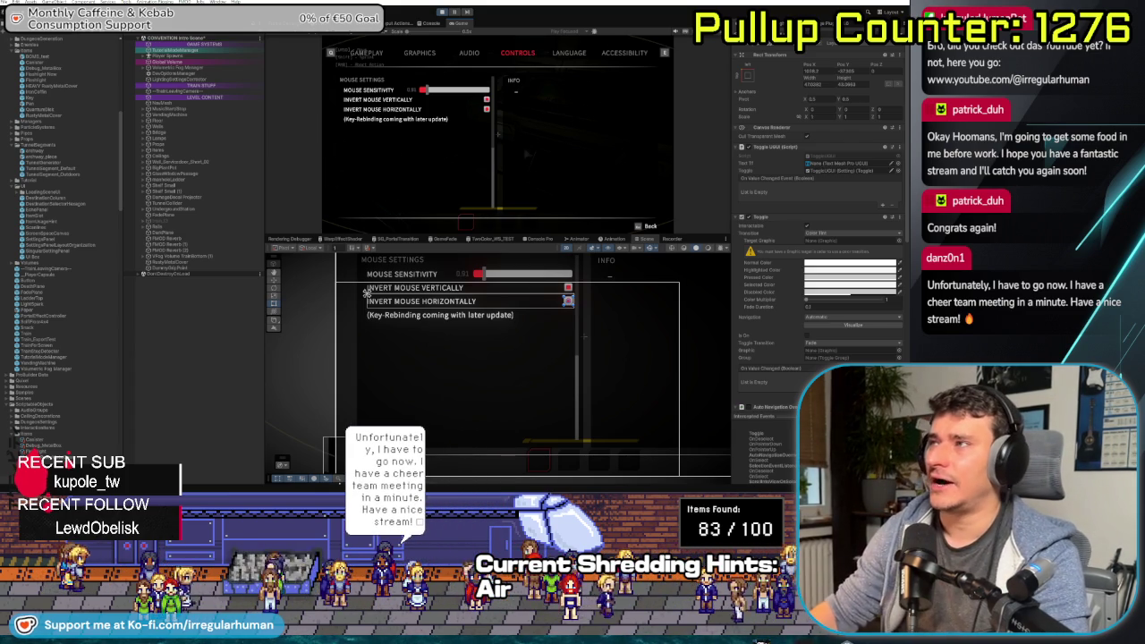
key(Escape)
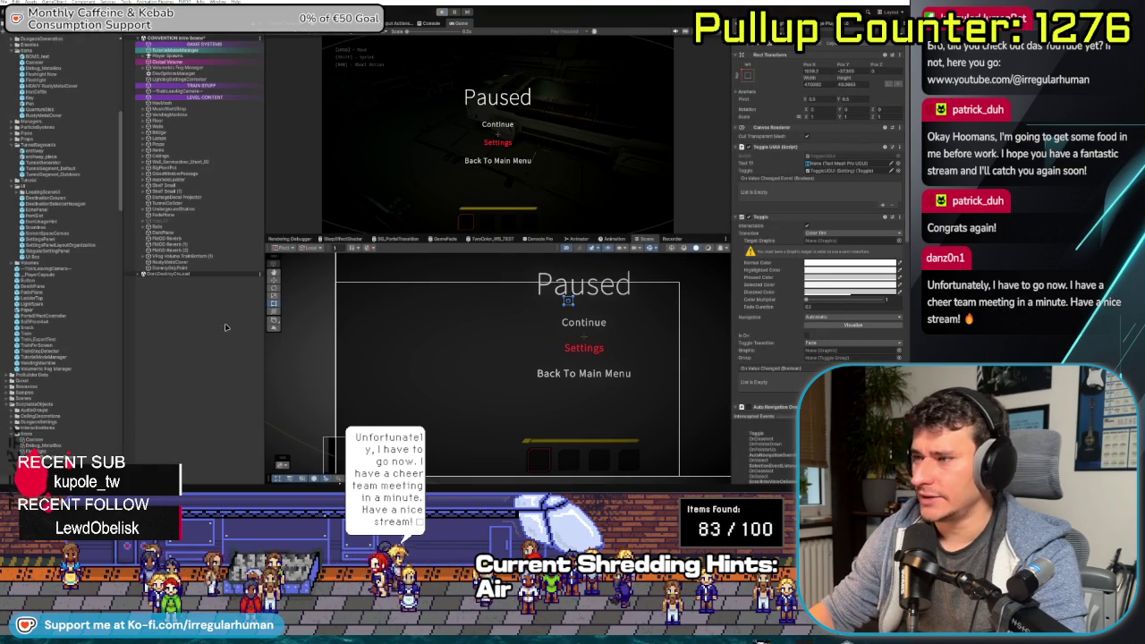
key(Return)
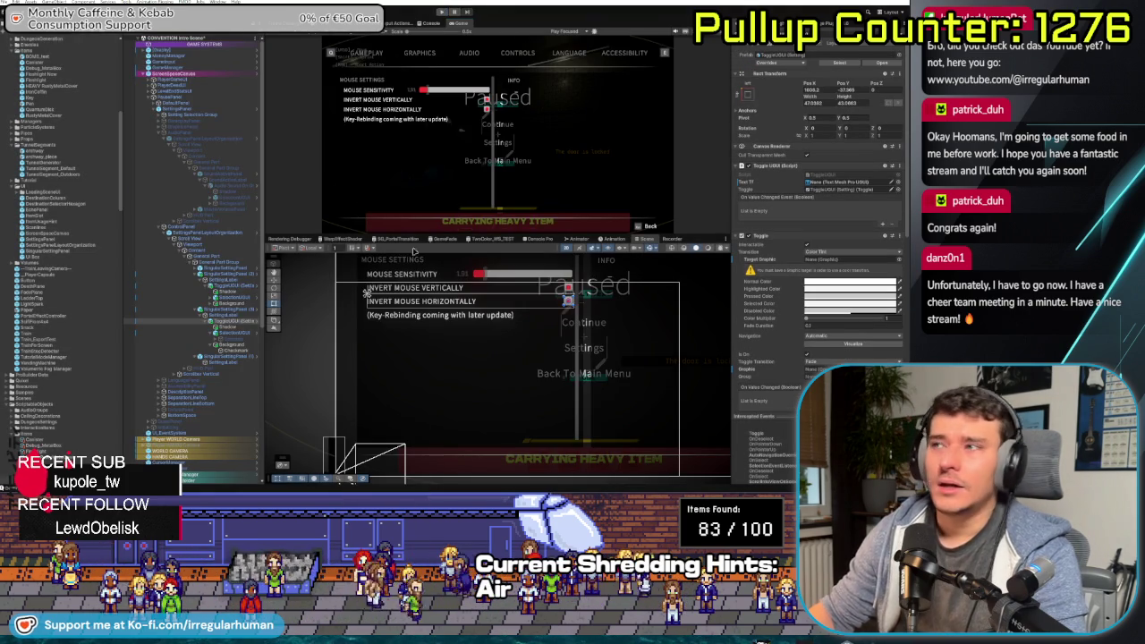
Inspect the SOUND ACTIVE settings object, enlarge the Game view over the Scene view, and start Play mode
click(231, 240)
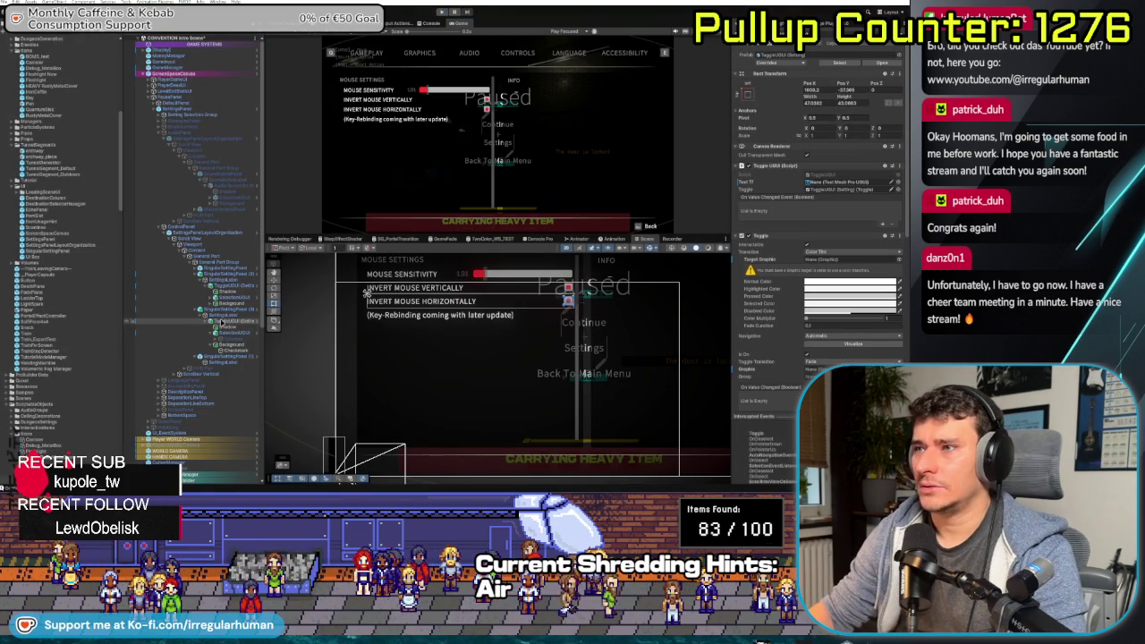
click(230, 187)
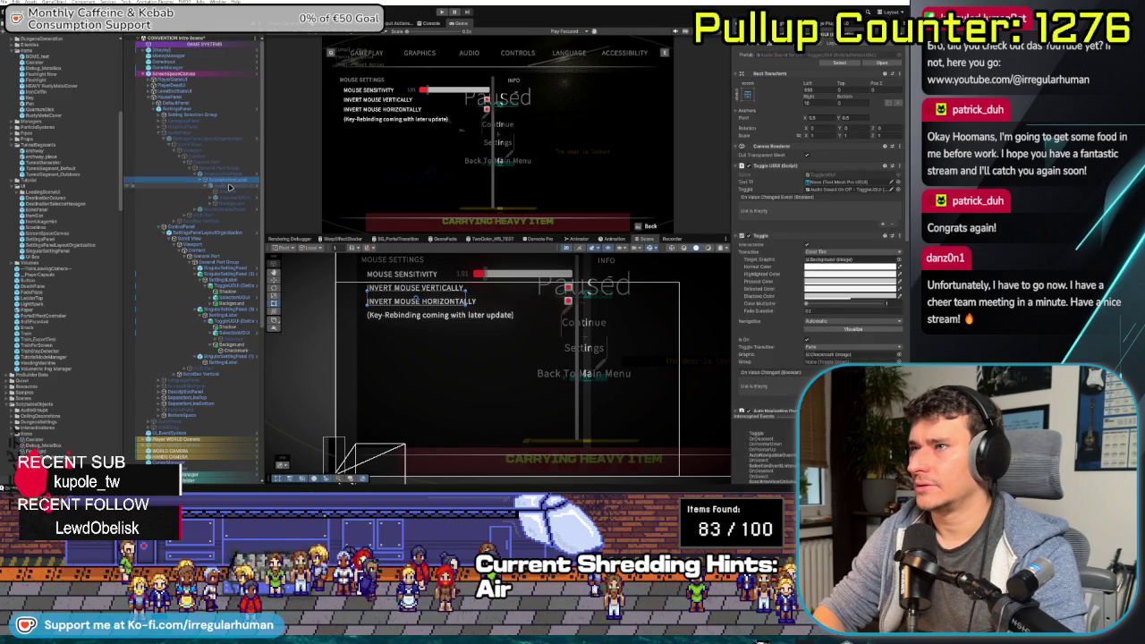
click(229, 180)
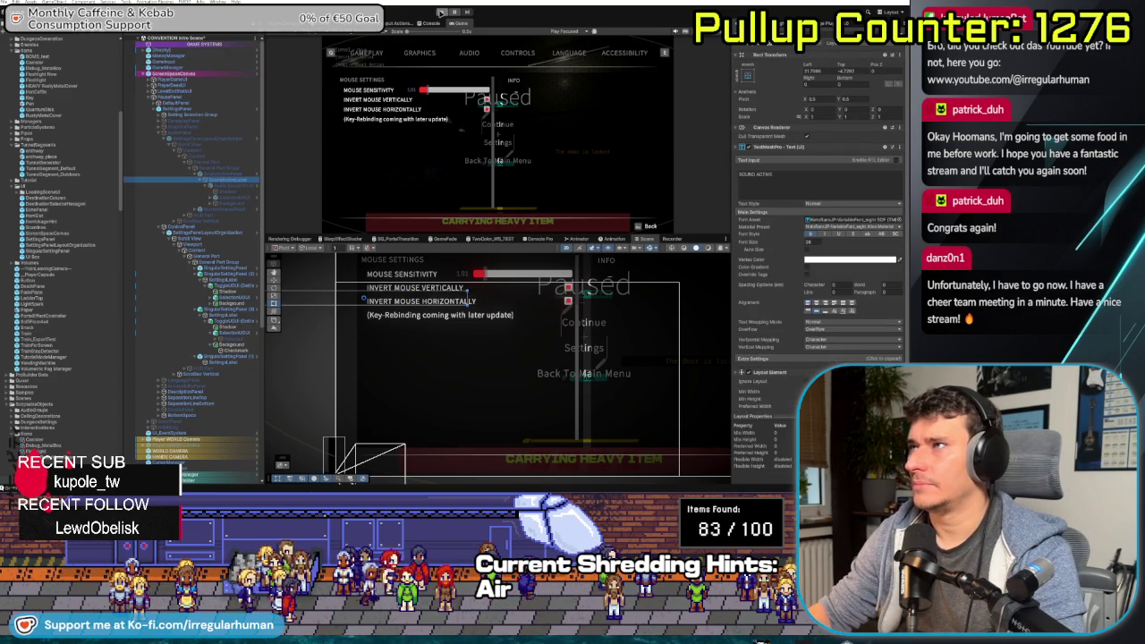
drag(494, 237, 493, 302)
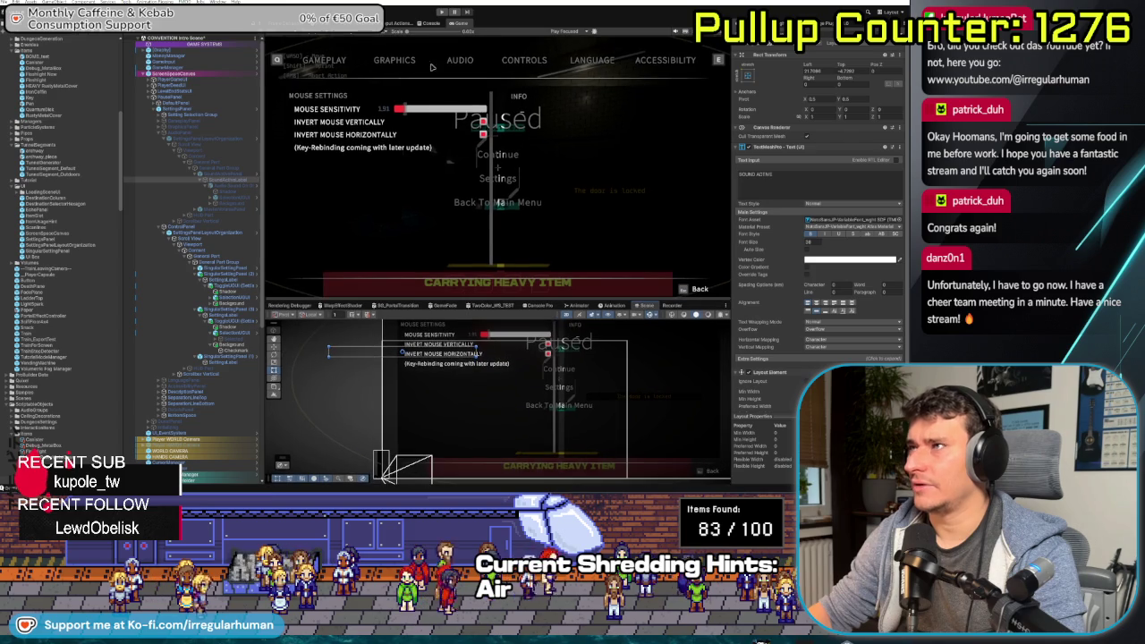
click(442, 13)
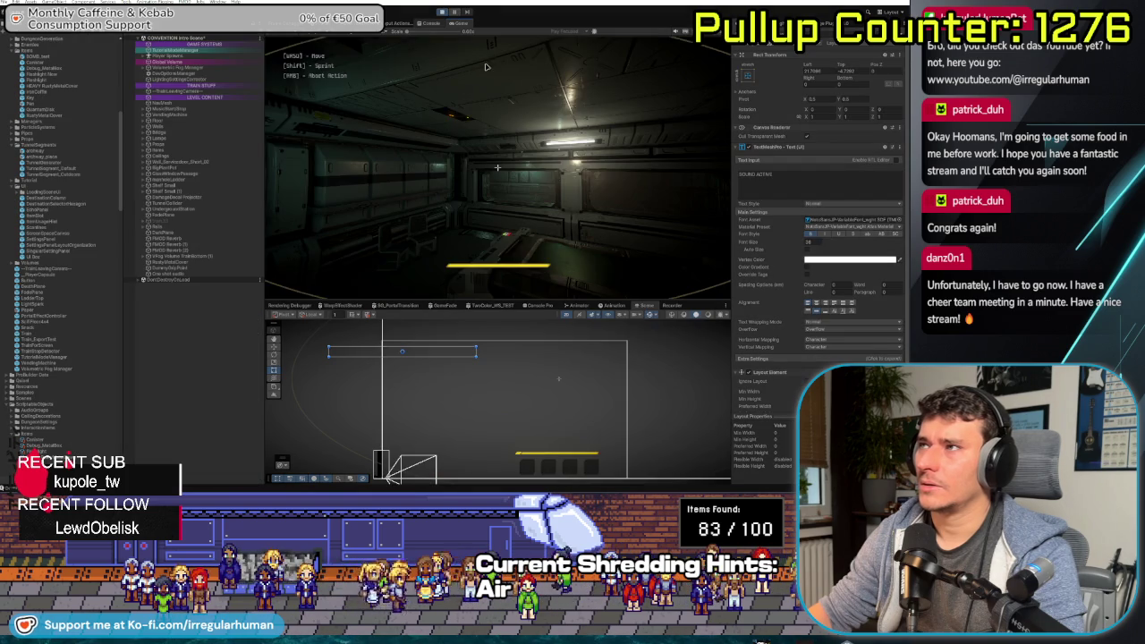
Pause the game, switch Sound Active off and back on in Audio settings, then reopen Settings
key(Escape)
click(497, 168)
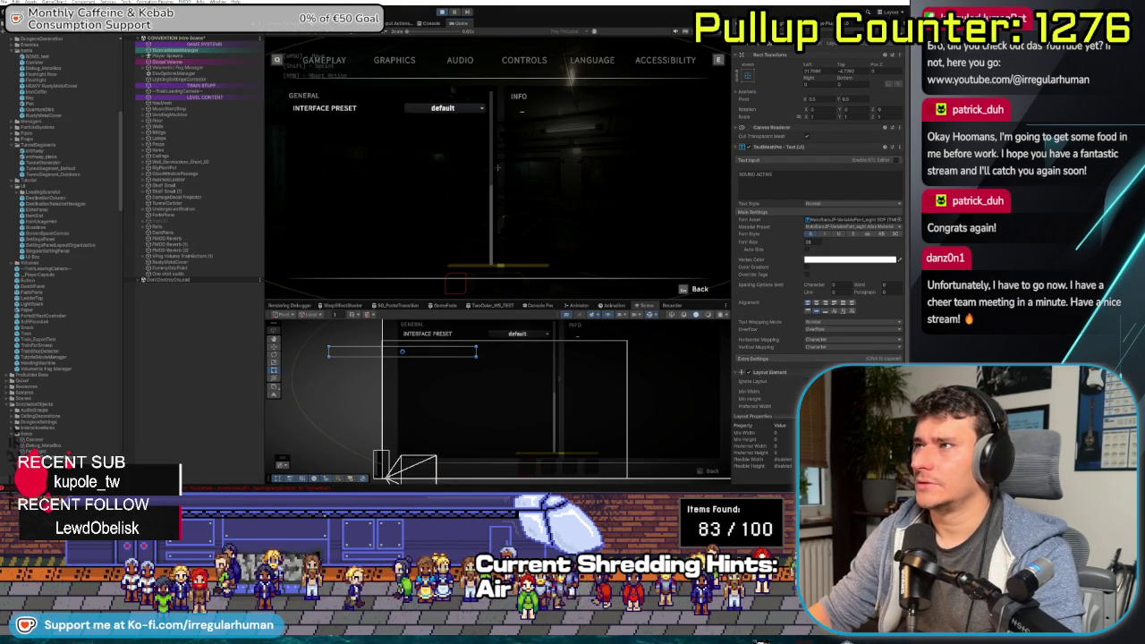
key(e)
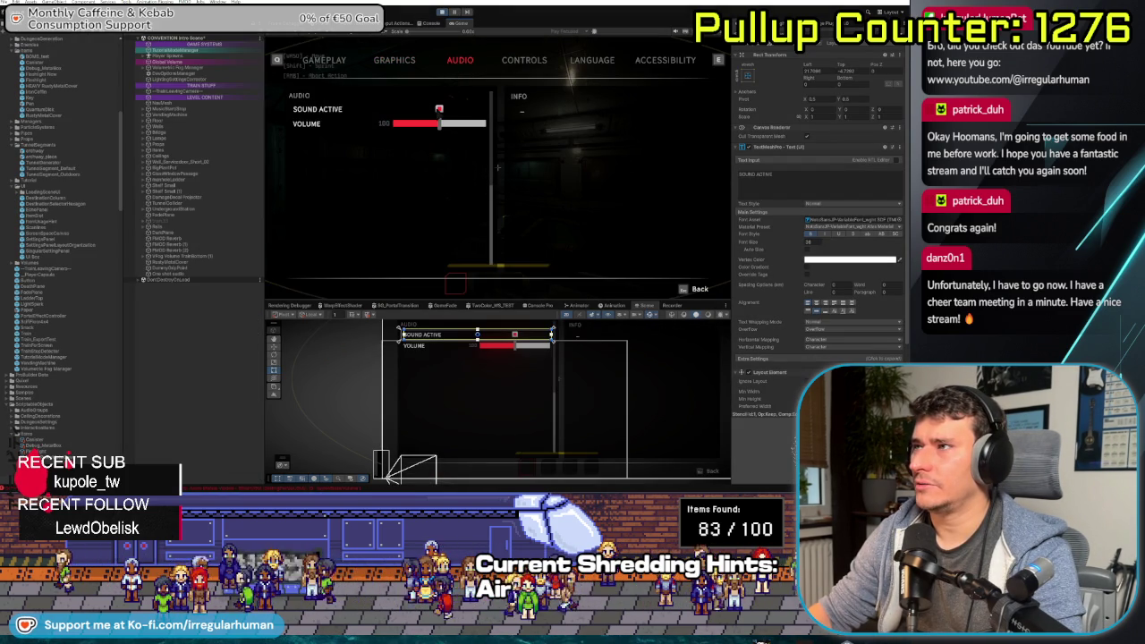
key(Return)
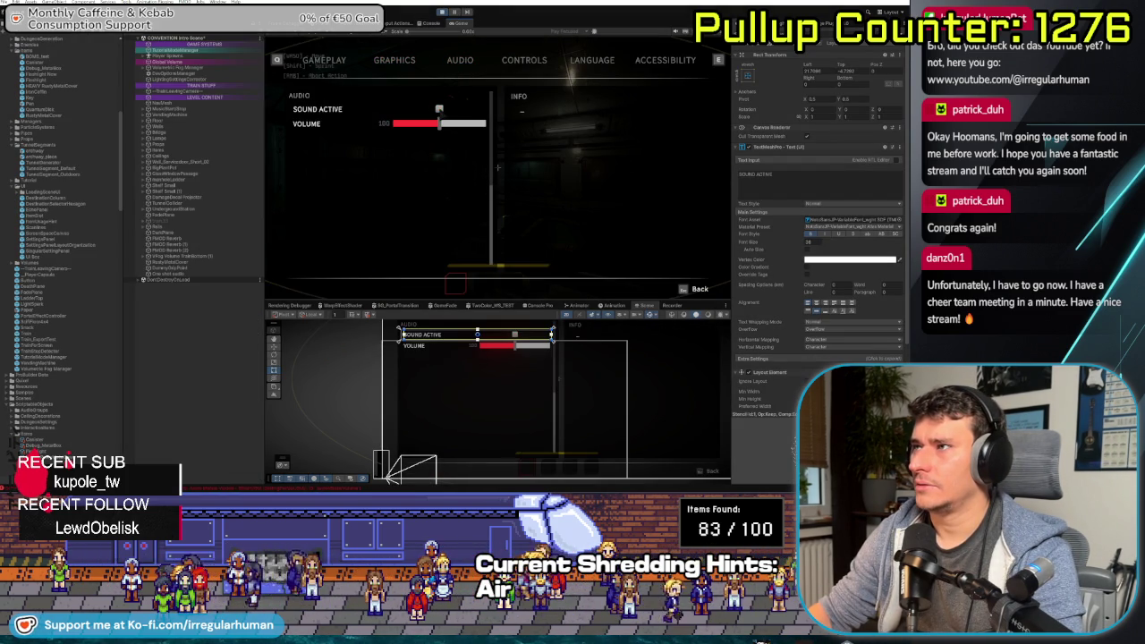
key(Return)
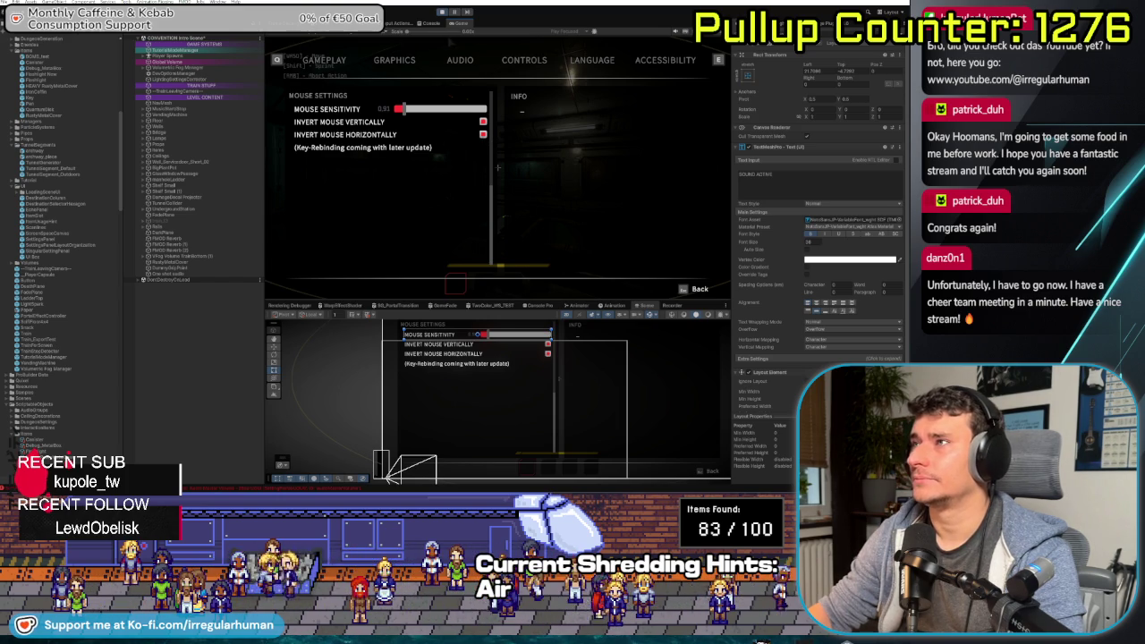
key(Escape)
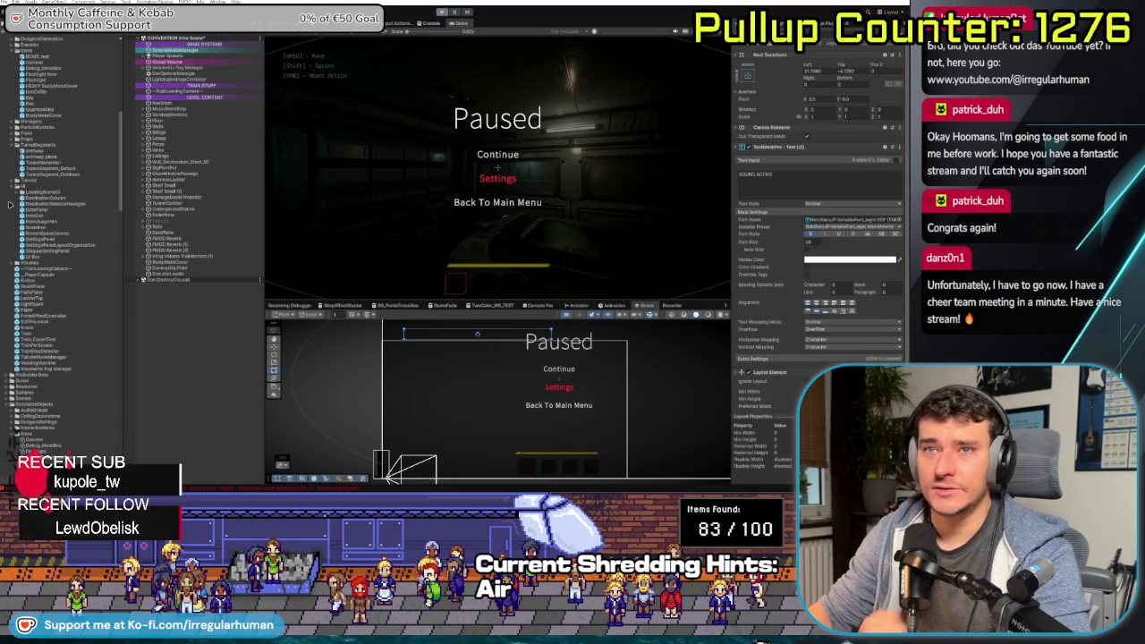
key(Return)
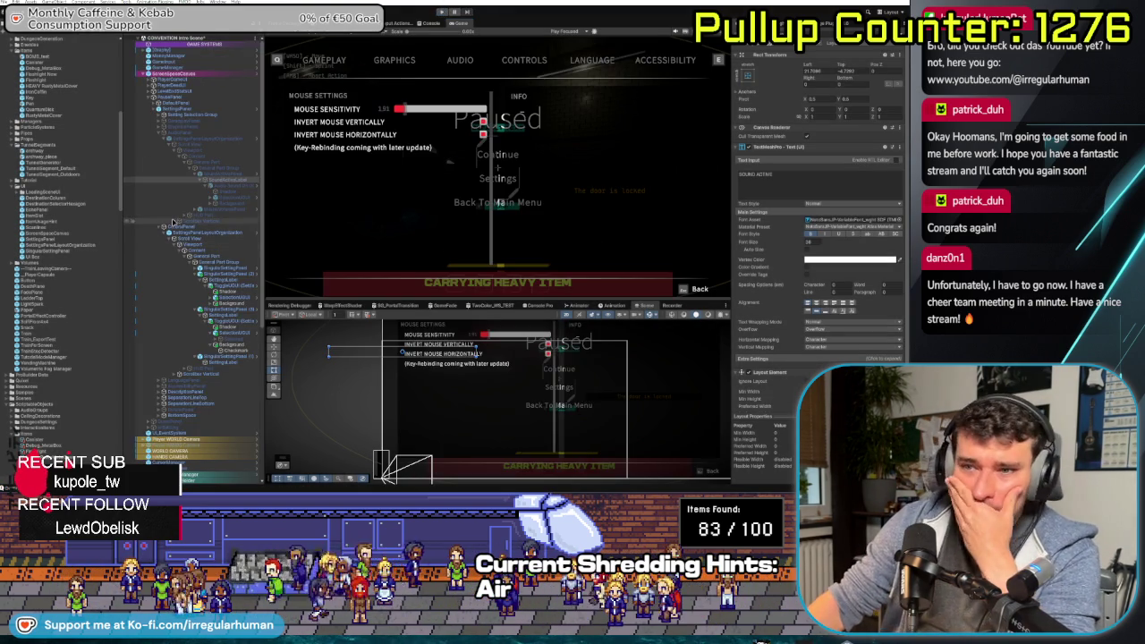
Read the Console stack traces for the settings-provider warning, NullReferenceException and SettingsGenerator entries
click(430, 24)
scroll(476, 153, up, 1)
scroll(477, 153, down, 1)
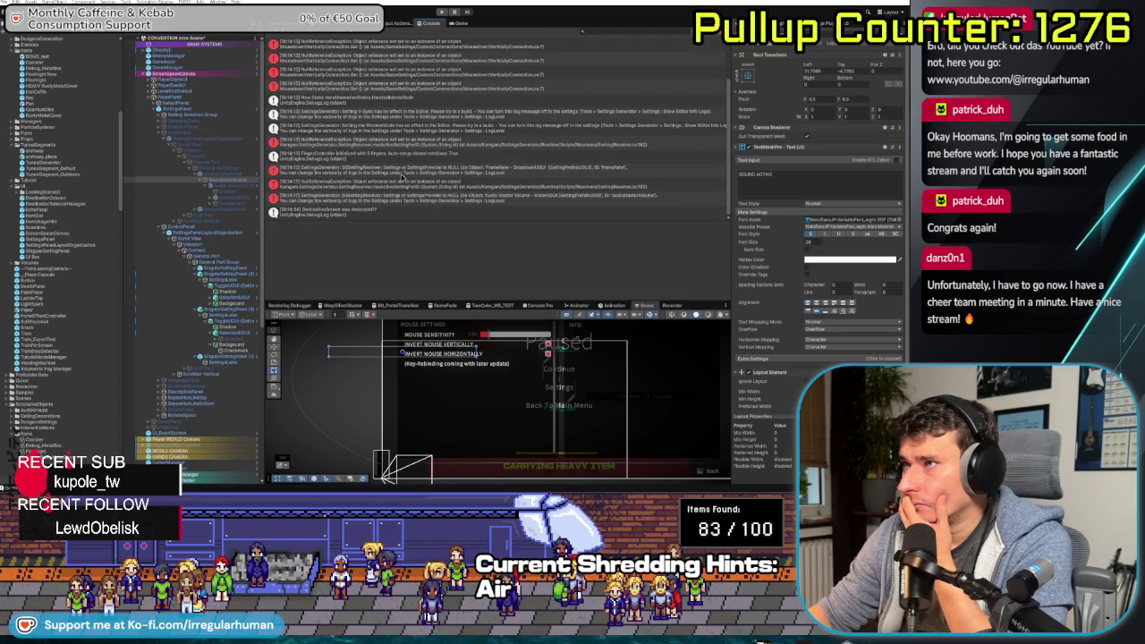
click(401, 175)
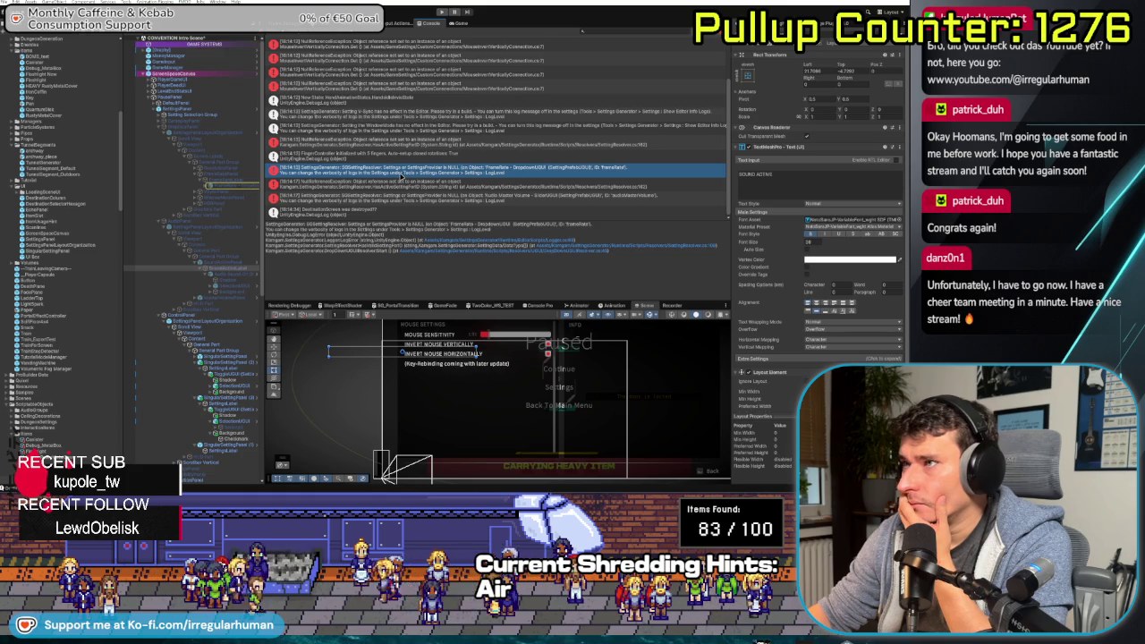
click(391, 187)
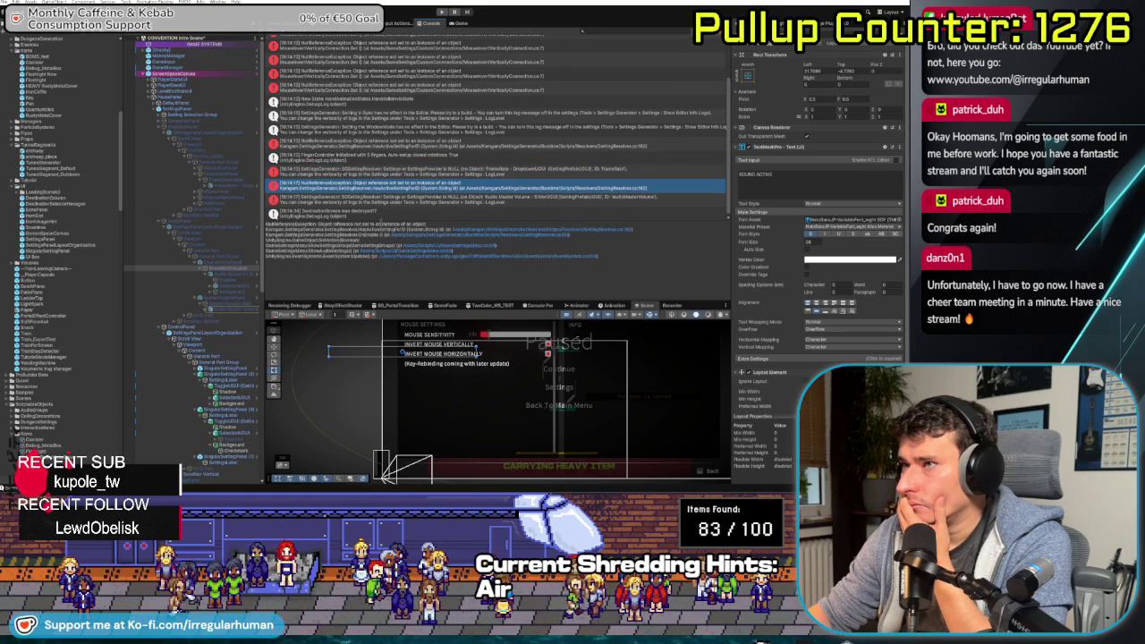
click(381, 202)
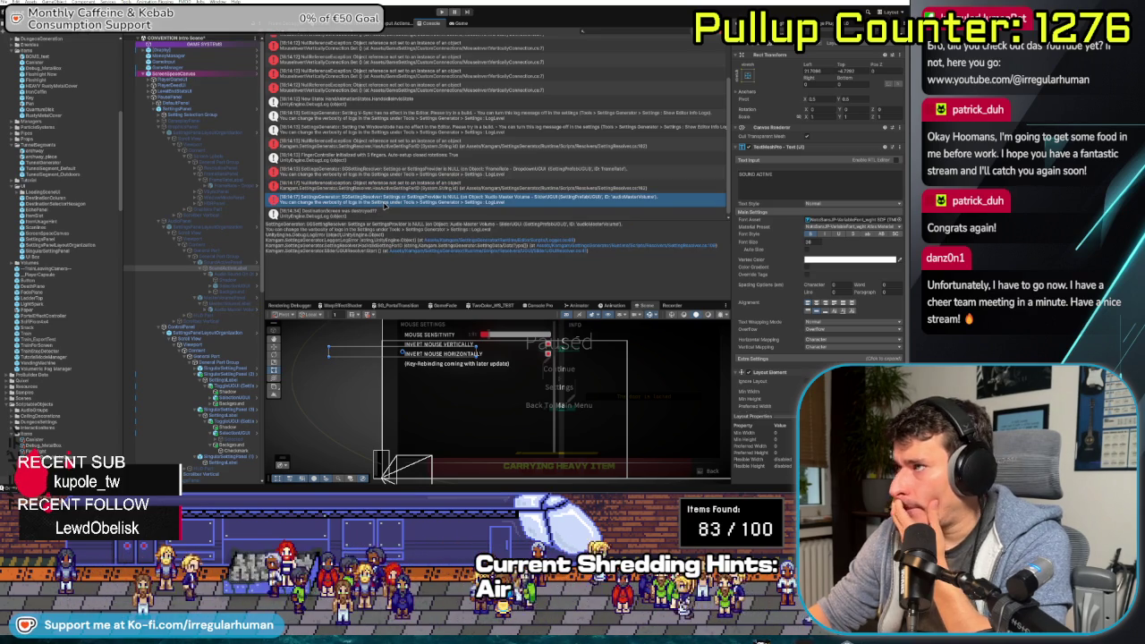
scroll(396, 164, up, 2)
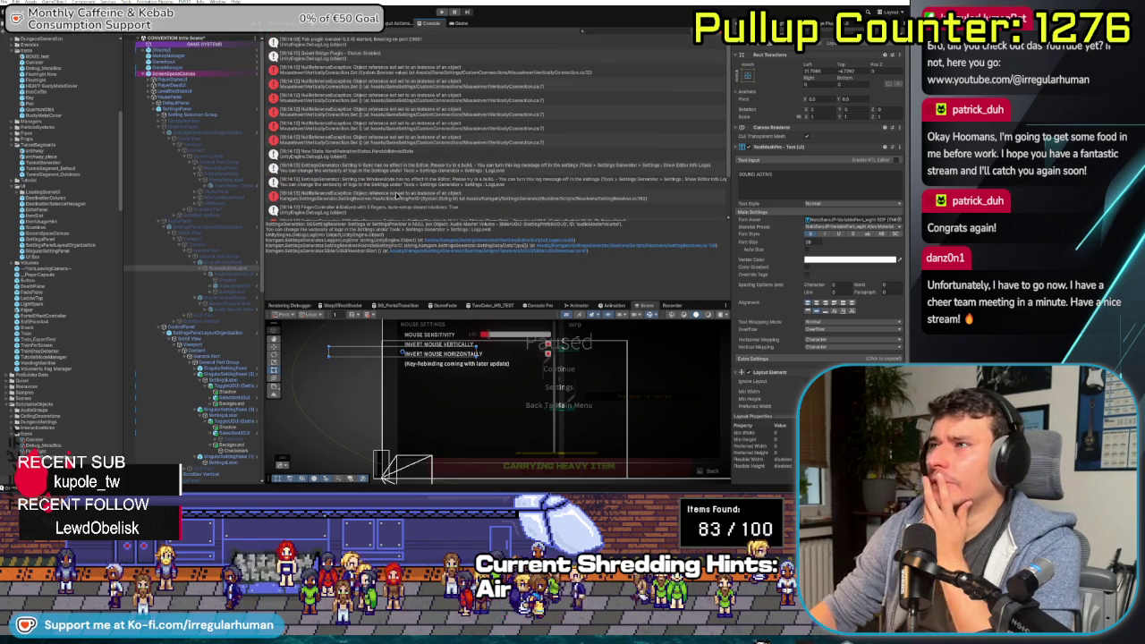
Trace the first NullReferenceException to ToggleUGUI and Game Options Holder, and open GameOptionsHolder's script
click(396, 70)
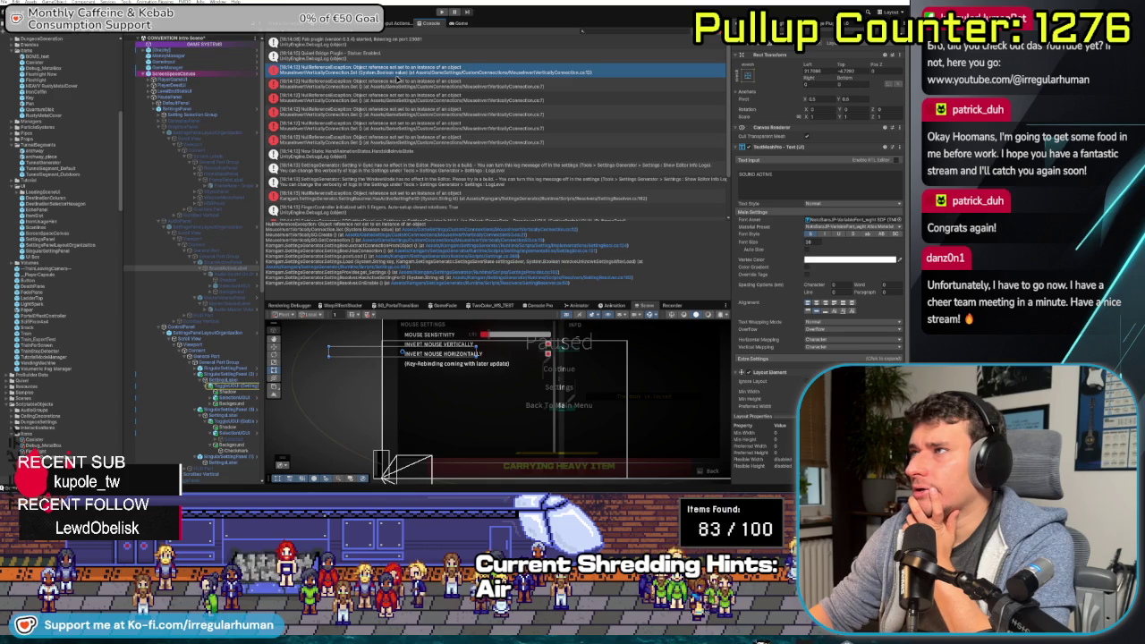
click(242, 386)
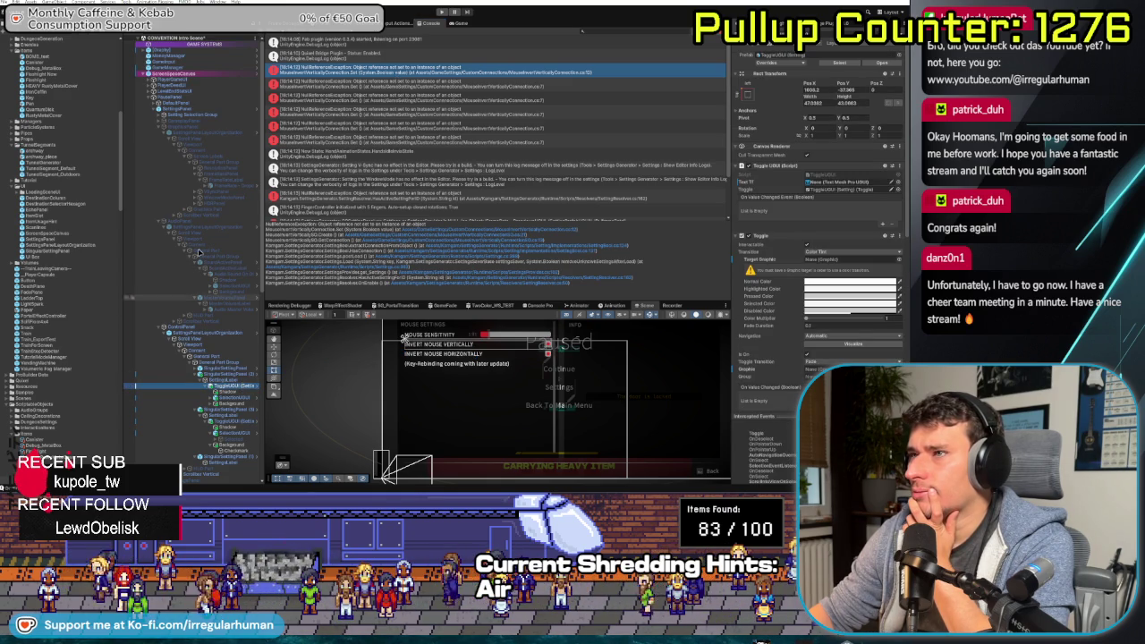
scroll(174, 128, down, 10)
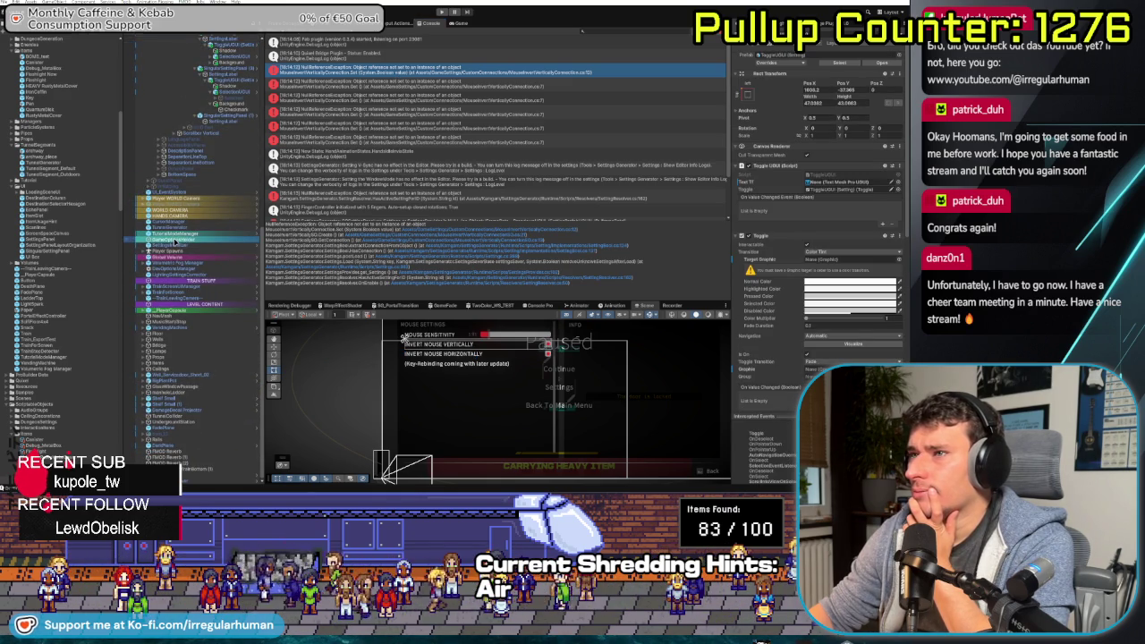
click(404, 335)
click(822, 100)
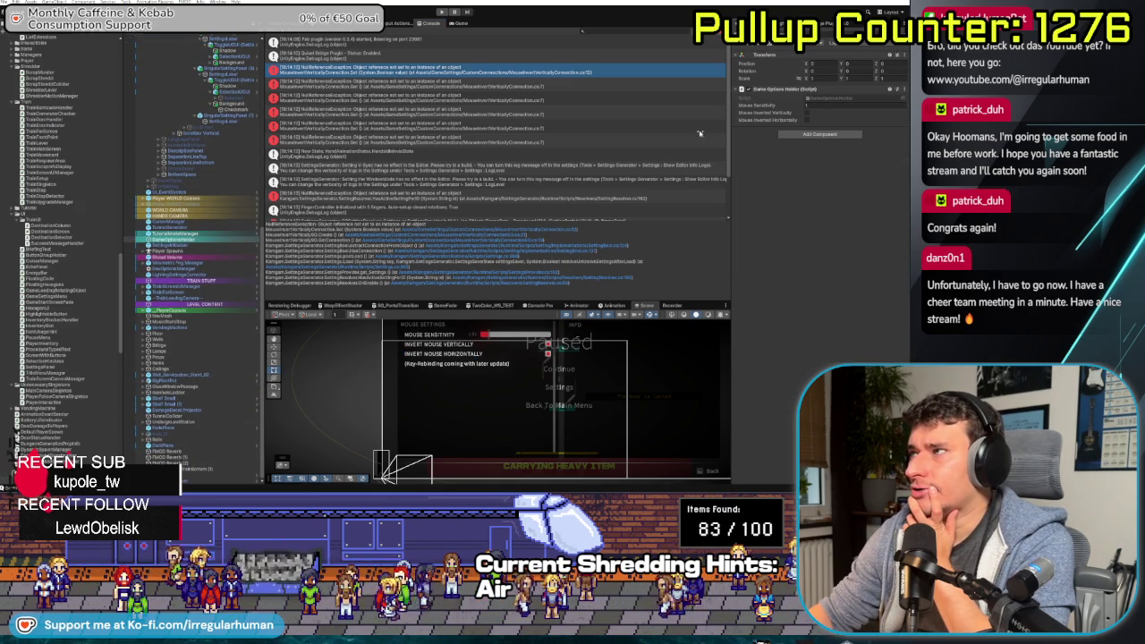
scroll(320, 231, down, 3)
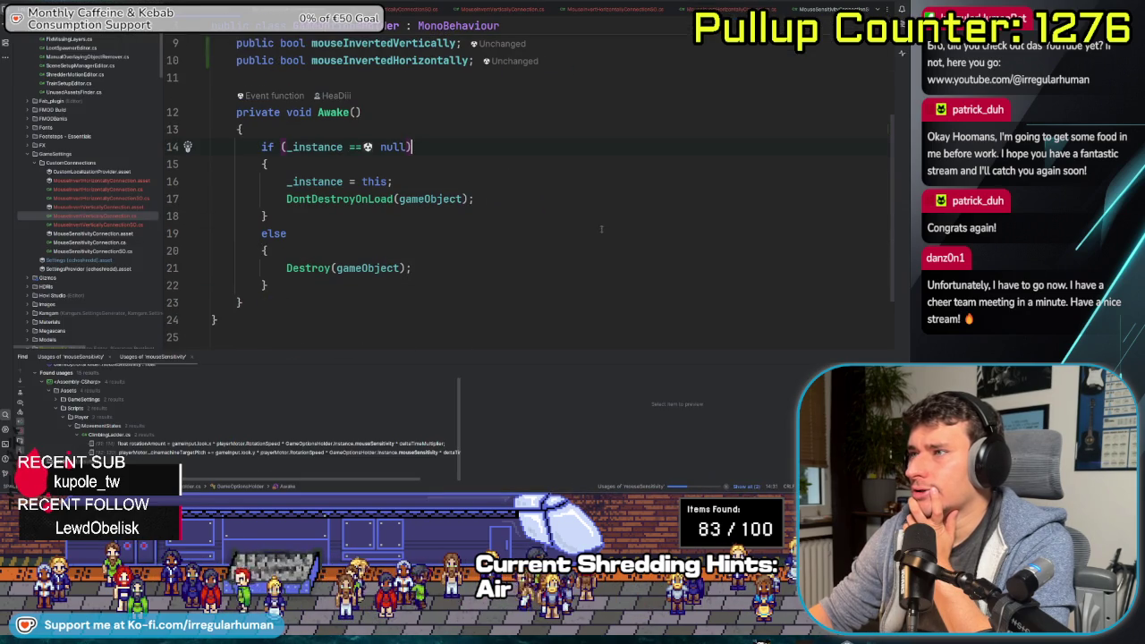
Browse GameOptionsHolder.cs and jump to the MouseInvertVerticallyConnection class that uses mouseInvertedVertically
click(438, 198)
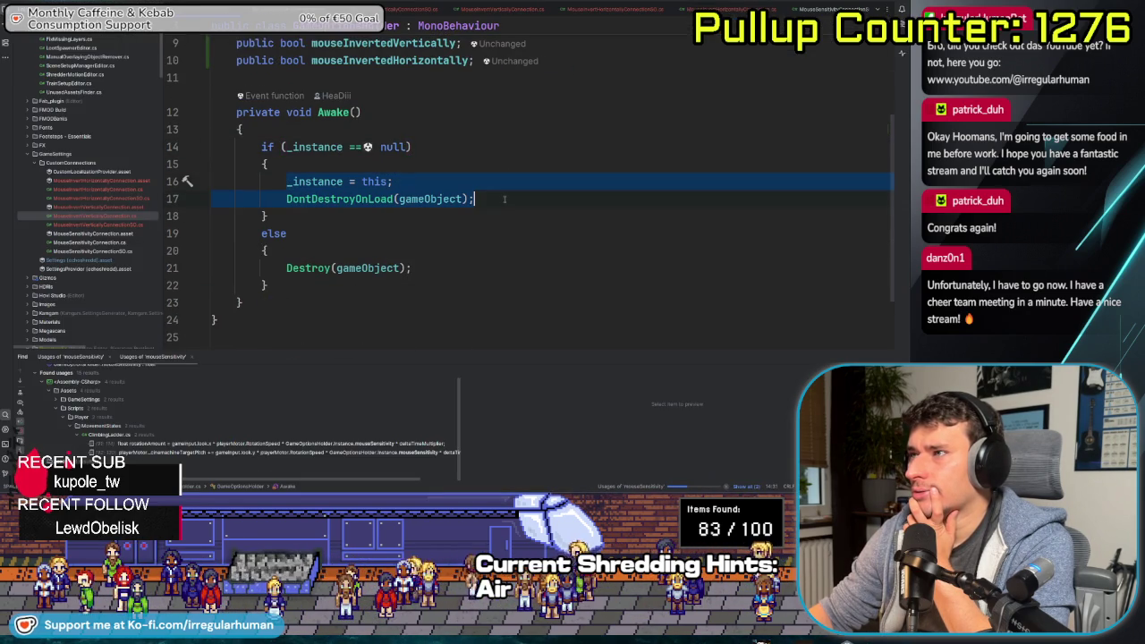
click(477, 251)
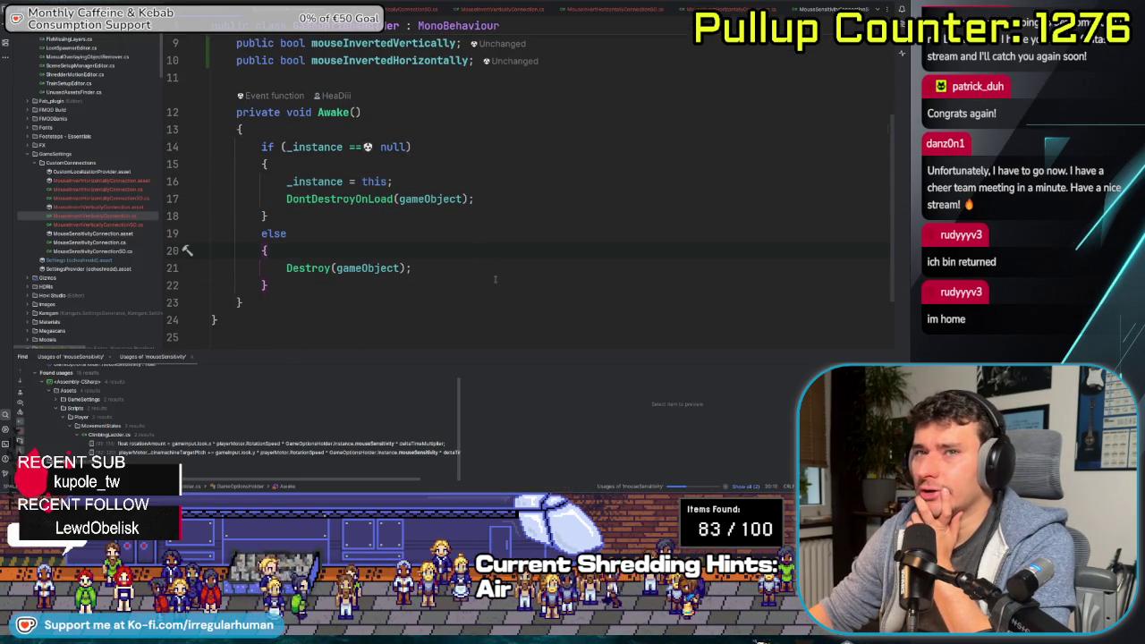
scroll(494, 279, up, 3)
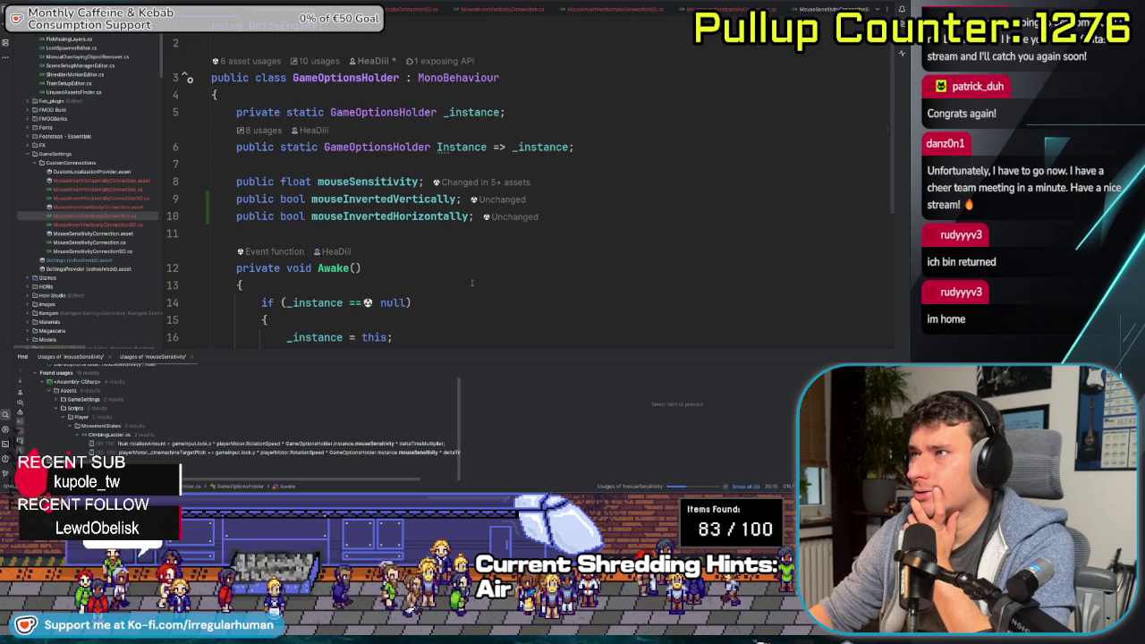
scroll(501, 268, down, 4)
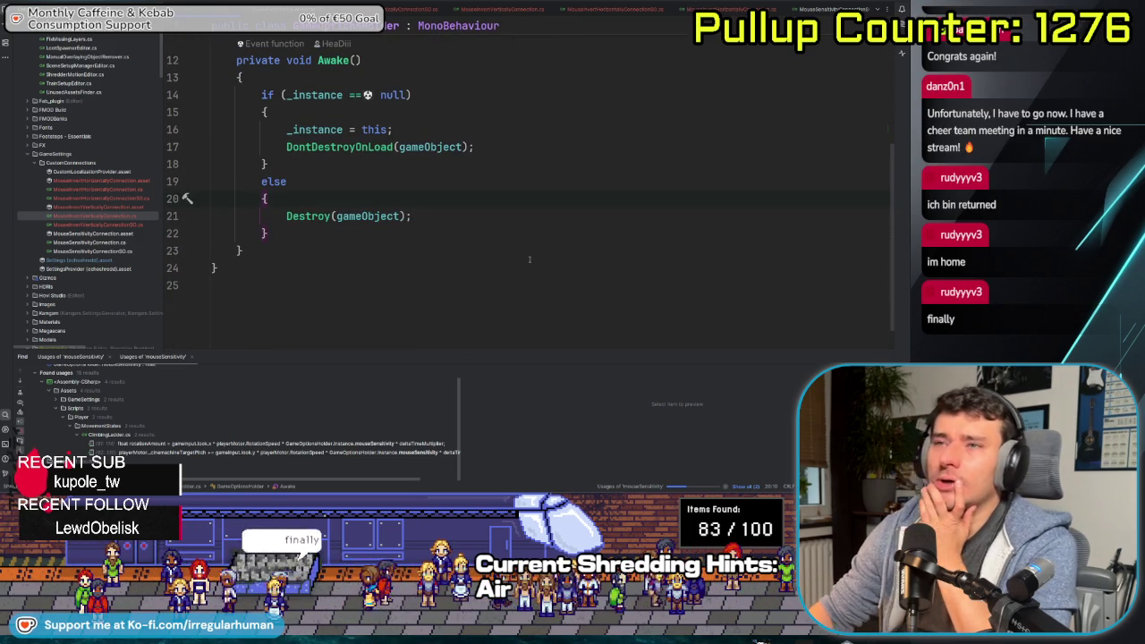
scroll(172, 237, up, 3)
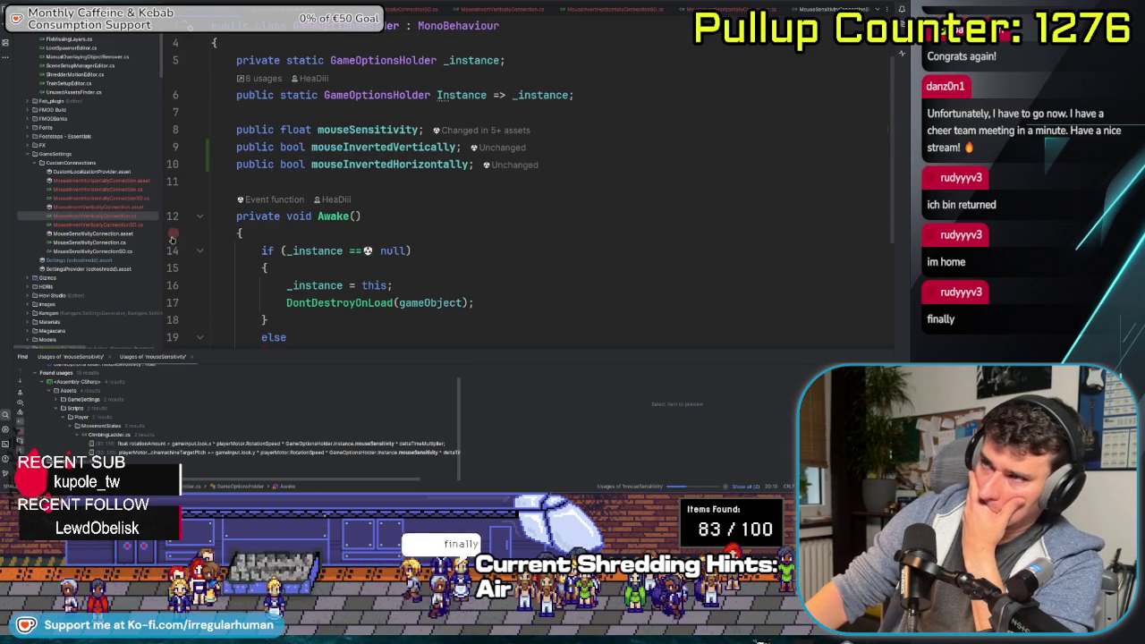
scroll(539, 212, down, 3)
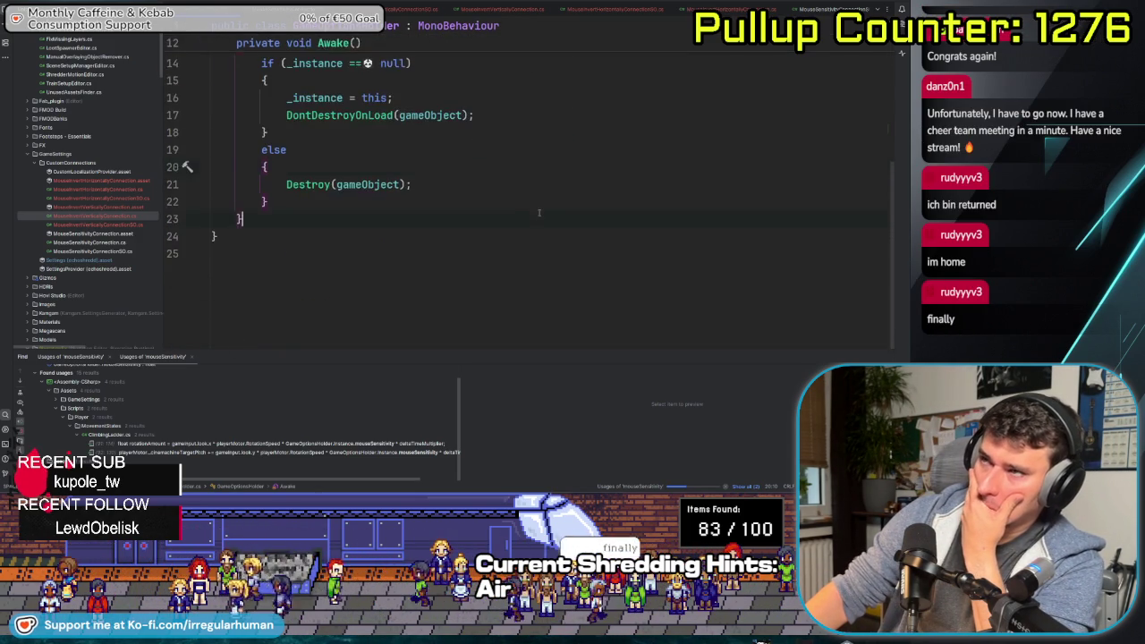
scroll(540, 212, up, 4)
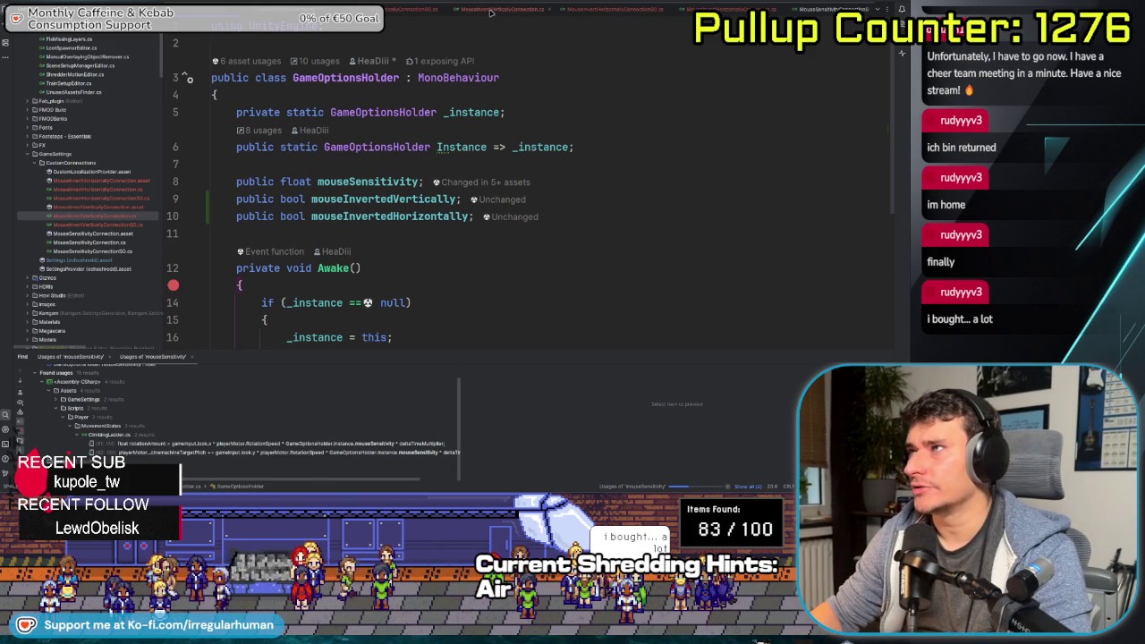
ctrl+click(357, 200)
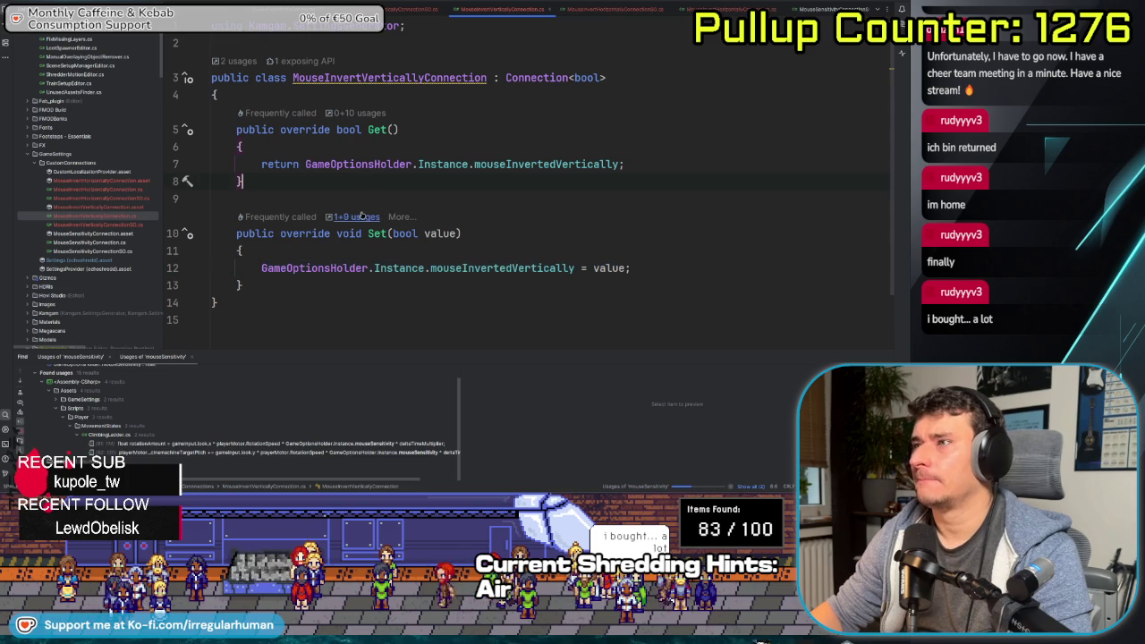
Set breakpoints on MouseInvertVerticallyConnection's Get return line and Set assignment line
click(355, 113)
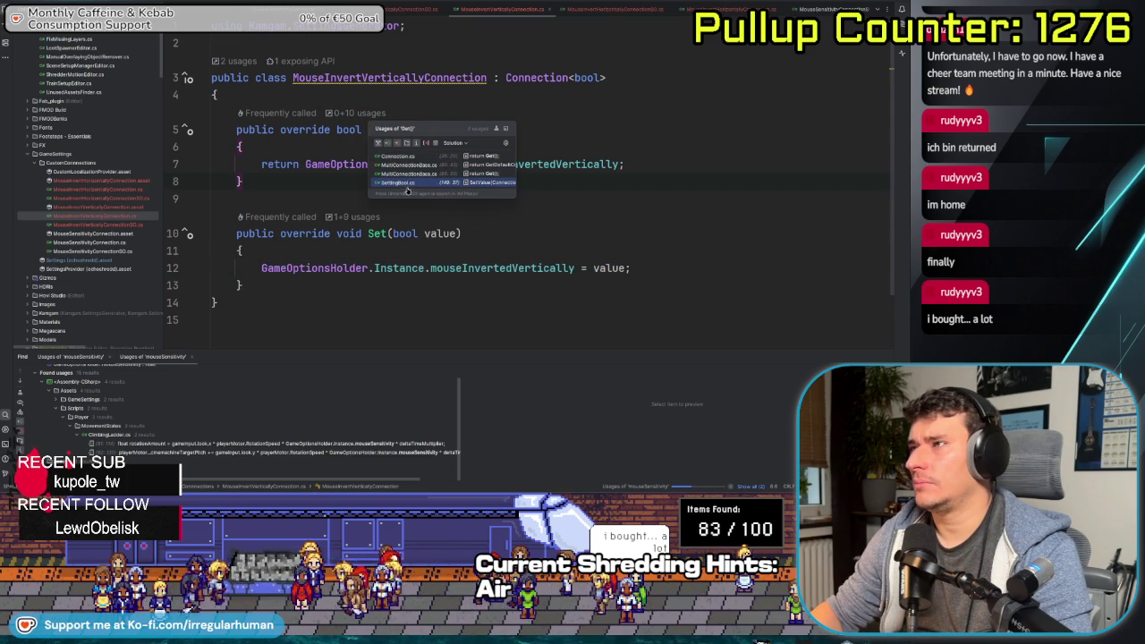
click(241, 181)
click(173, 164)
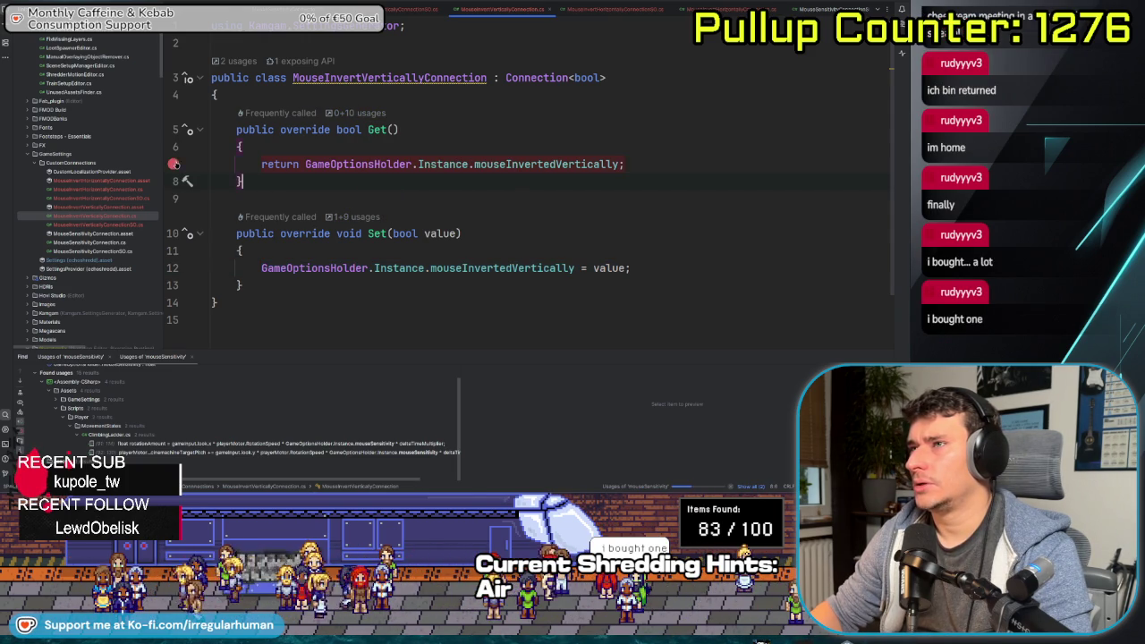
click(173, 267)
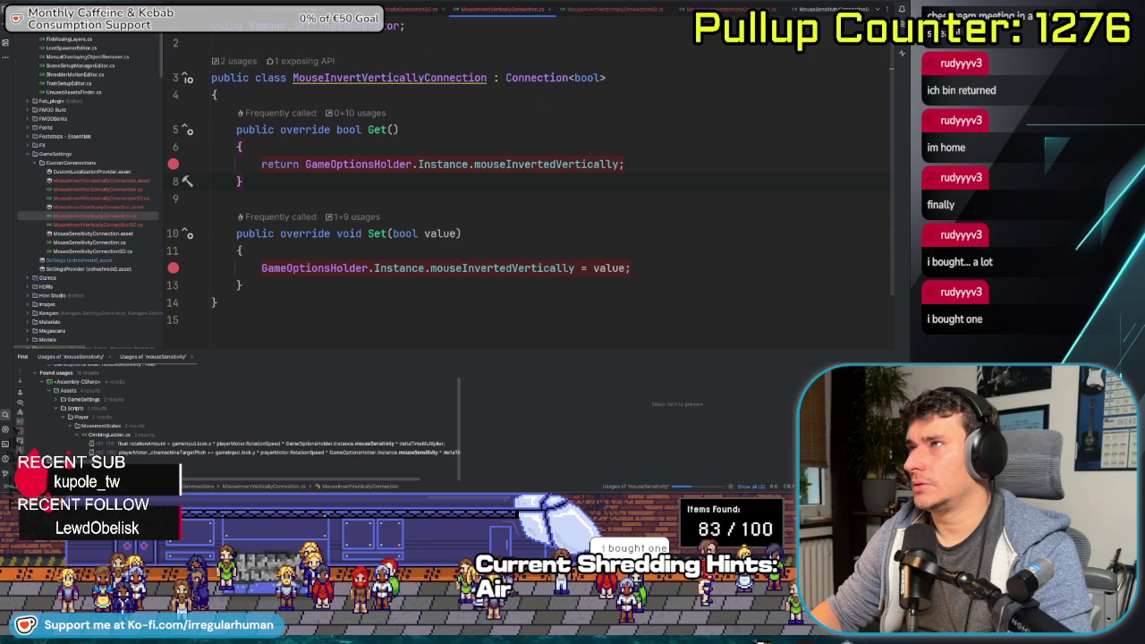
Breakpoint MouseInvertVerticallySO's null-connection check on line 12 and attach the debugger to Unity Editor
key(ctrl+alt+Left)
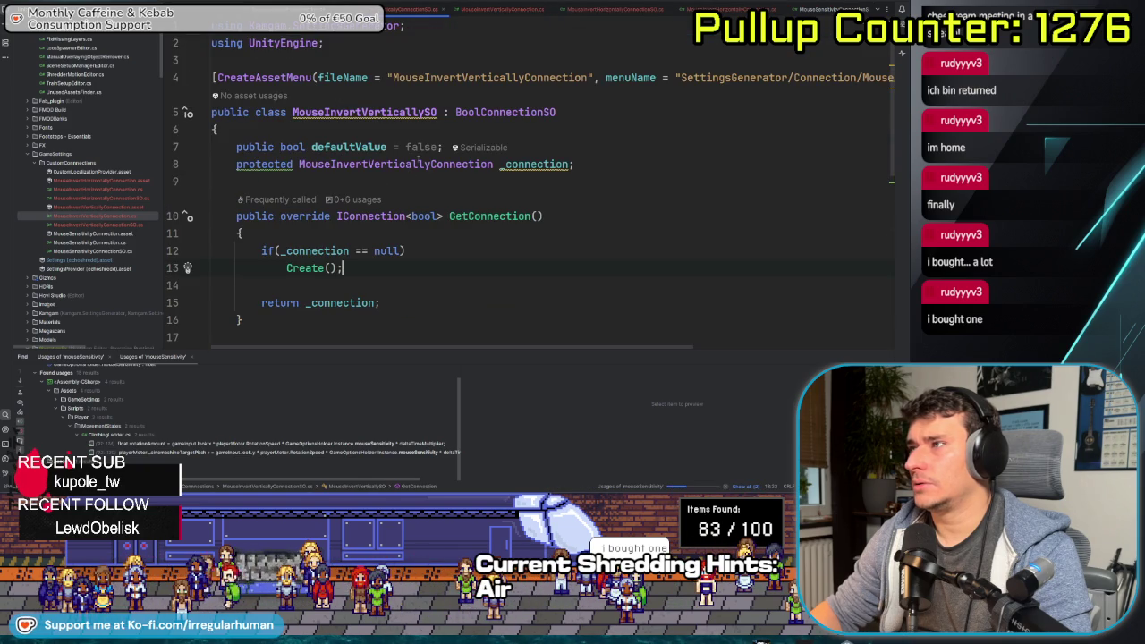
click(174, 254)
scroll(244, 237, down, 3)
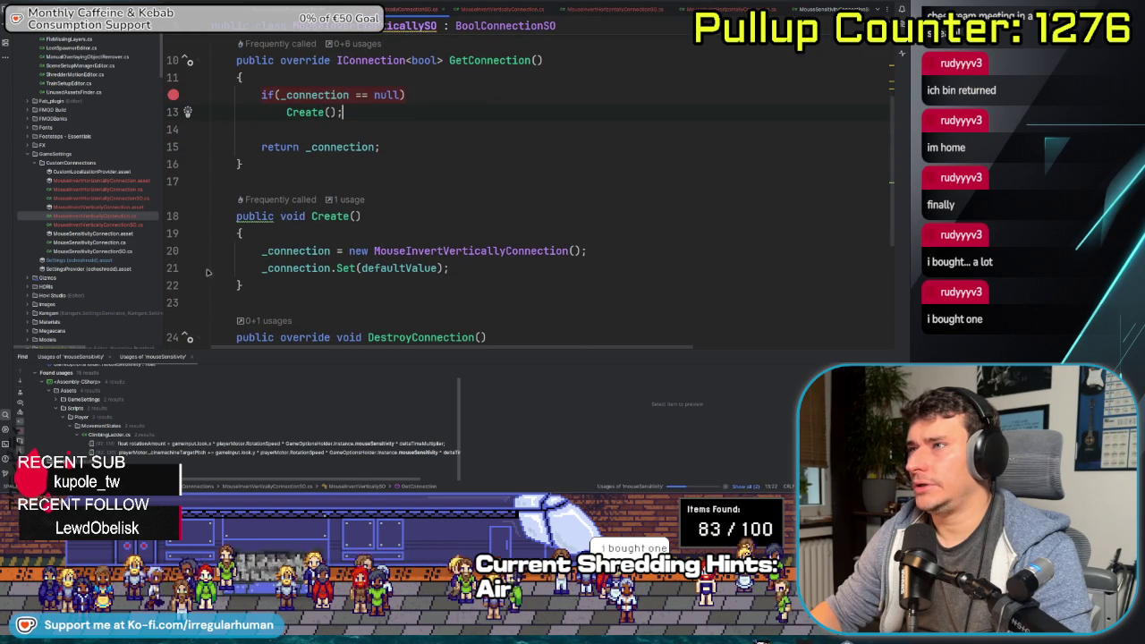
scroll(245, 237, down, 2)
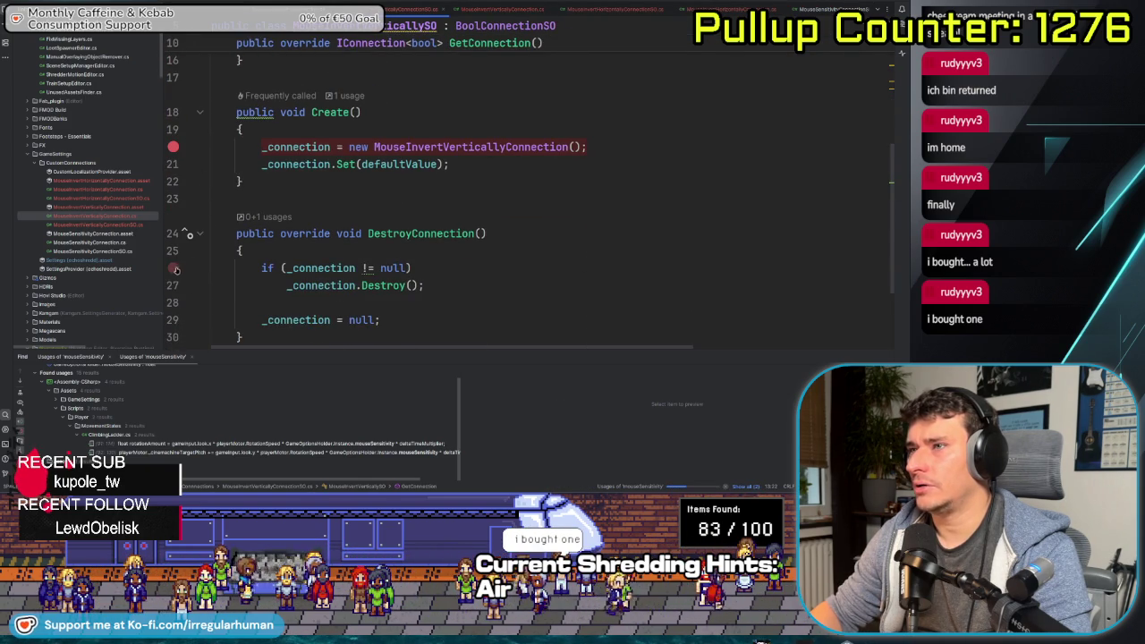
scroll(440, 184, down, 2)
scroll(440, 185, up, 8)
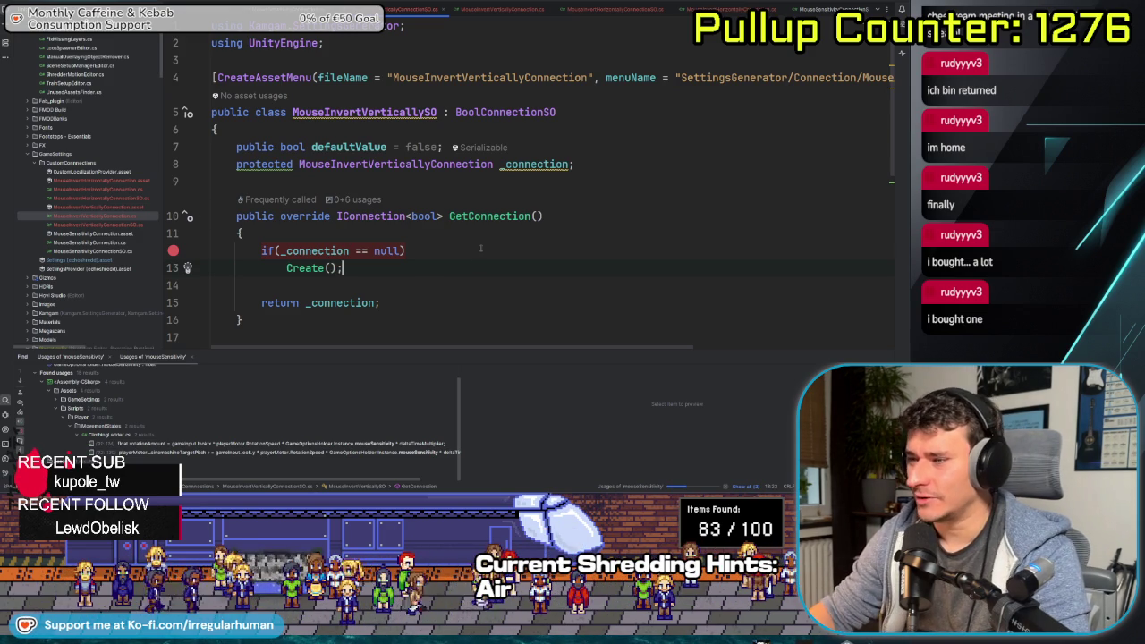
key(shift+F9)
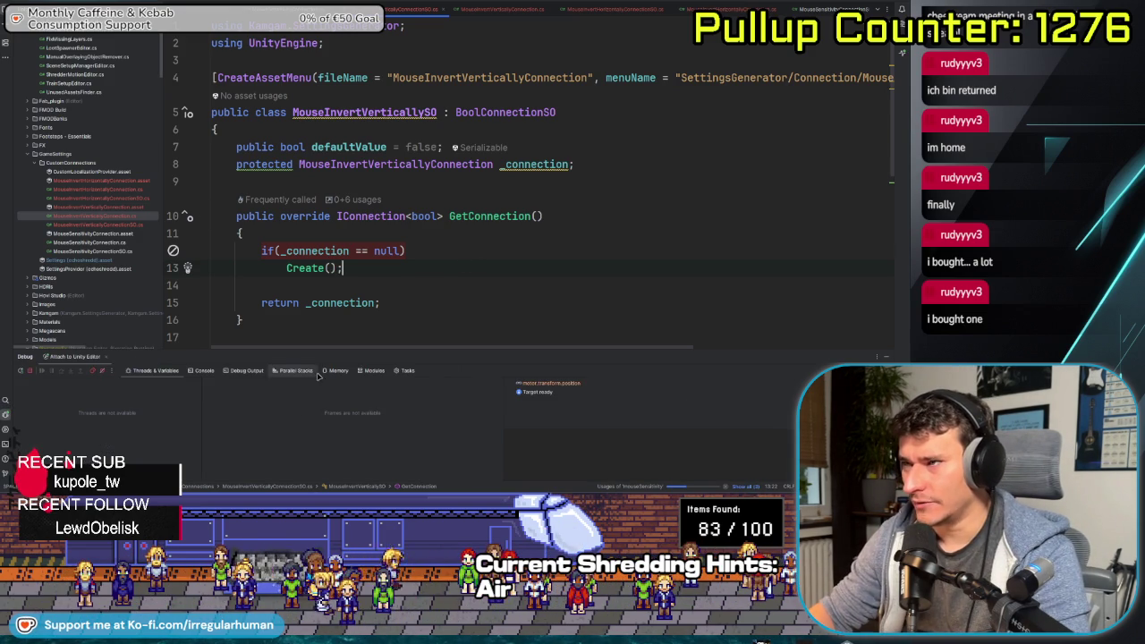
Enlarge the code area and set a breakpoint on the DestroyConnection null check at line 26
mouse_move(393, 352)
mouse_down()
mouse_move(394, 427)
mouse_move(394, 332)
mouse_move(394, 380)
mouse_up()
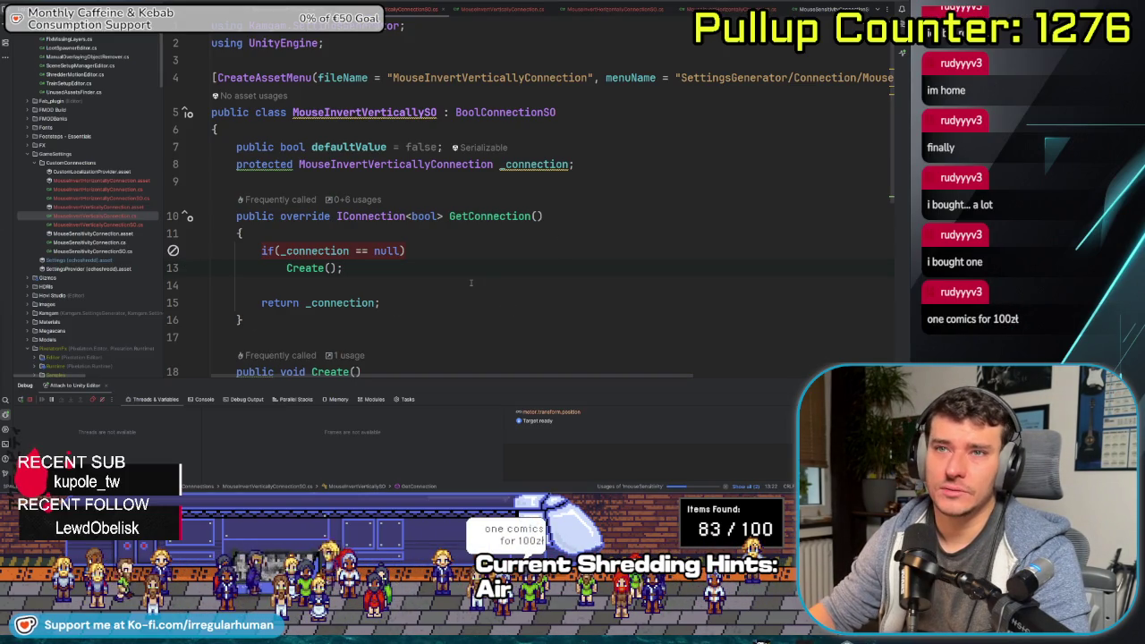
scroll(470, 283, down, 5)
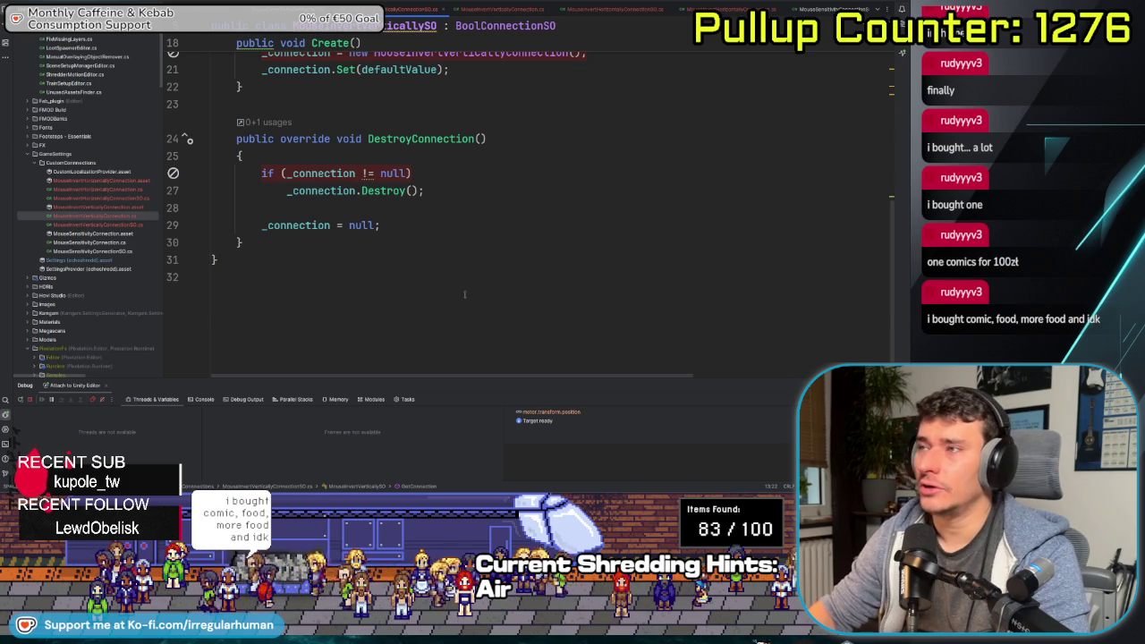
scroll(751, 60, up, 1)
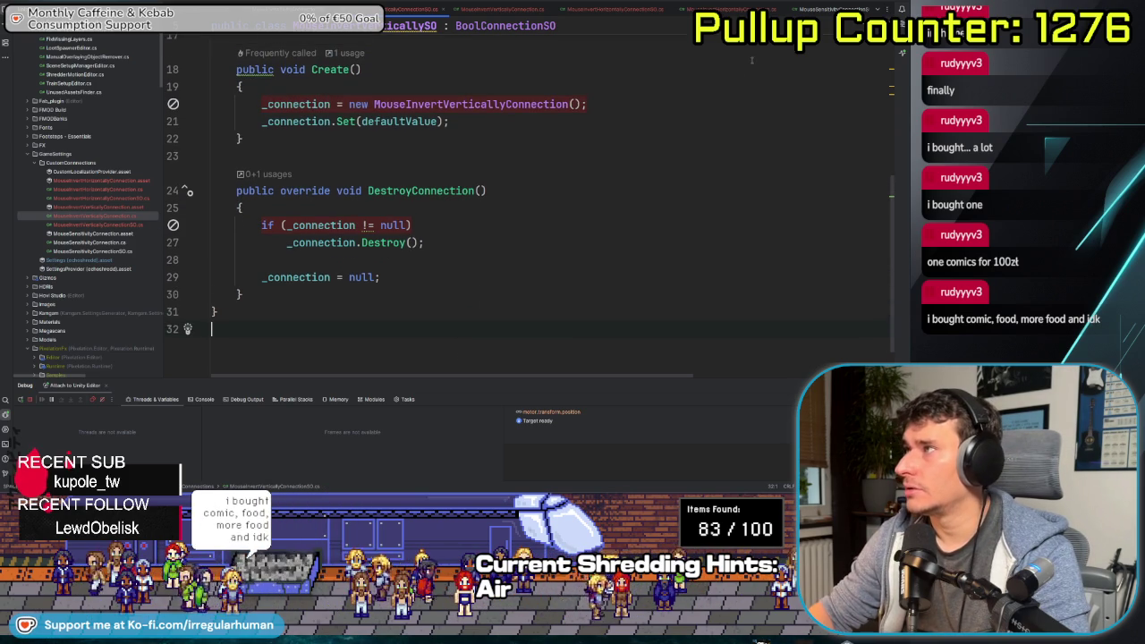
click(173, 224)
click(531, 244)
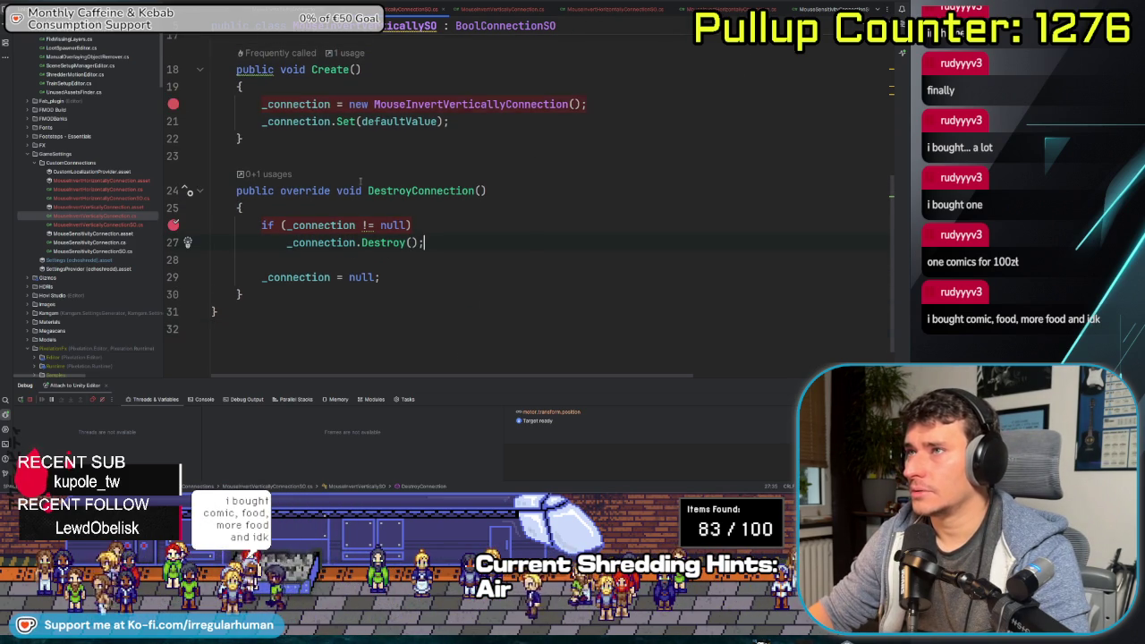
Review the MouseInvertVerticallyConnection.cs code, then return to the Unity Editor
scroll(345, 180, up, 5)
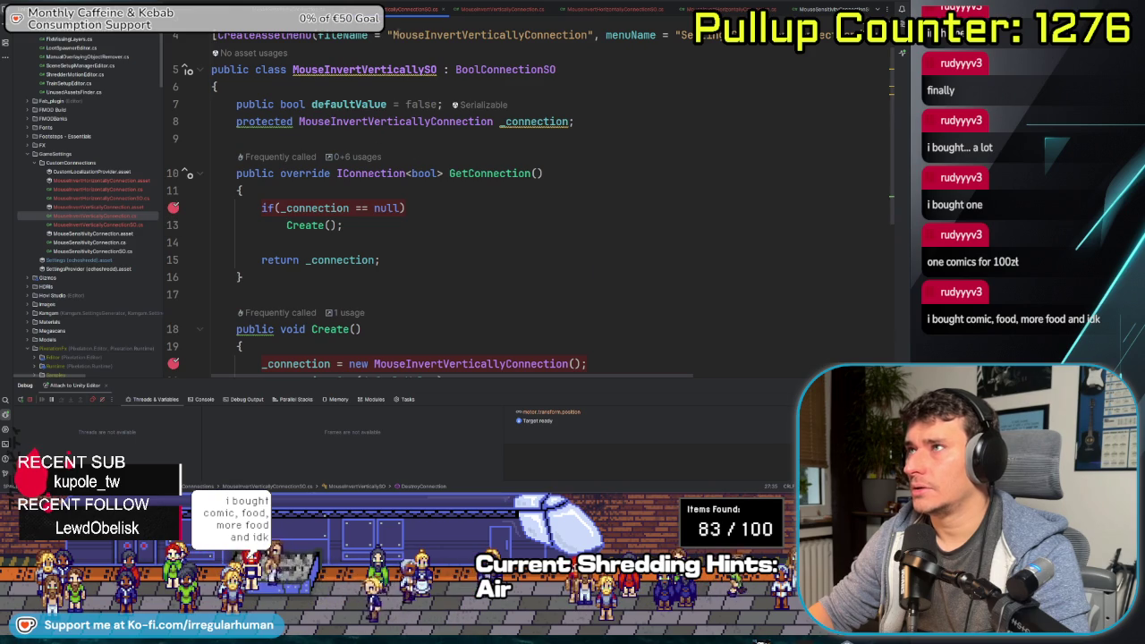
click(517, 11)
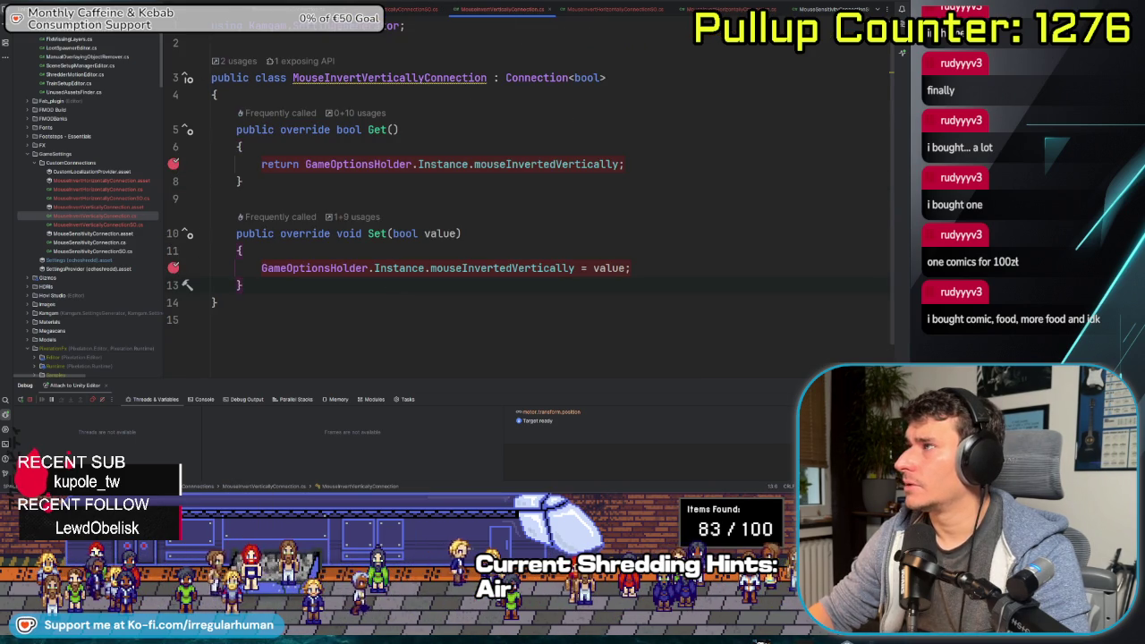
key(alt+Tab)
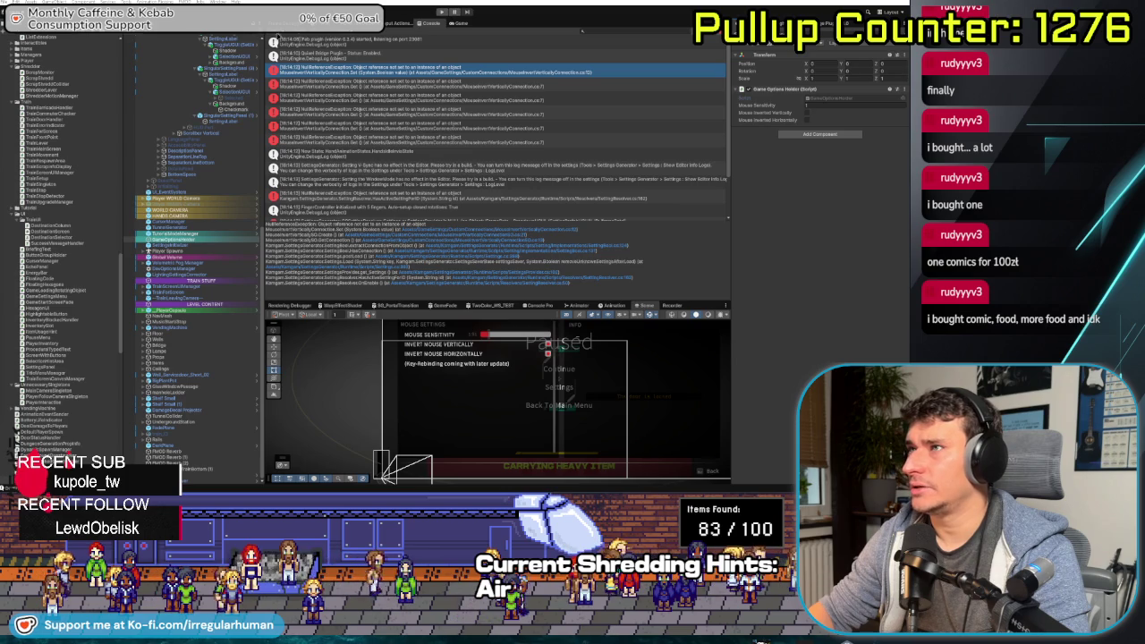
Enter Play mode with Ctrl+P so Rider breaks at the DestroyConnection line 26 breakpoint
key(ctrl+p)
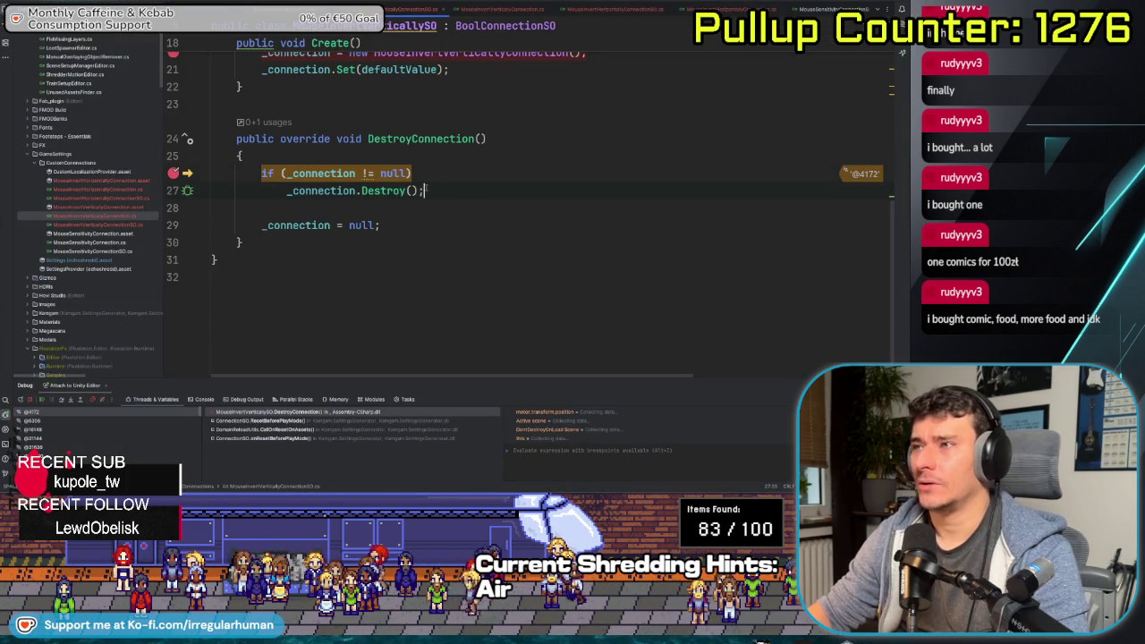
Step past the DestroyConnection null check and continue to the GetConnection breakpoint
scroll(383, 259, up, 3)
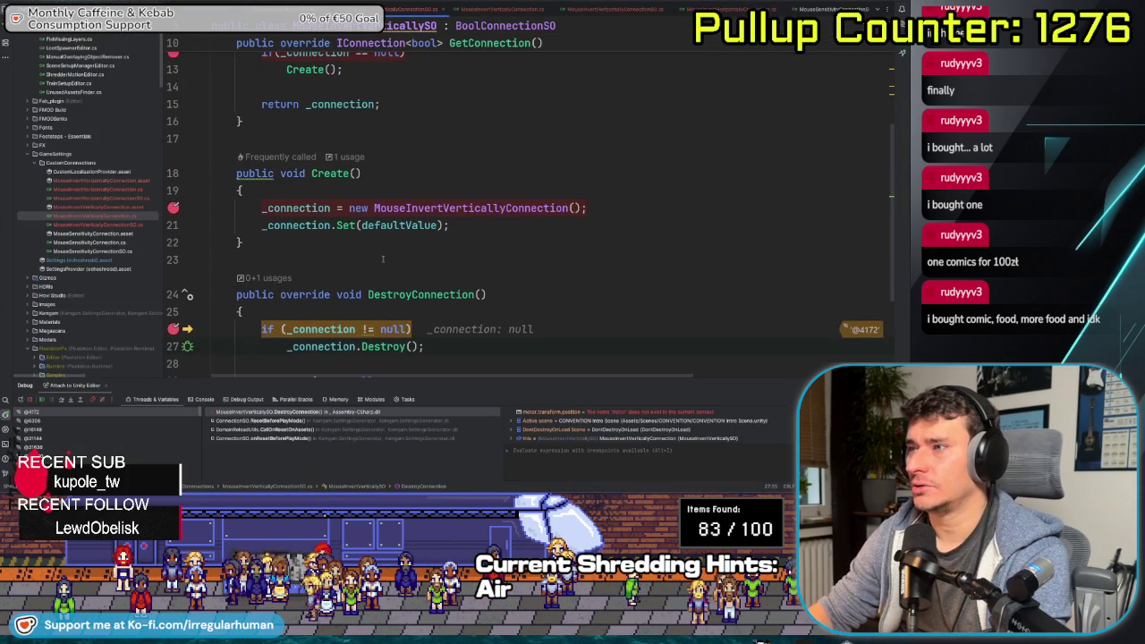
scroll(382, 259, down, 1)
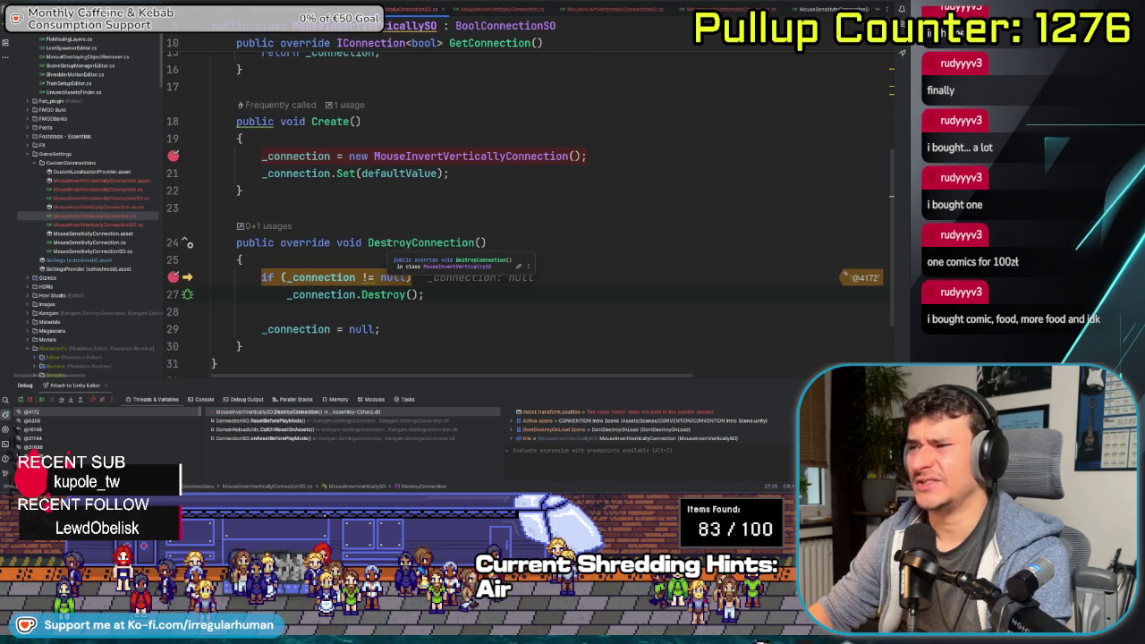
scroll(335, 228, up, 4)
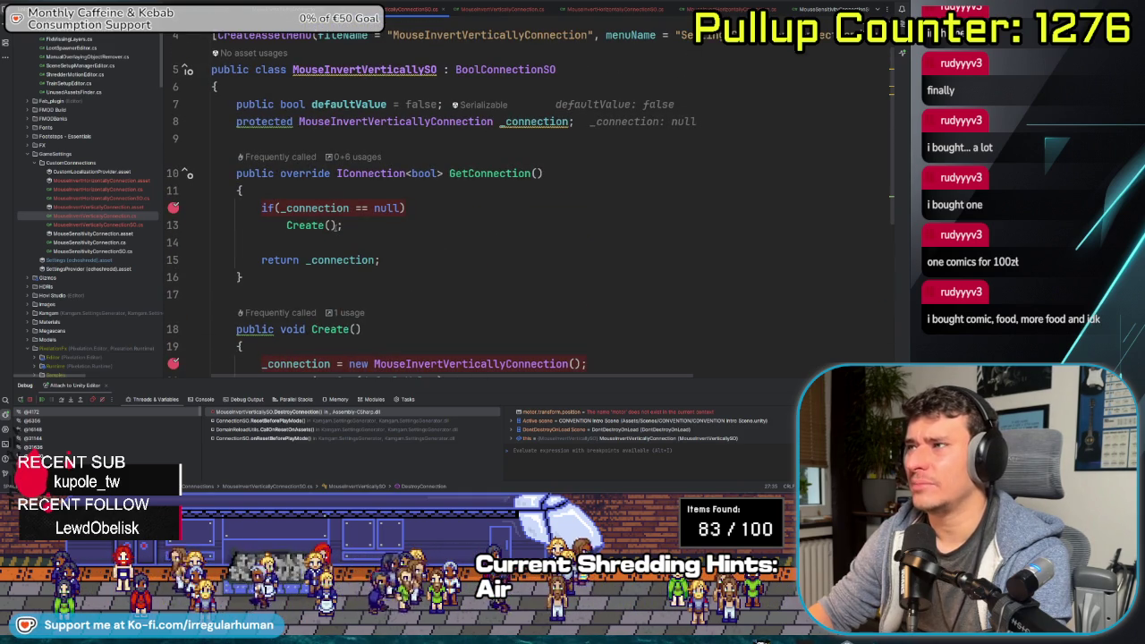
scroll(442, 228, down, 5)
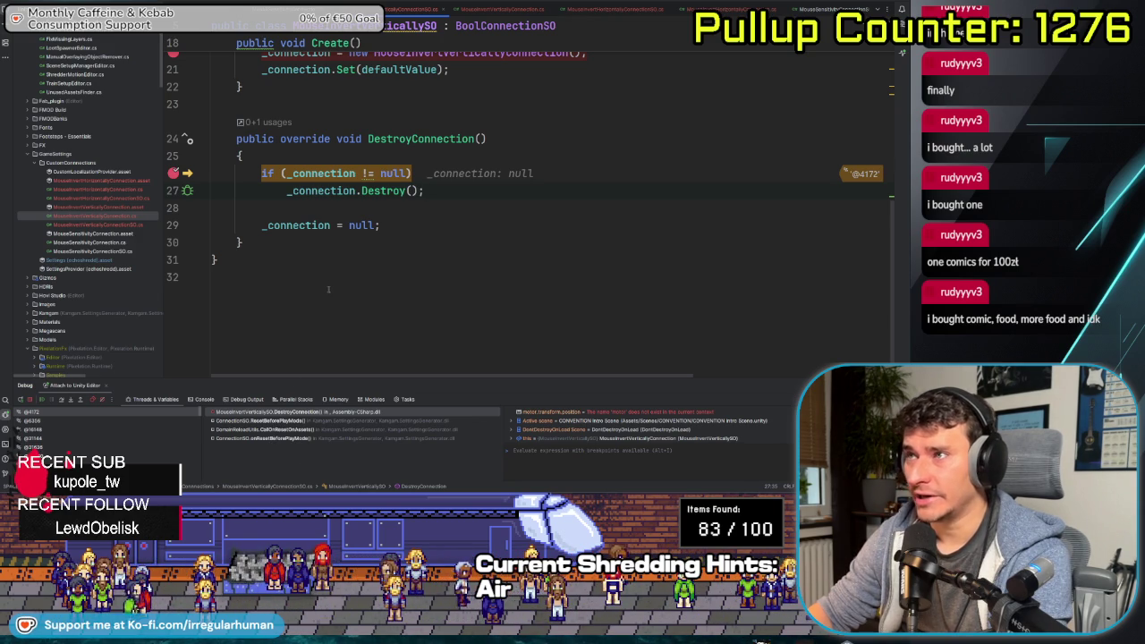
key(F10)
mouse_move(313, 227)
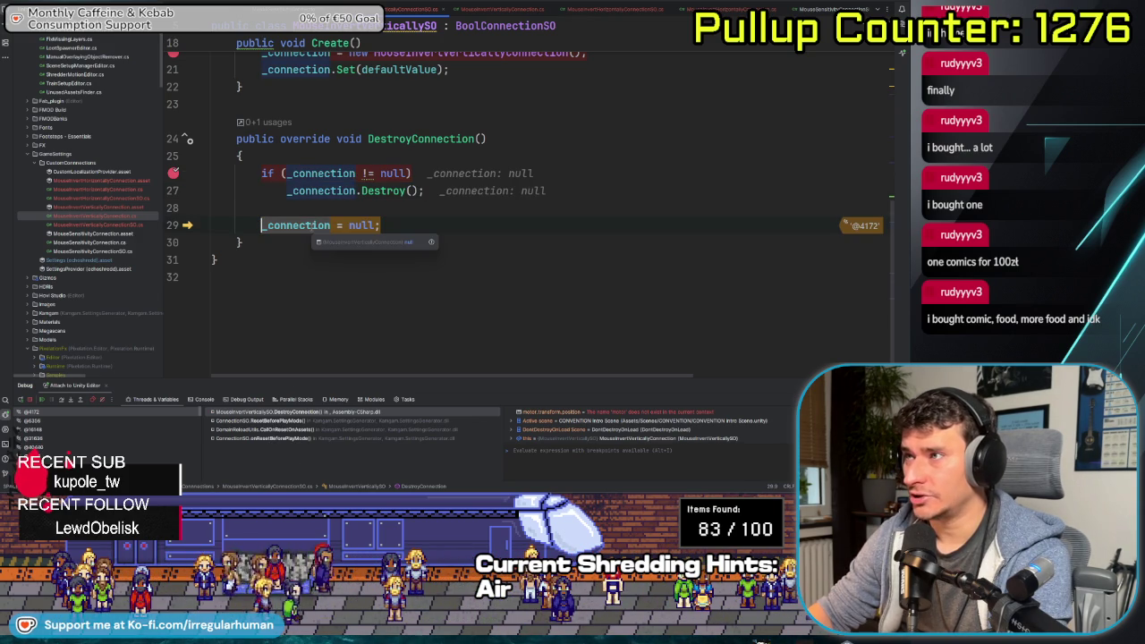
key(F5)
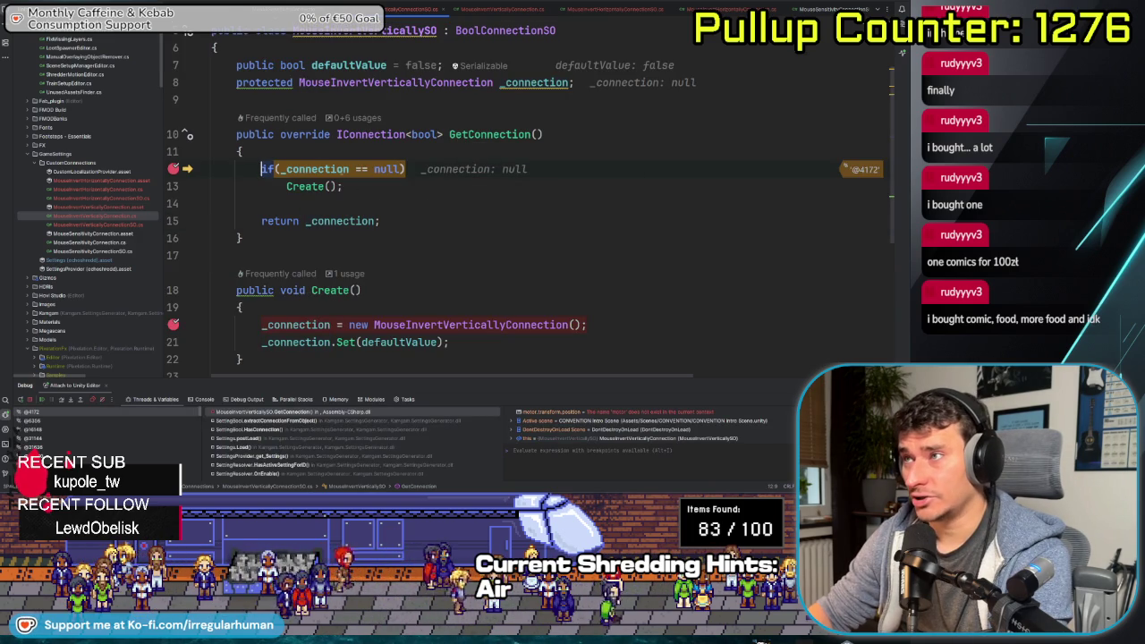
Step into the connection's Create and Set methods, then resume the game
key(F10)
key(F11)
scroll(376, 233, down, 2)
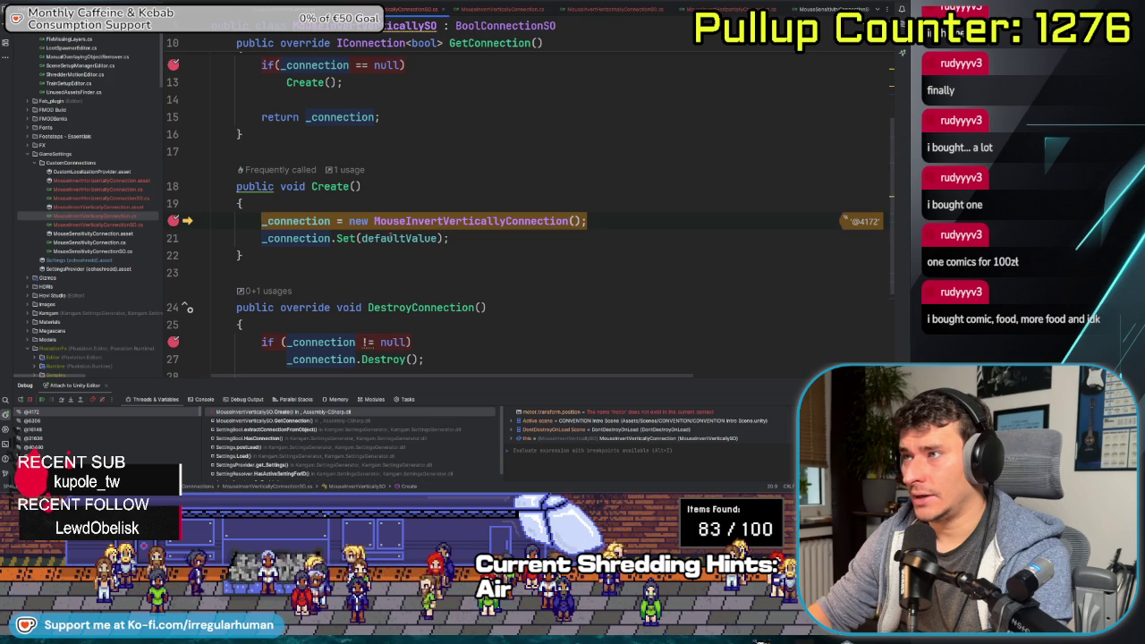
key(F10)
key(F11)
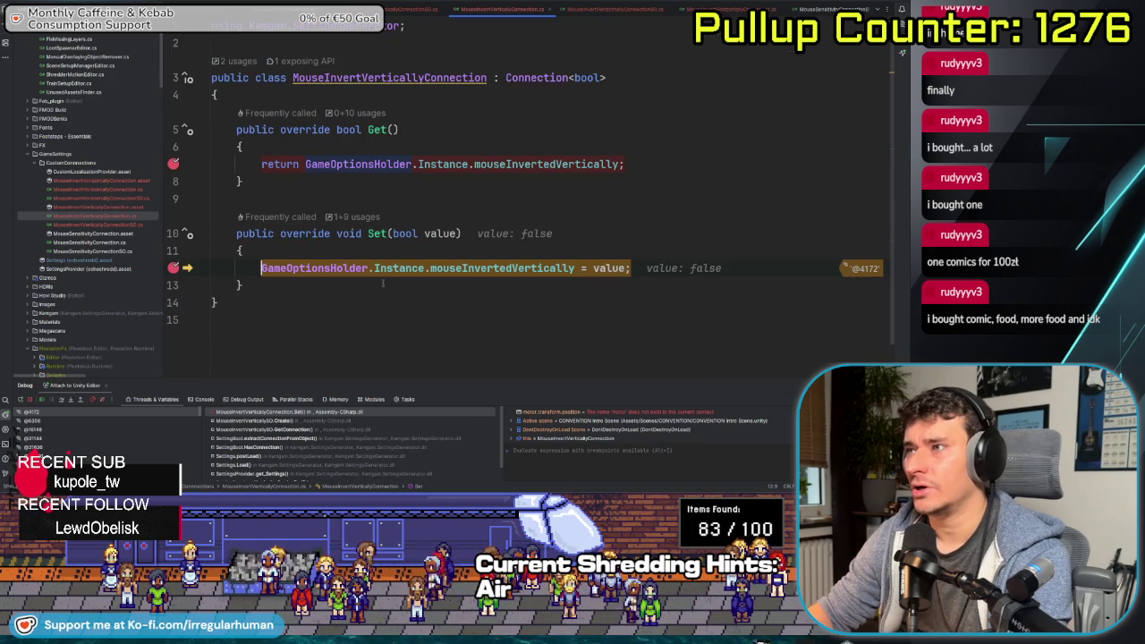
mouse_move(261, 268)
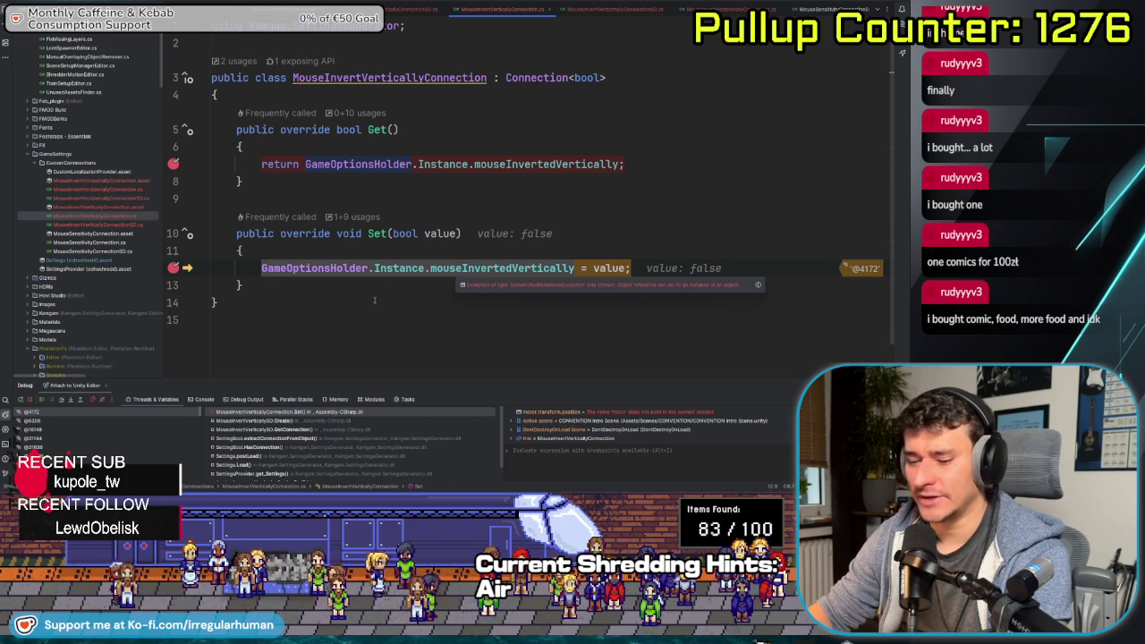
key(F5)
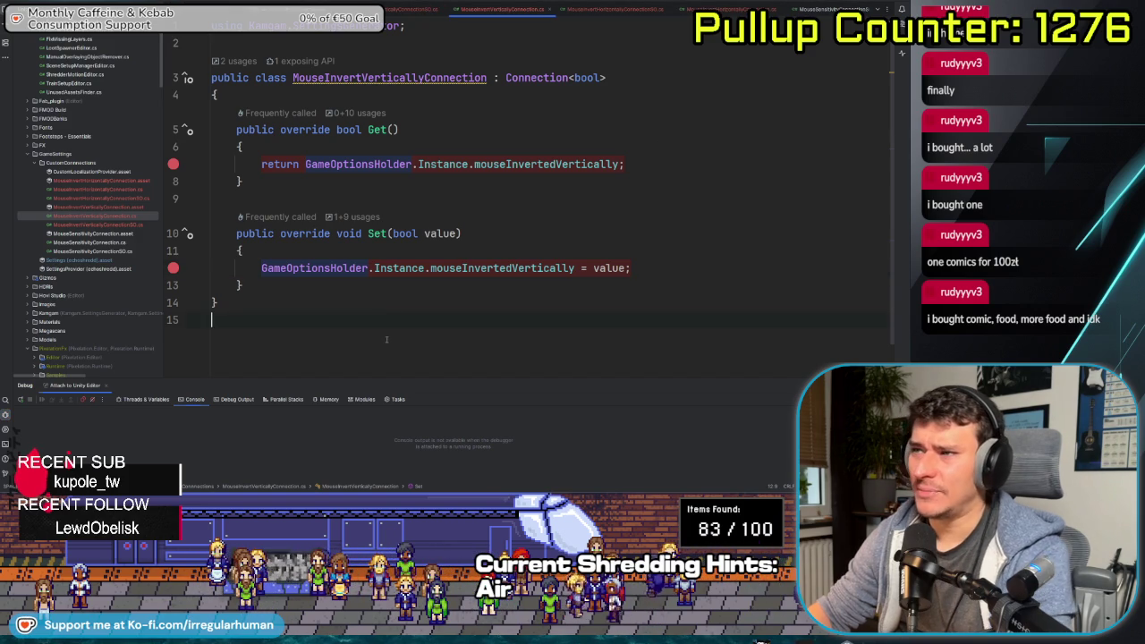
Jump to GameOptionsHolder and inspect its Awake method, then return to Unity
key(ctrl+b)
click(236, 268)
scroll(358, 260, down, 4)
scroll(370, 259, up, 4)
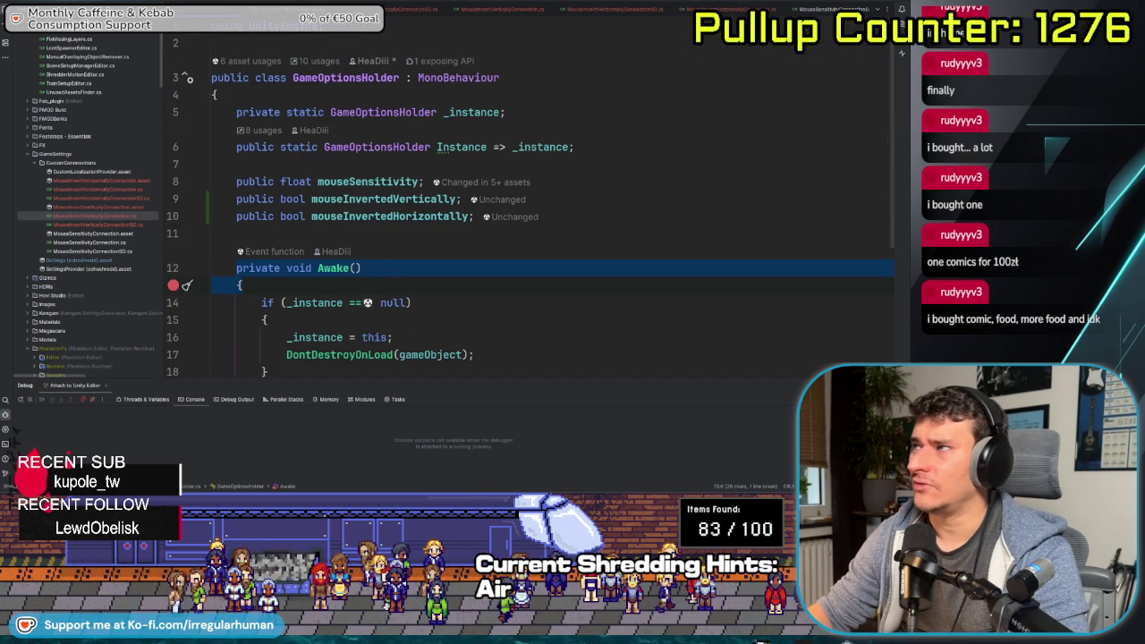
click(390, 250)
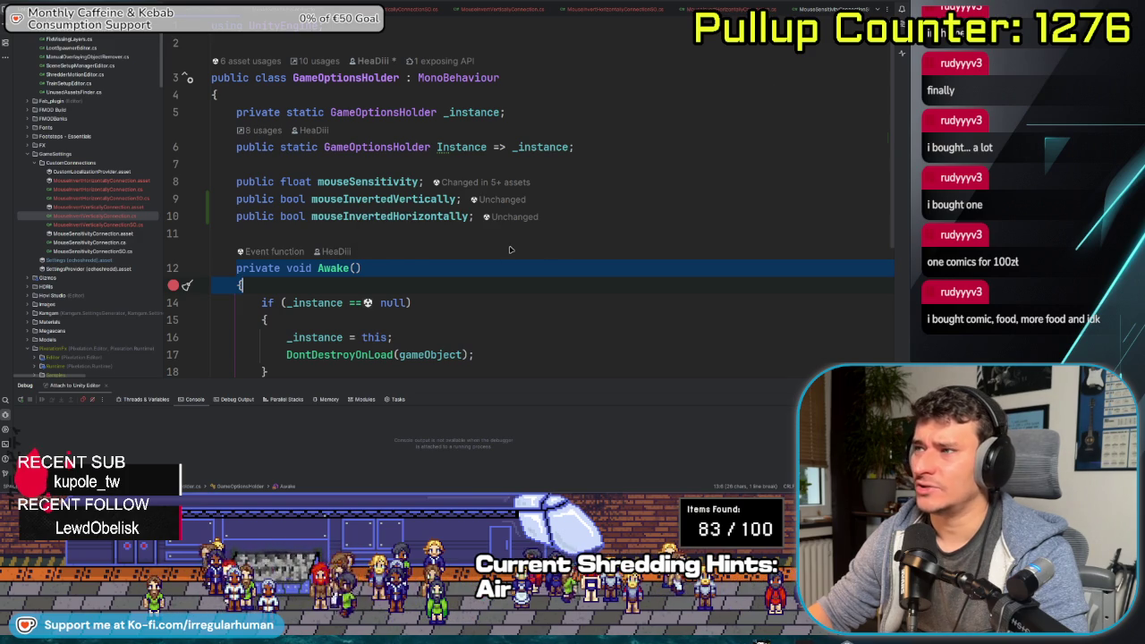
key(Up)
key(End)
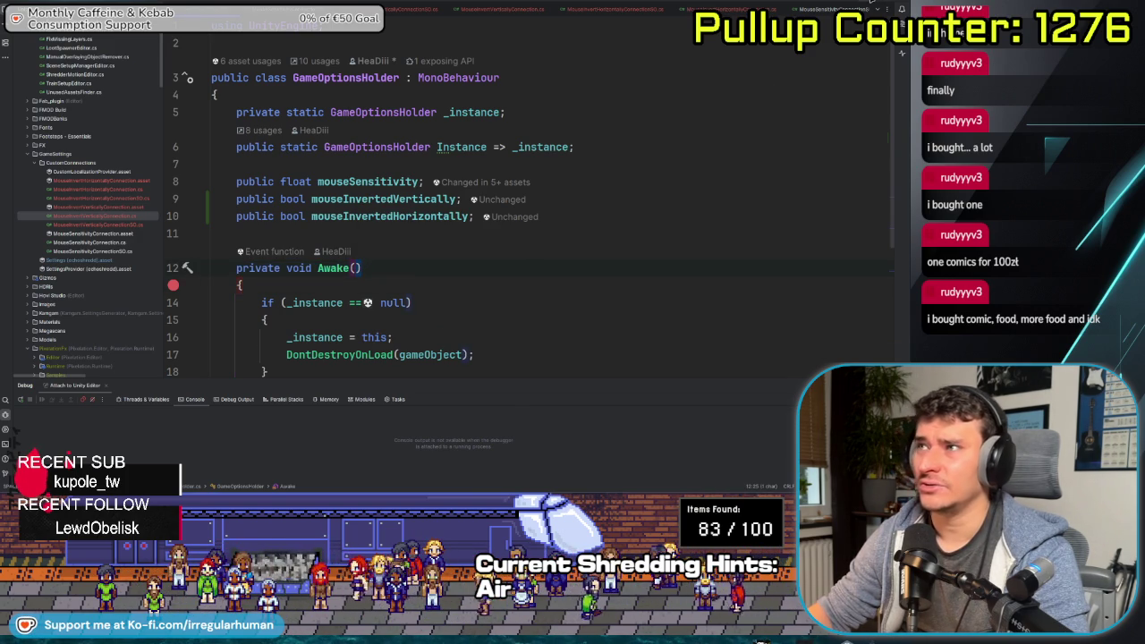
key(alt+Tab)
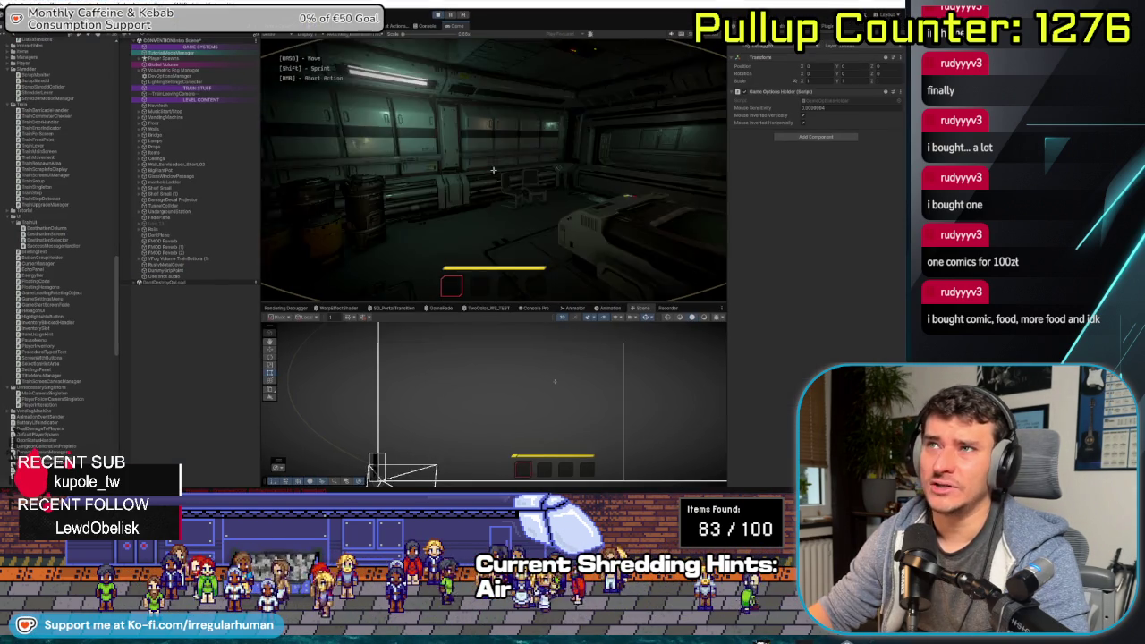
Pause the game and open Project Settings, searching 'player' to reach Script Execution Order
key(Escape)
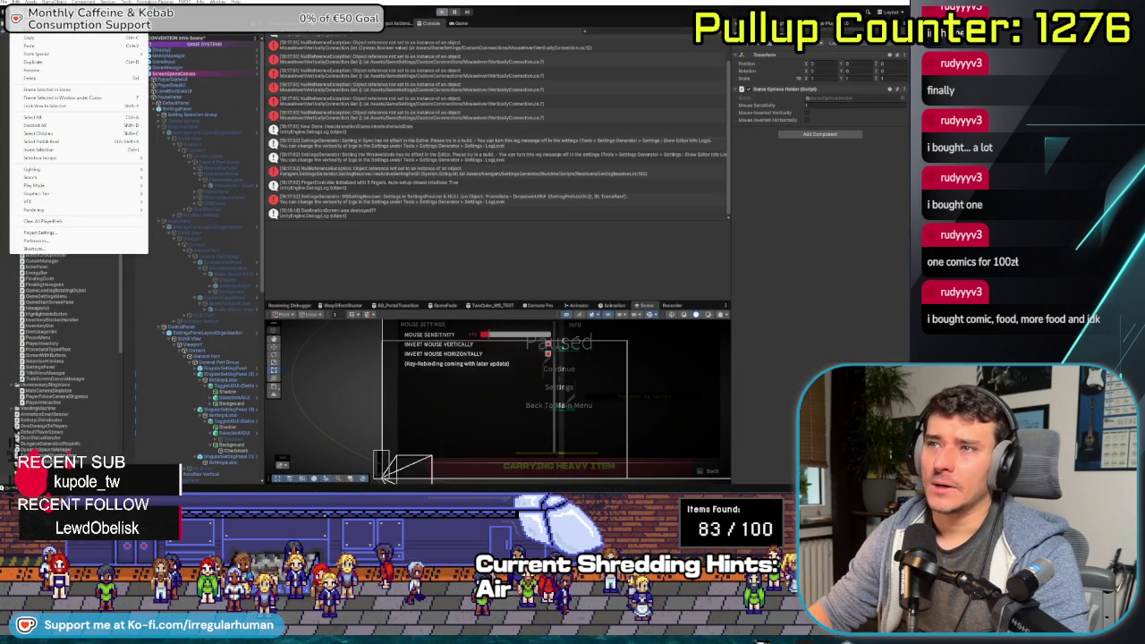
click(59, 234)
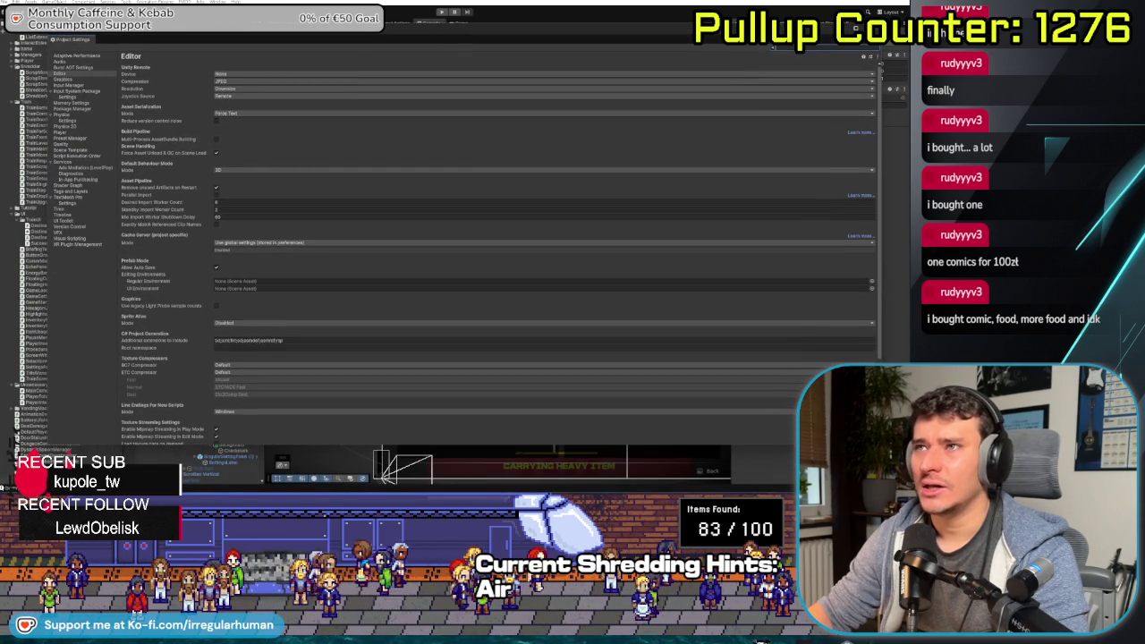
click(798, 47)
text(player)
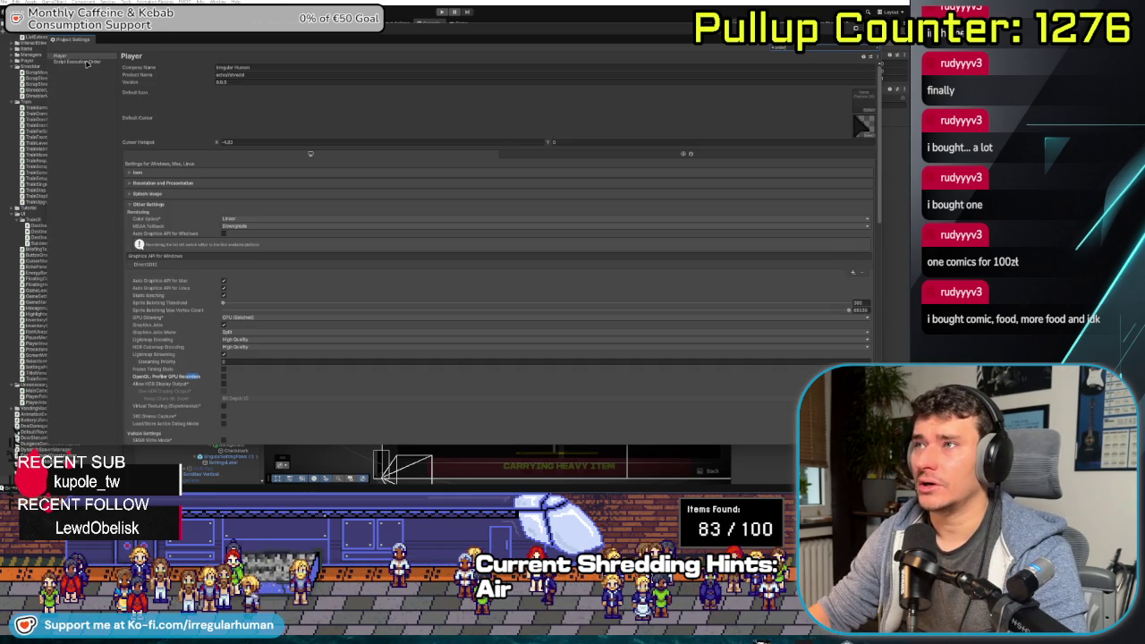
click(87, 62)
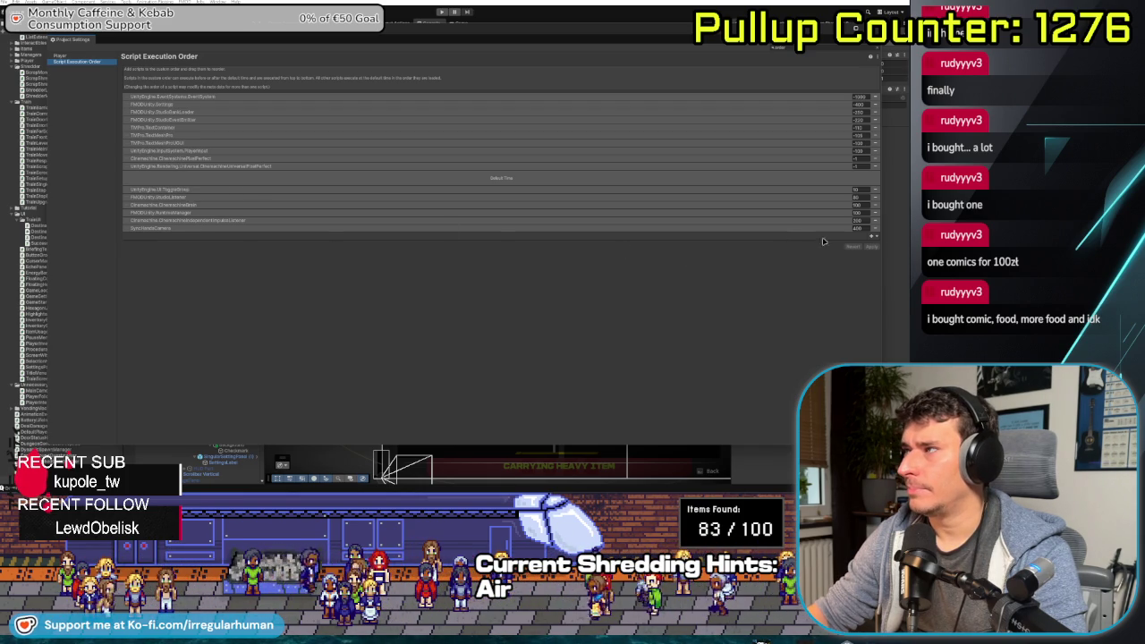
Add GameSystemHolder to the execution order list and move it above Default Time
click(868, 239)
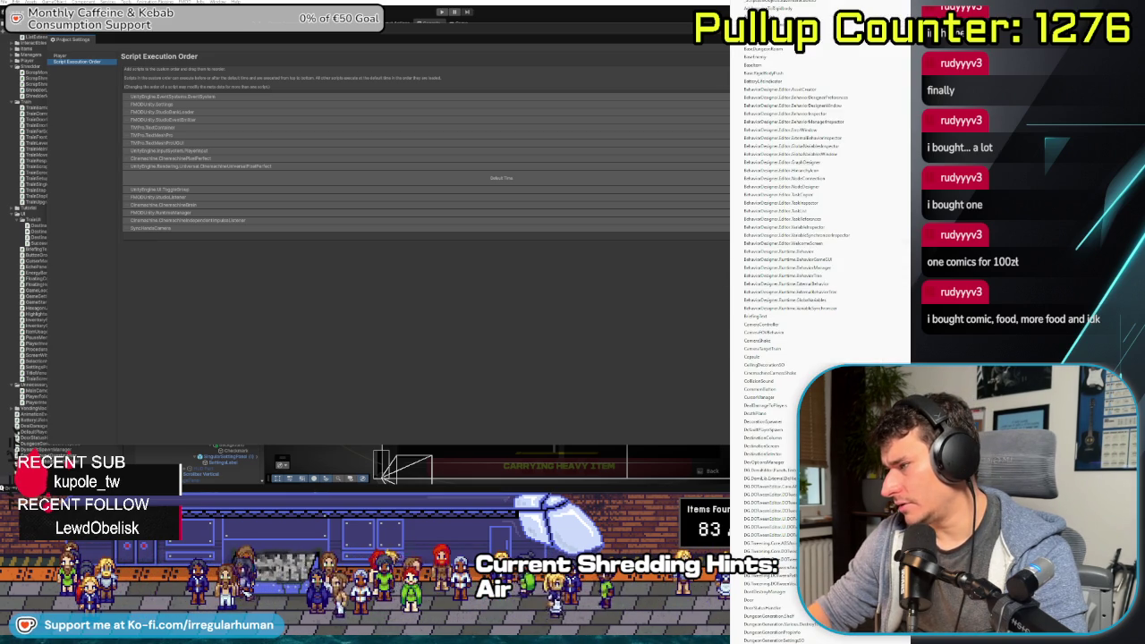
scroll(796, 322, down, 1)
scroll(796, 322, down, 5)
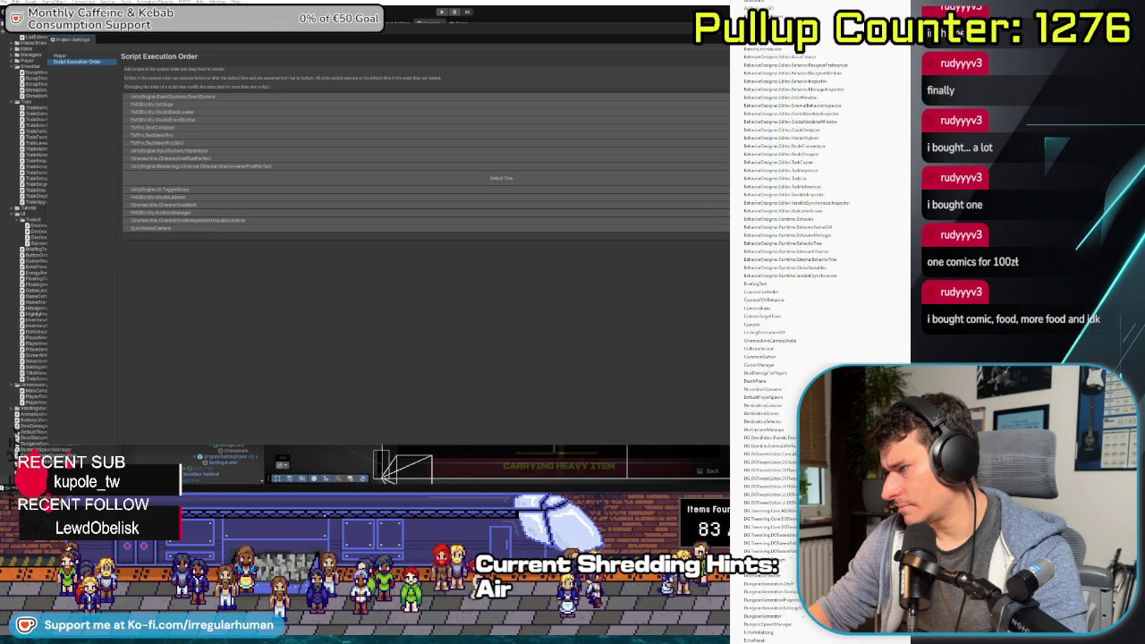
scroll(796, 322, down, 6)
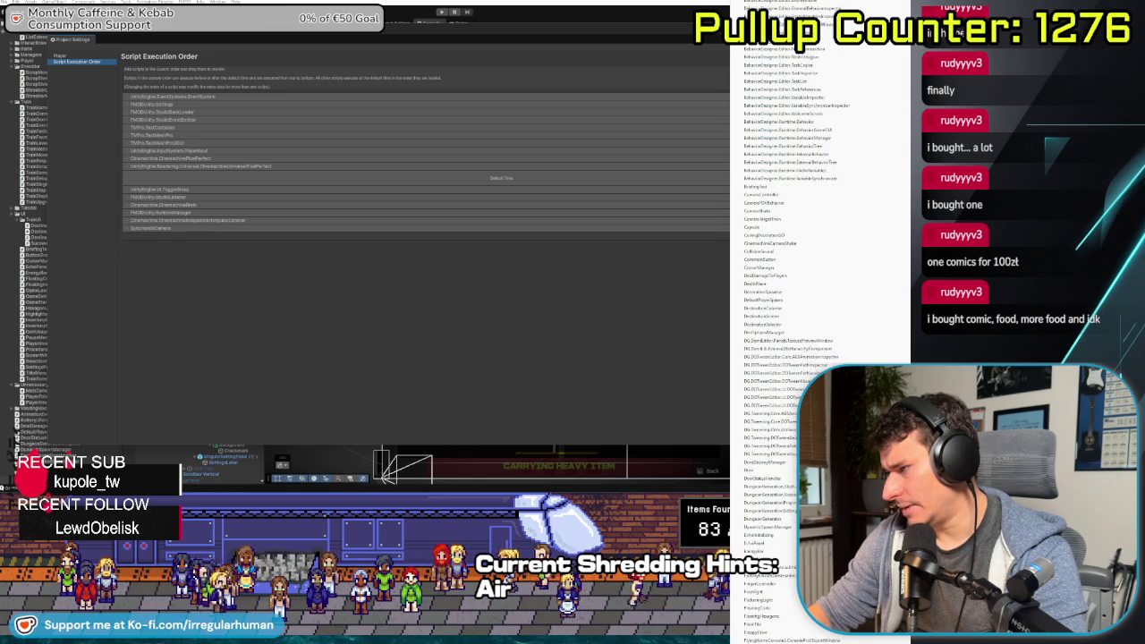
scroll(796, 322, down, 3)
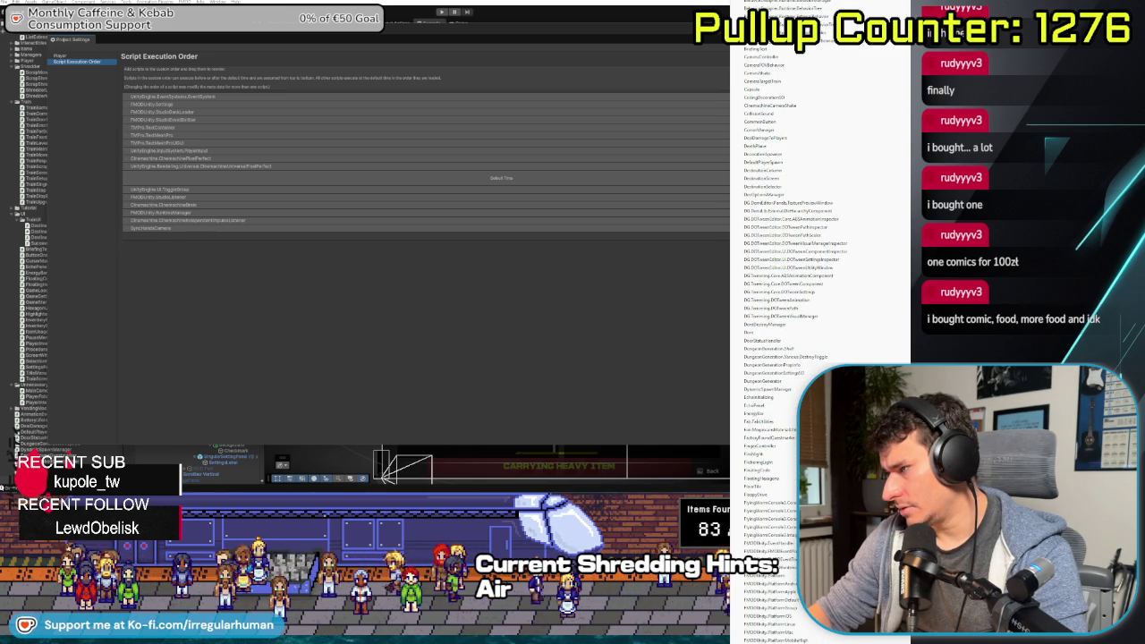
click(778, 536)
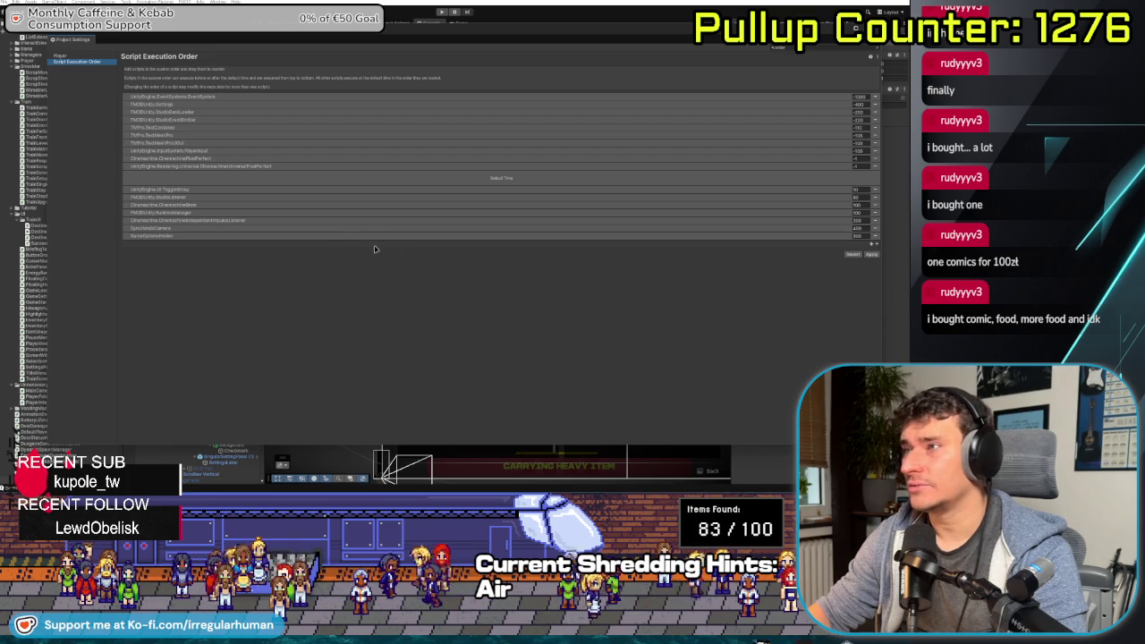
drag(129, 240, 136, 167)
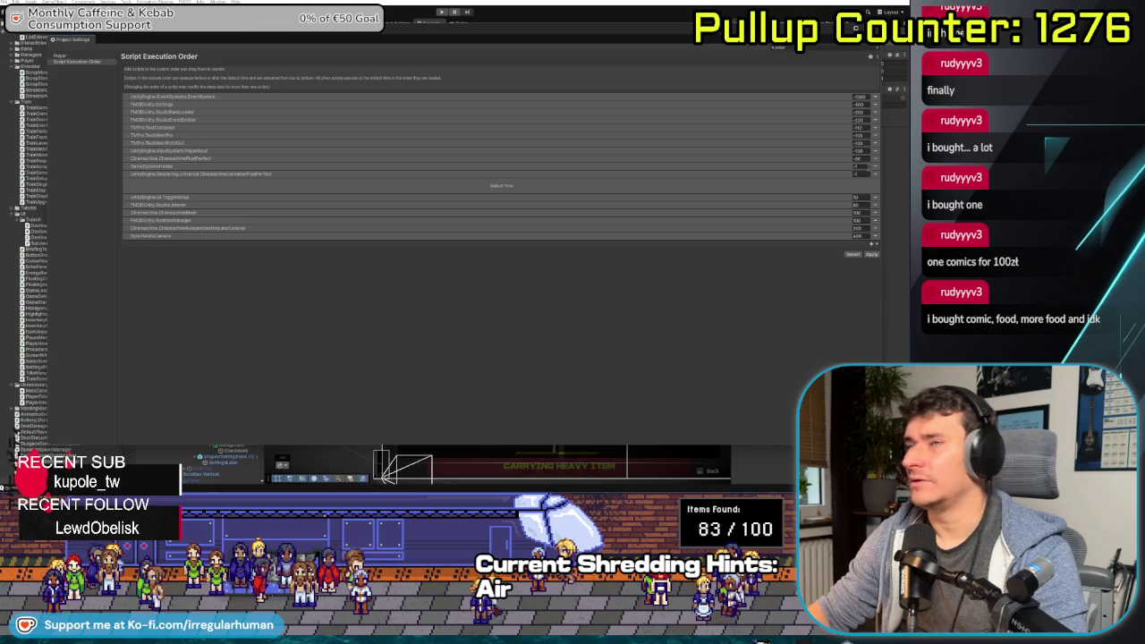
Apply the pending script execution order change
click(443, 12)
click(456, 258)
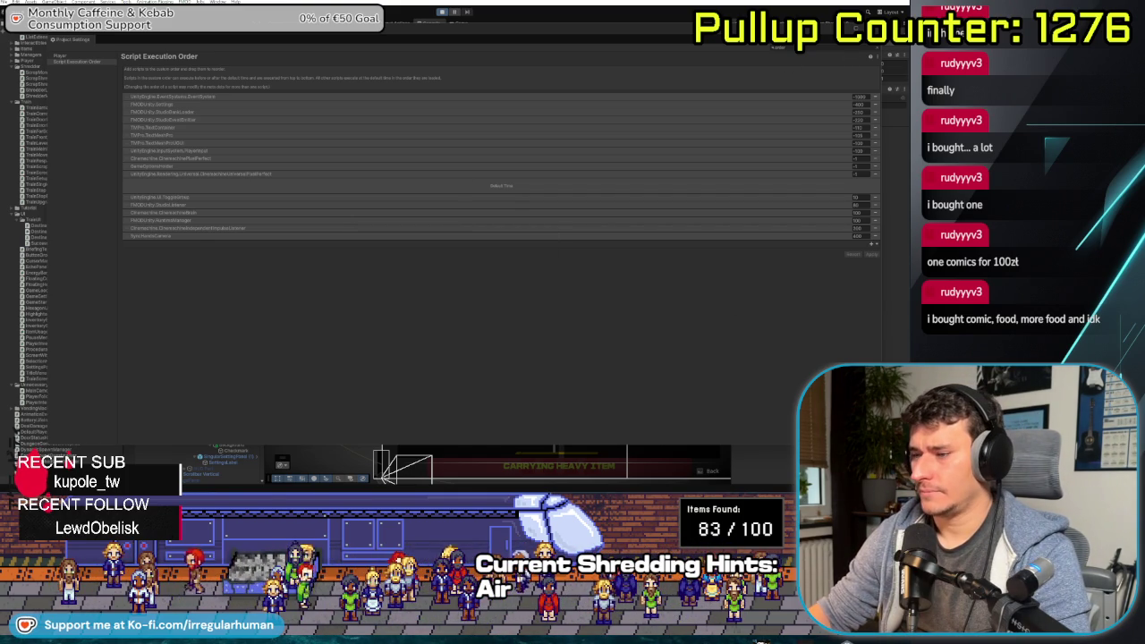
key(alt+Tab)
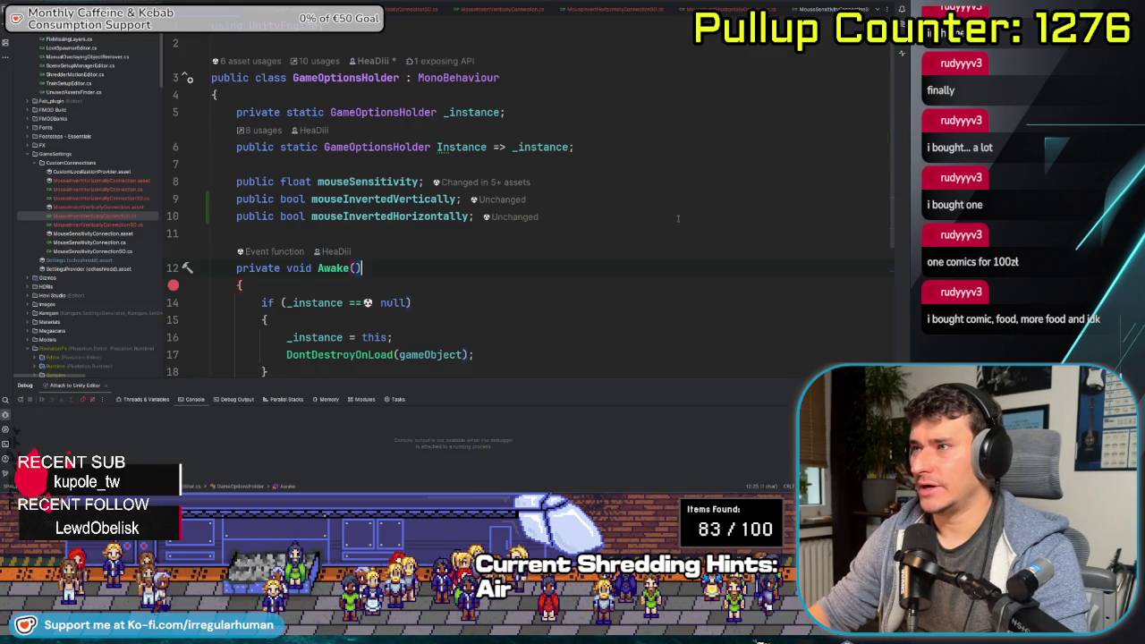
Pause the running game, inspect the NullReferenceException error and clear the console
key(alt+Tab)
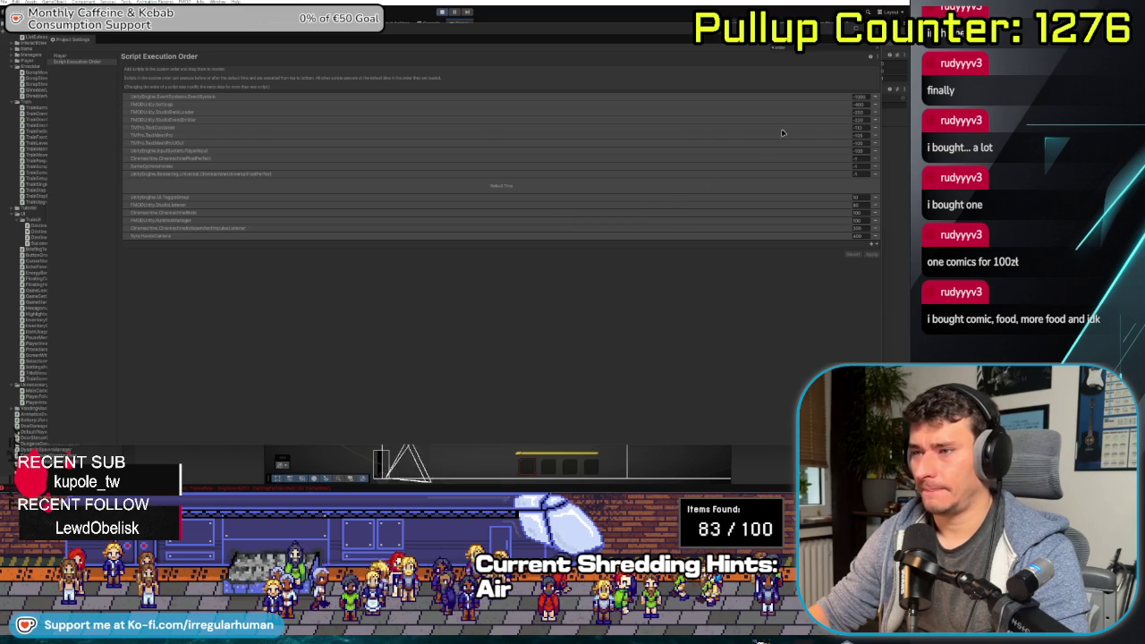
click(433, 17)
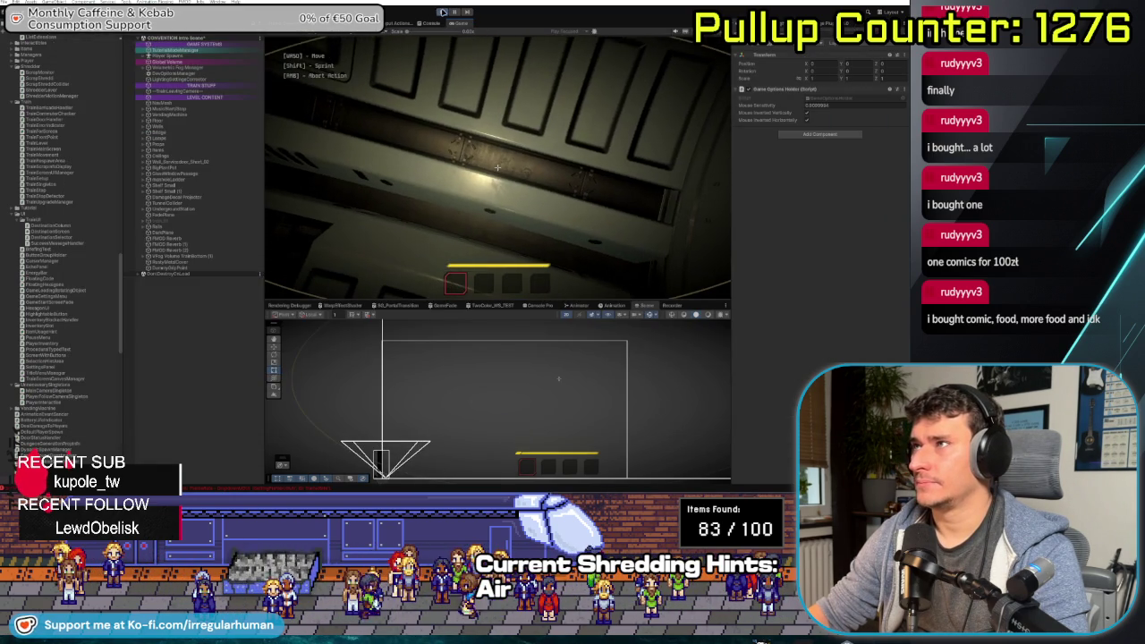
key(Escape)
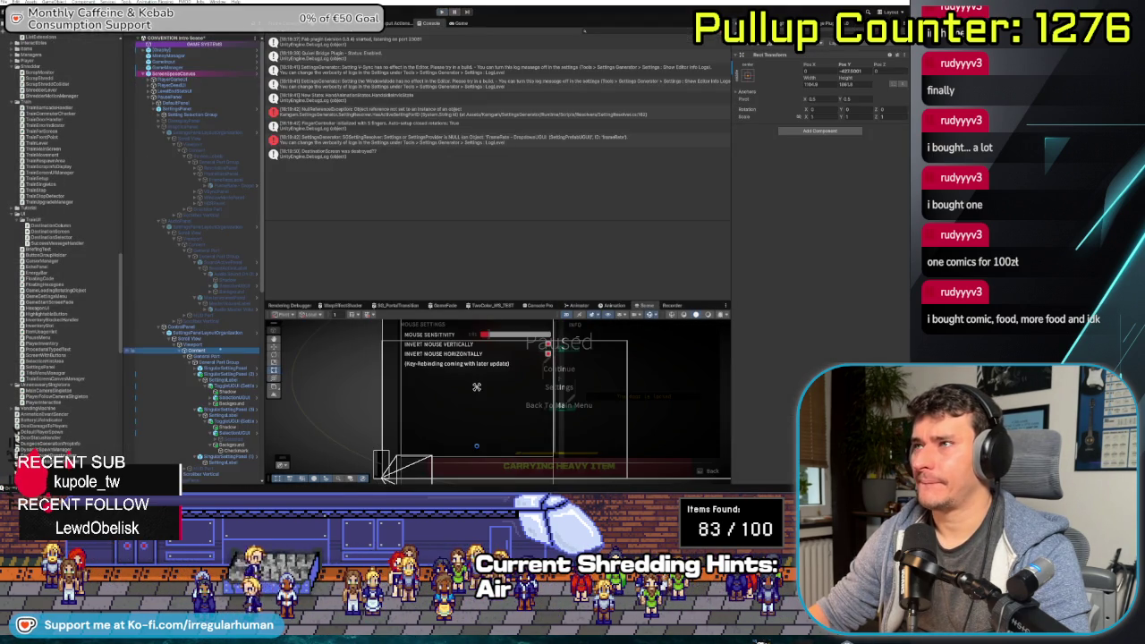
click(441, 113)
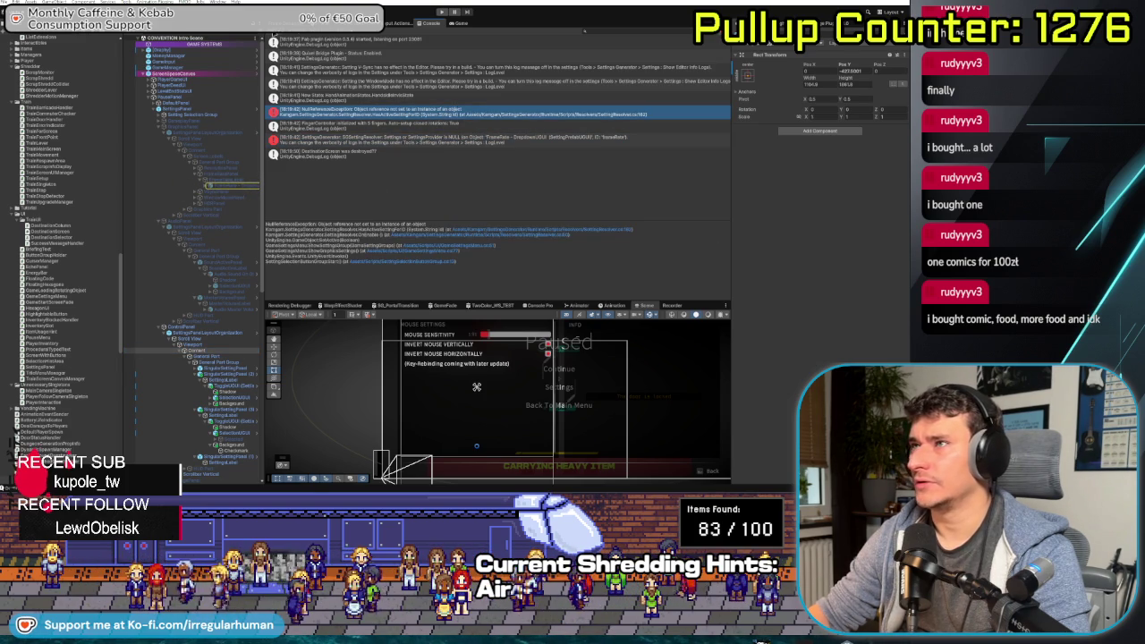
click(360, 36)
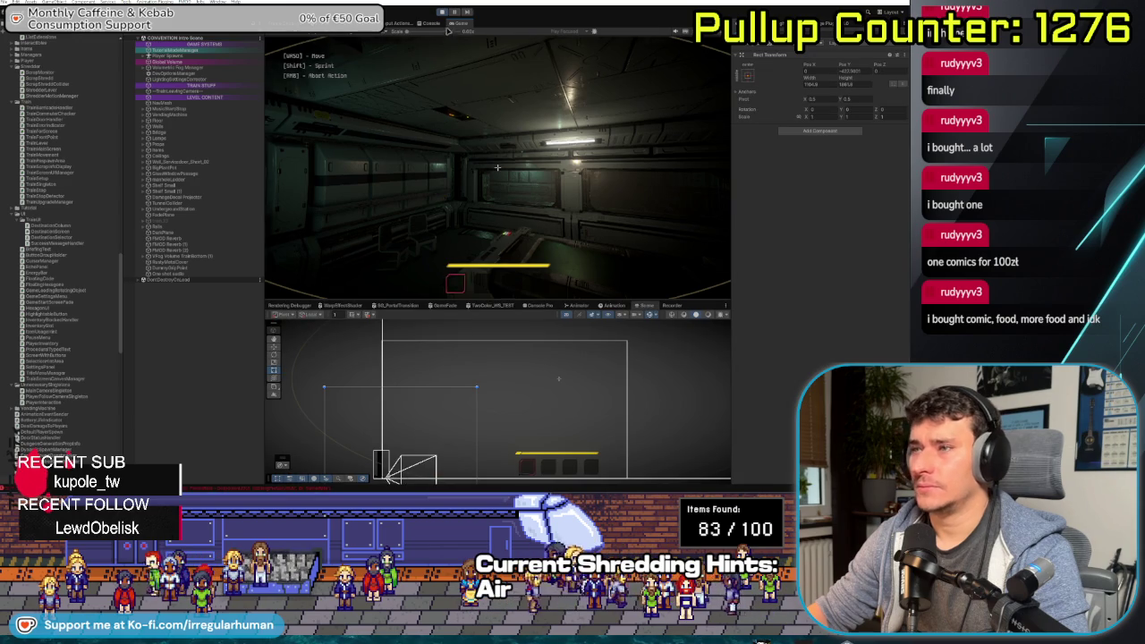
click(428, 25)
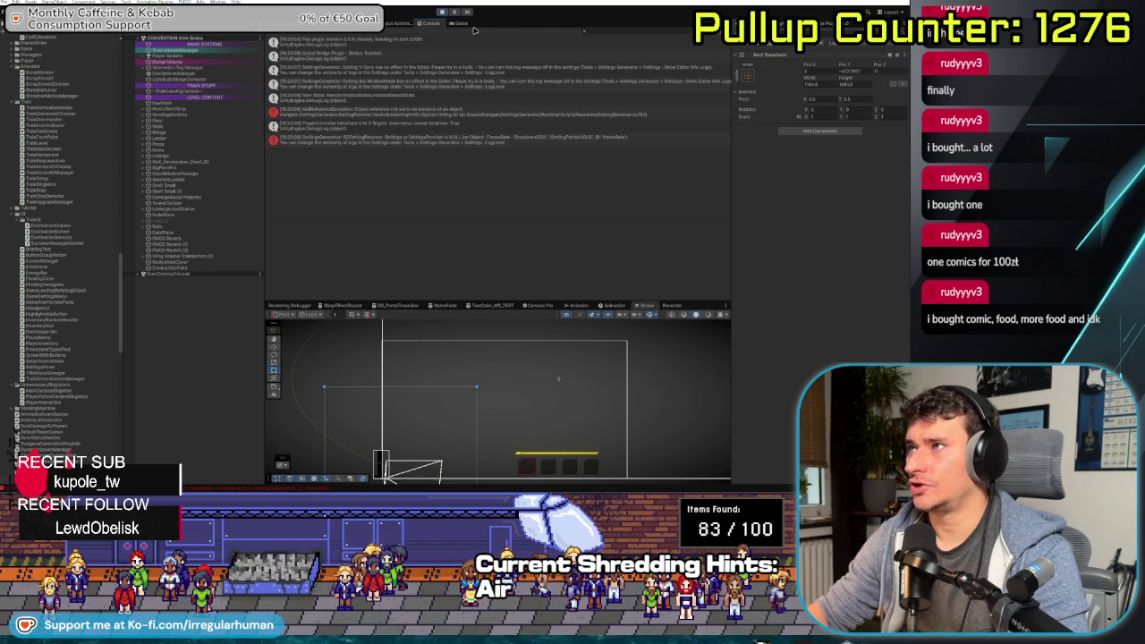
click(460, 24)
Open the game's settings, cycle to the Controls page, and back out to the Paused menu
key(Escape)
click(499, 175)
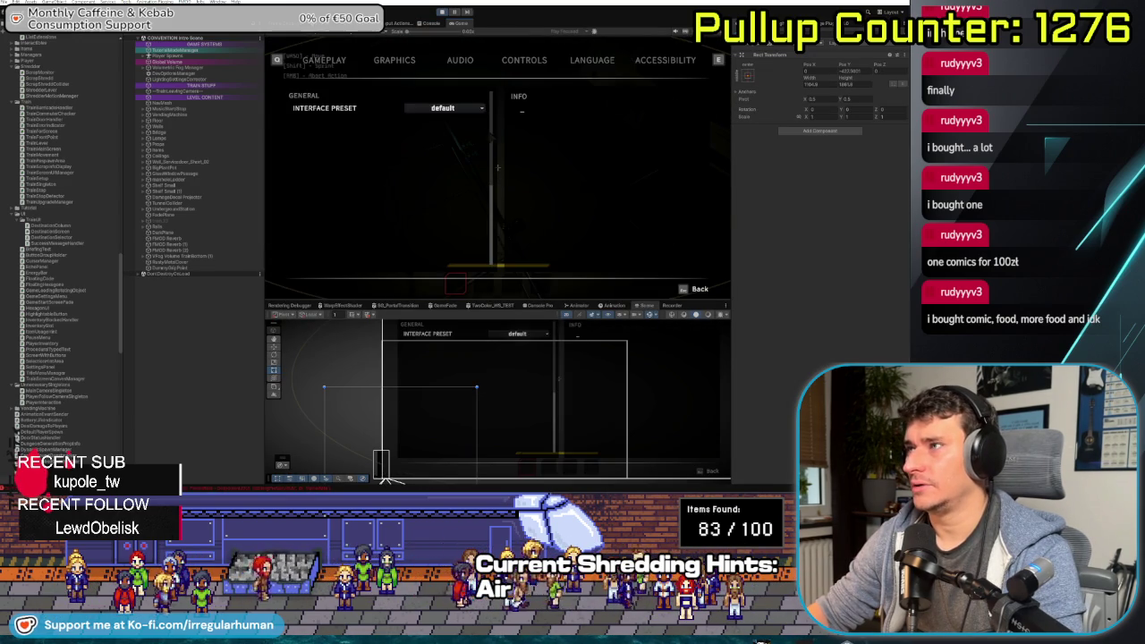
key(e)
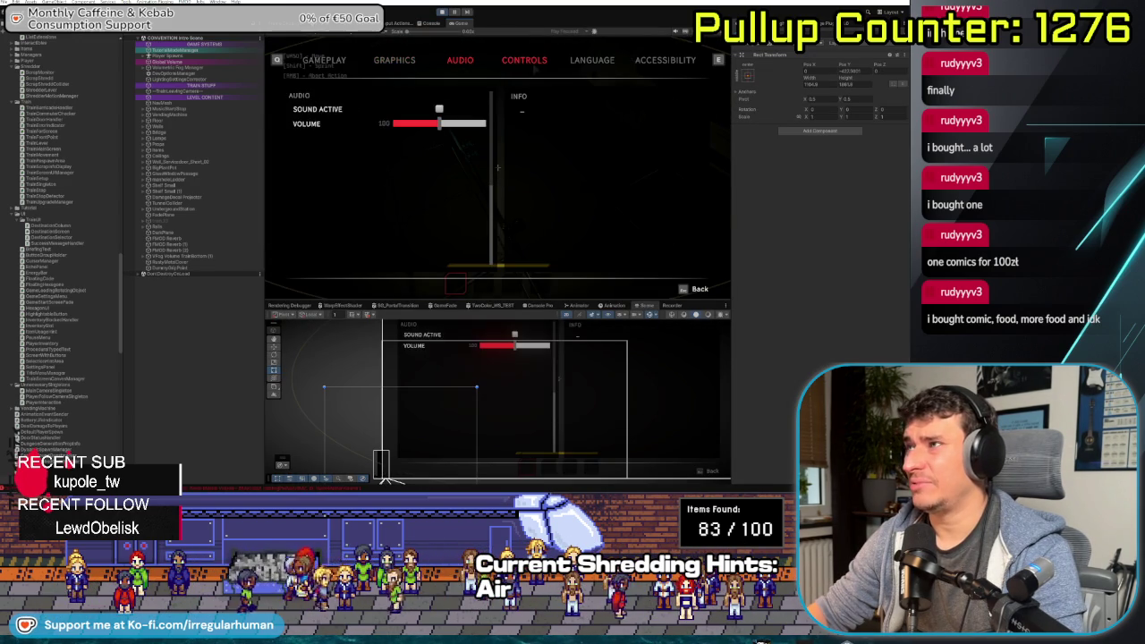
key(e)
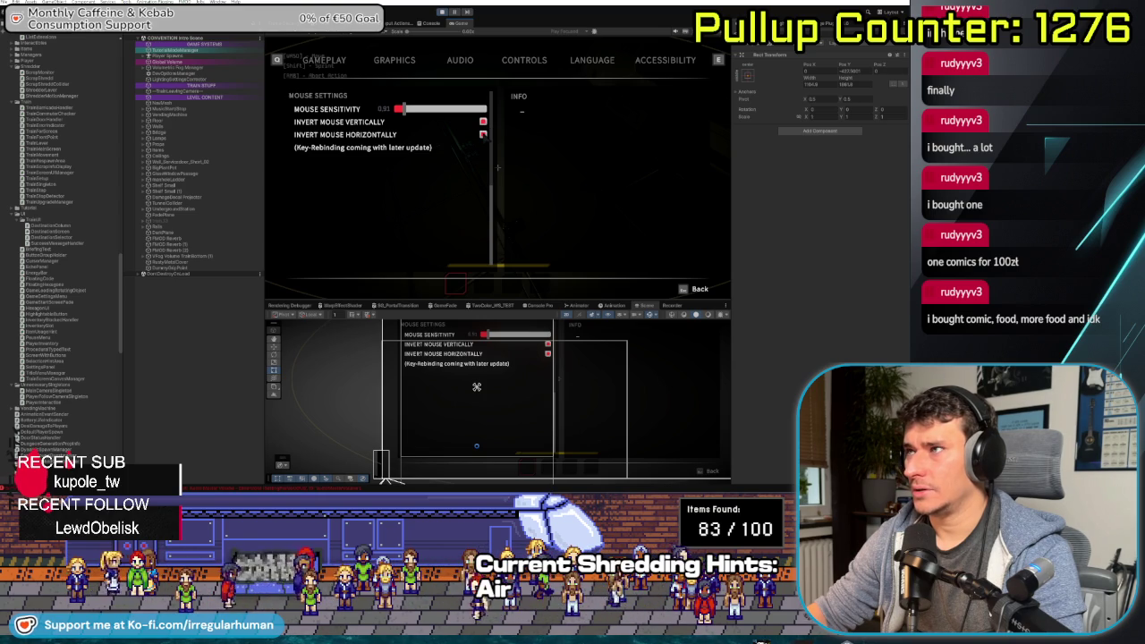
key(Escape)
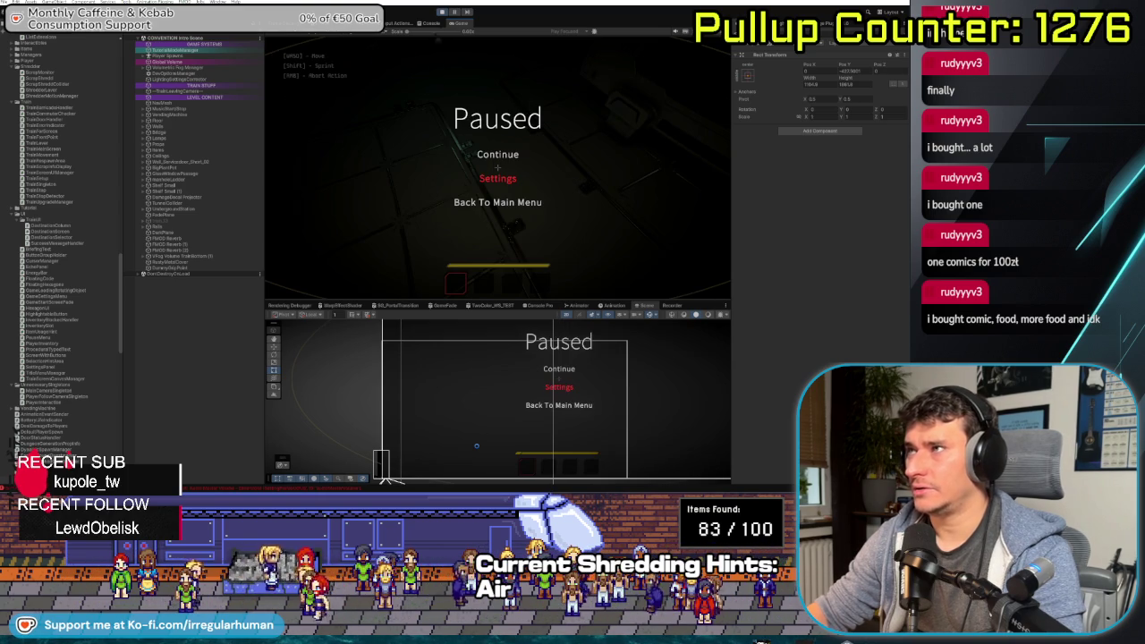
click(430, 22)
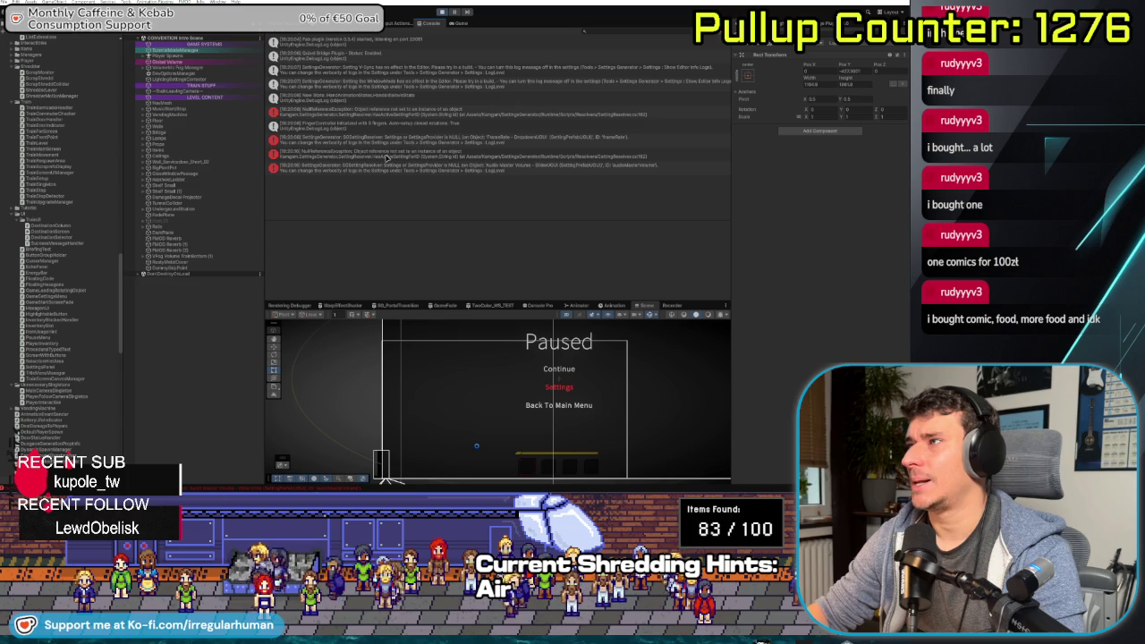
Read the stack traces of the NullReferenceException and SDSettingResolver log entries
click(386, 157)
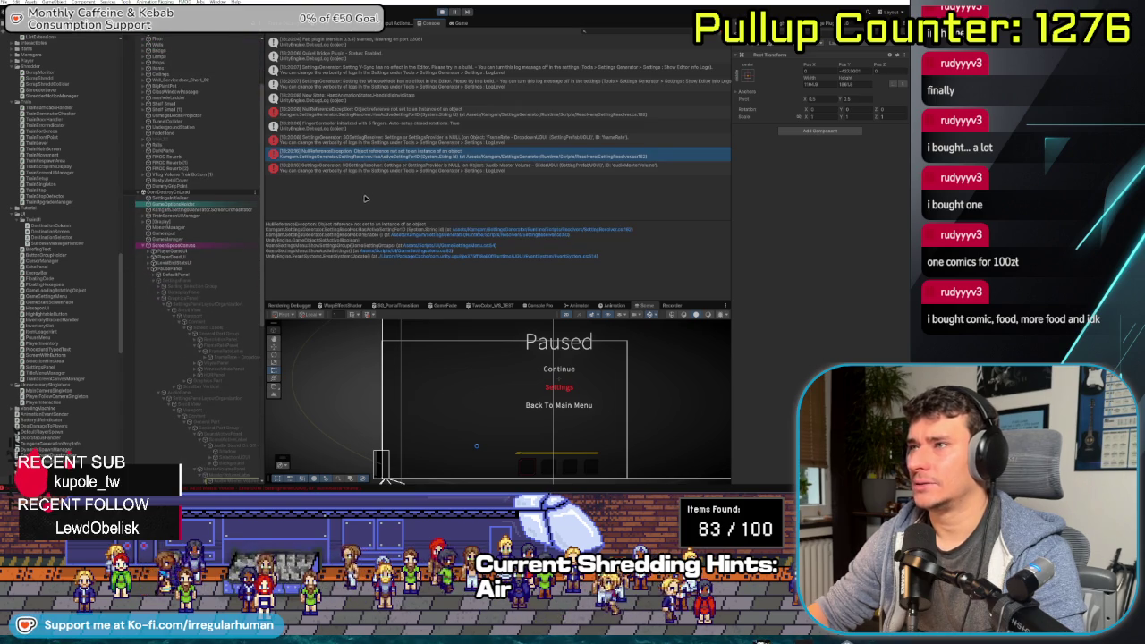
click(393, 168)
click(400, 154)
click(404, 141)
click(399, 156)
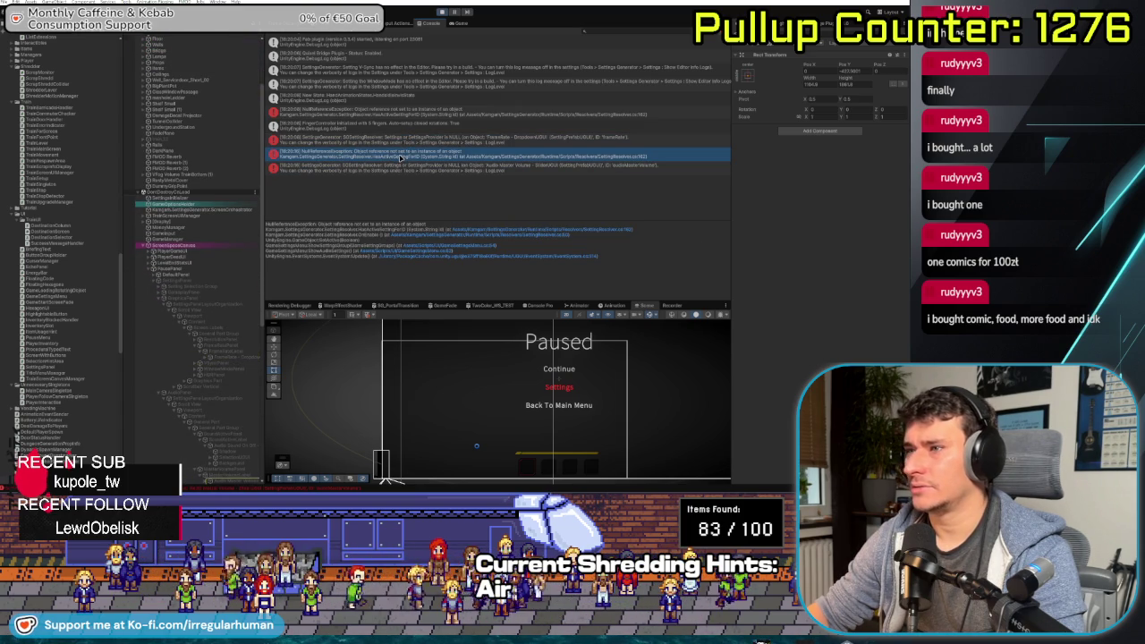
scroll(202, 360, down, 3)
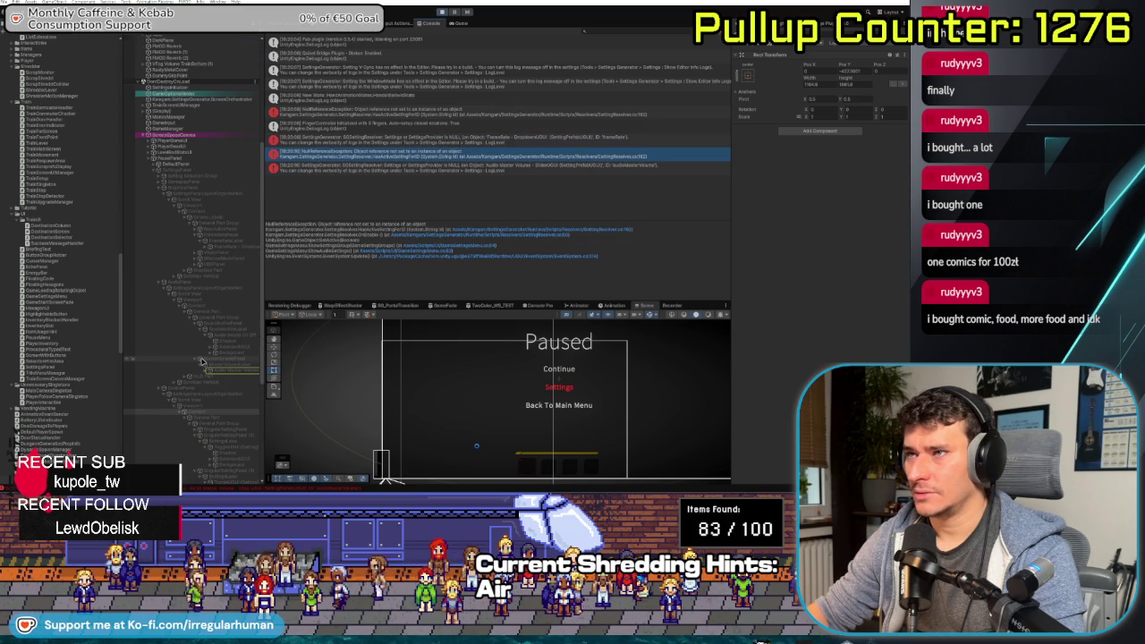
Inspect the canvas panel object, open the Mouse Settings page, and enlarge the scene panel
click(162, 190)
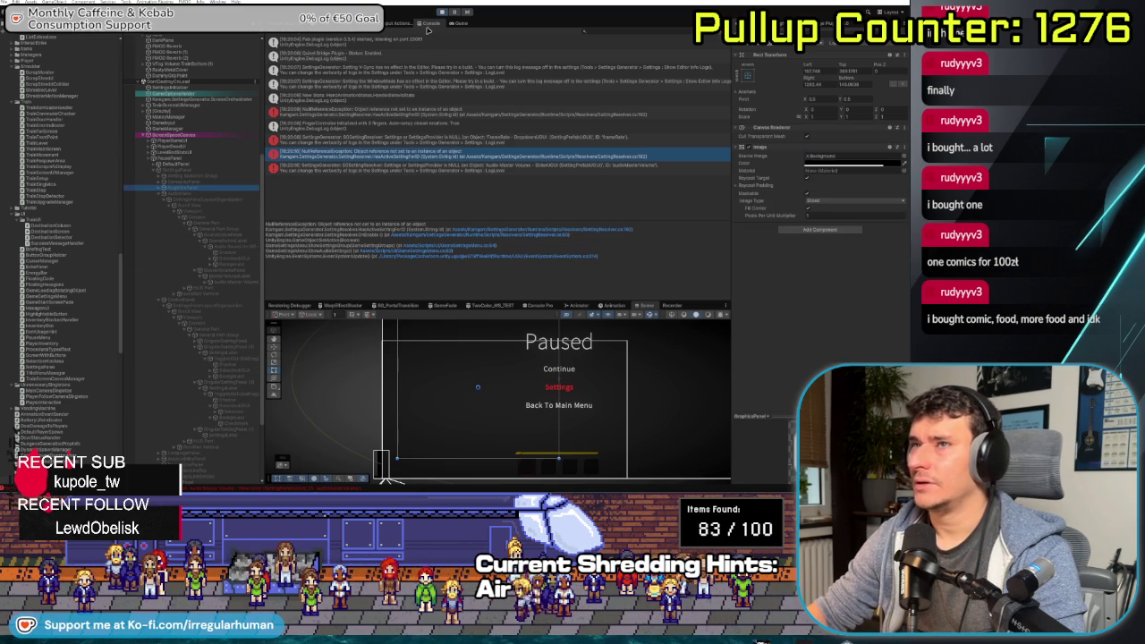
click(424, 25)
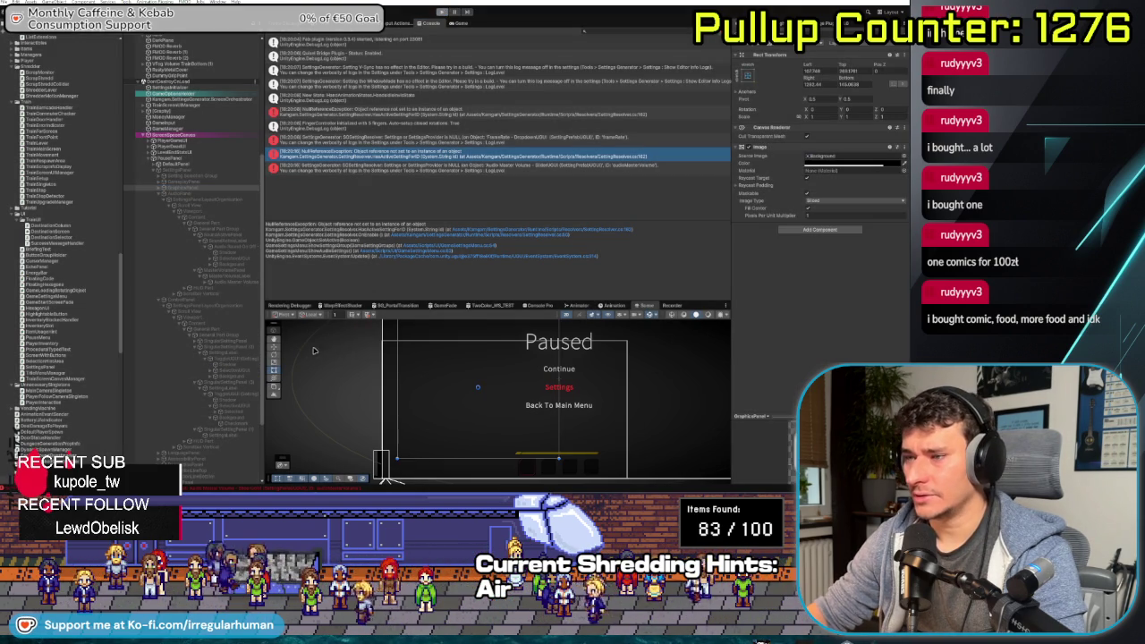
key(Return)
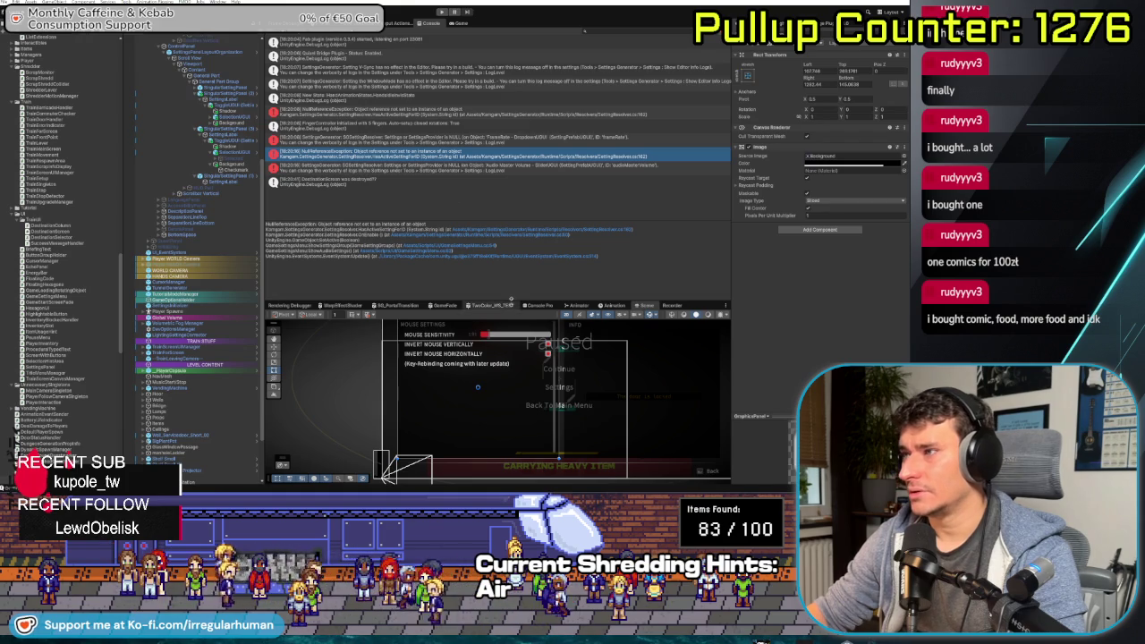
drag(510, 299, 510, 140)
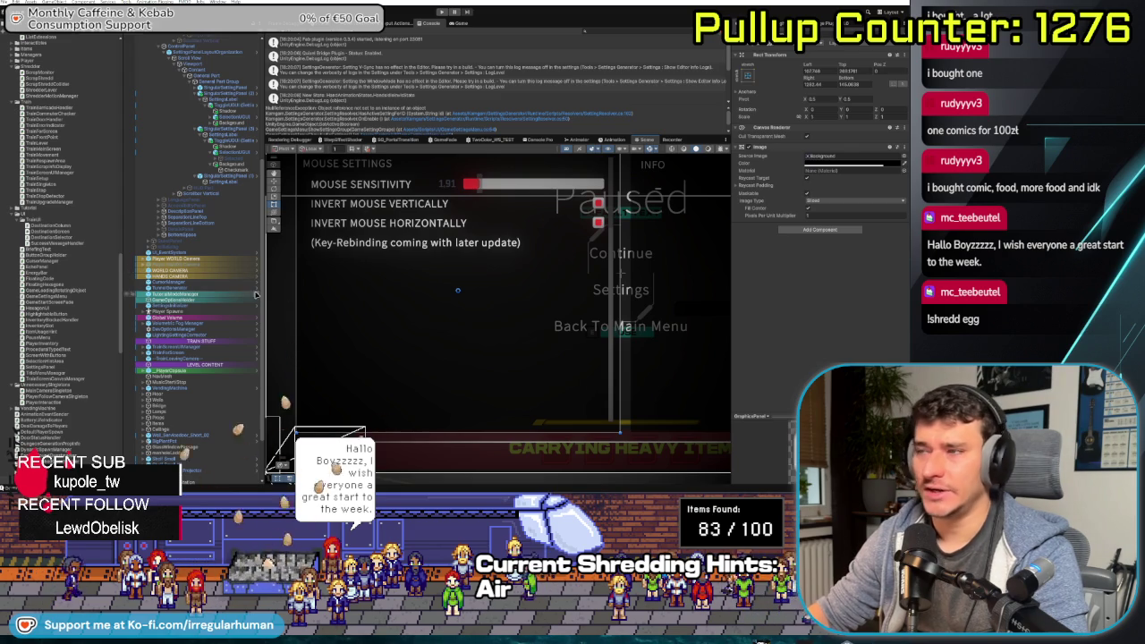
Assign the Checkmark image as the graphic of the Invert Mouse Horizontally toggle
click(234, 104)
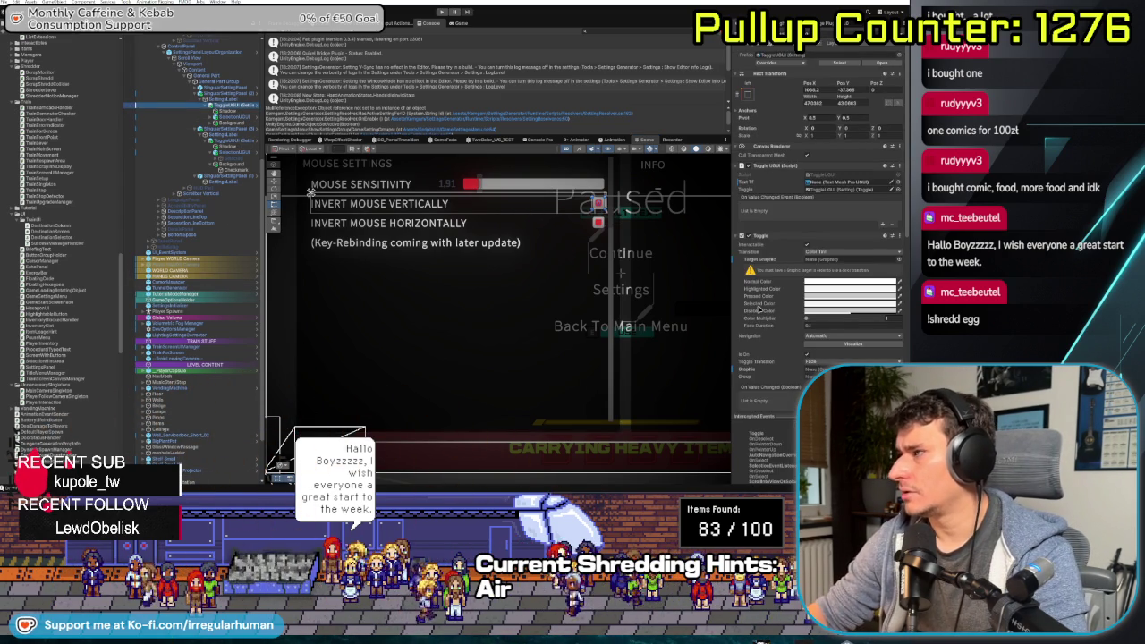
scroll(758, 307, down, 1)
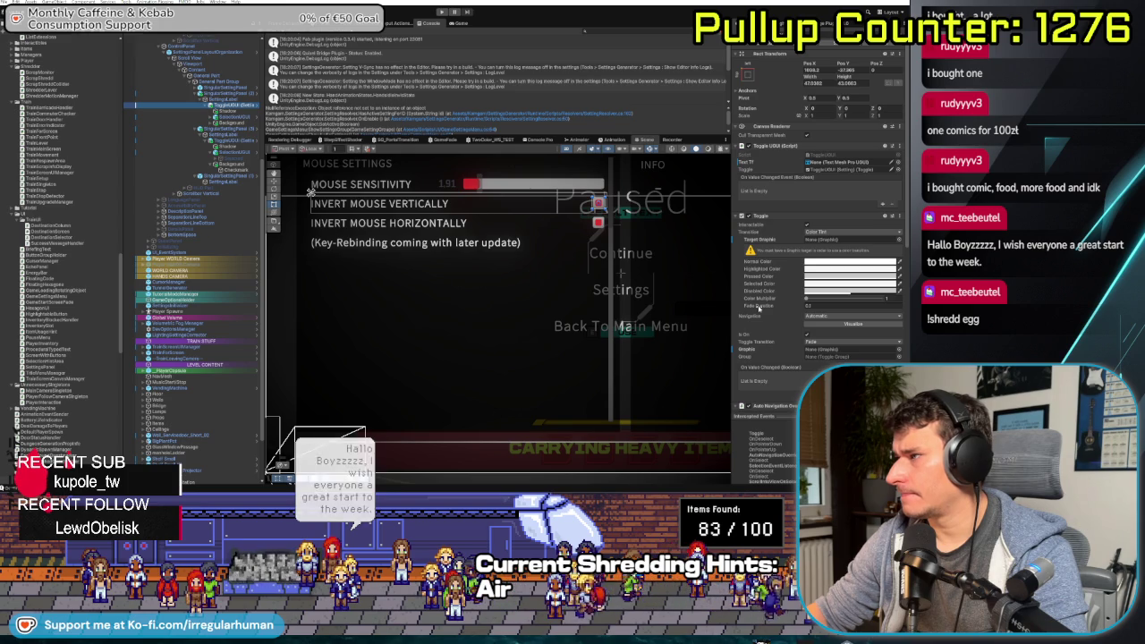
scroll(184, 144, up, 3)
click(240, 105)
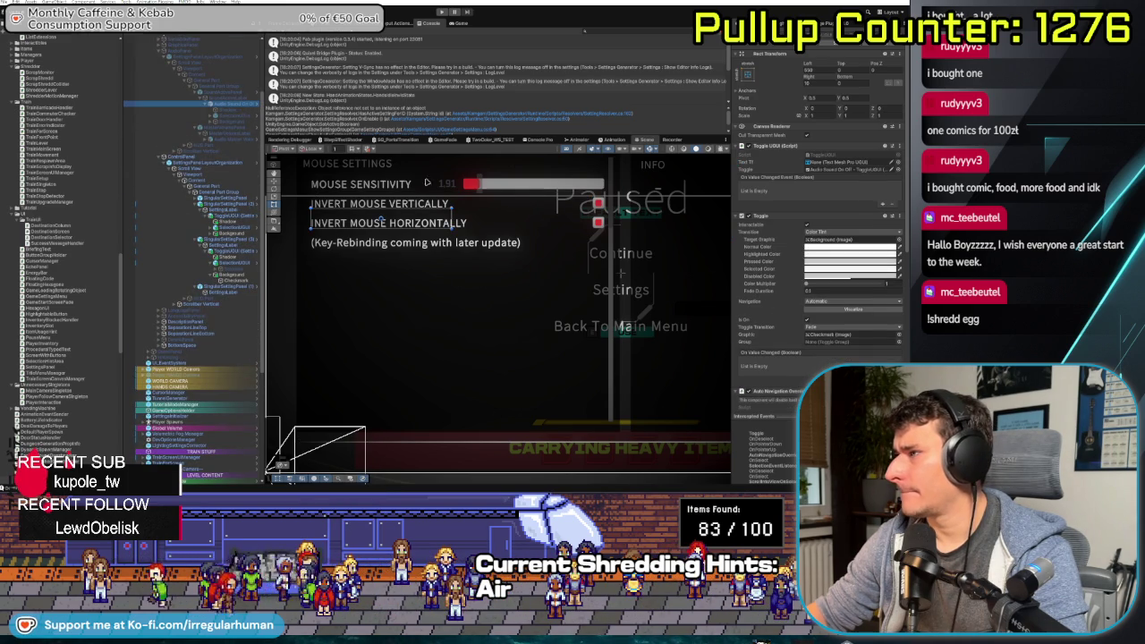
click(834, 336)
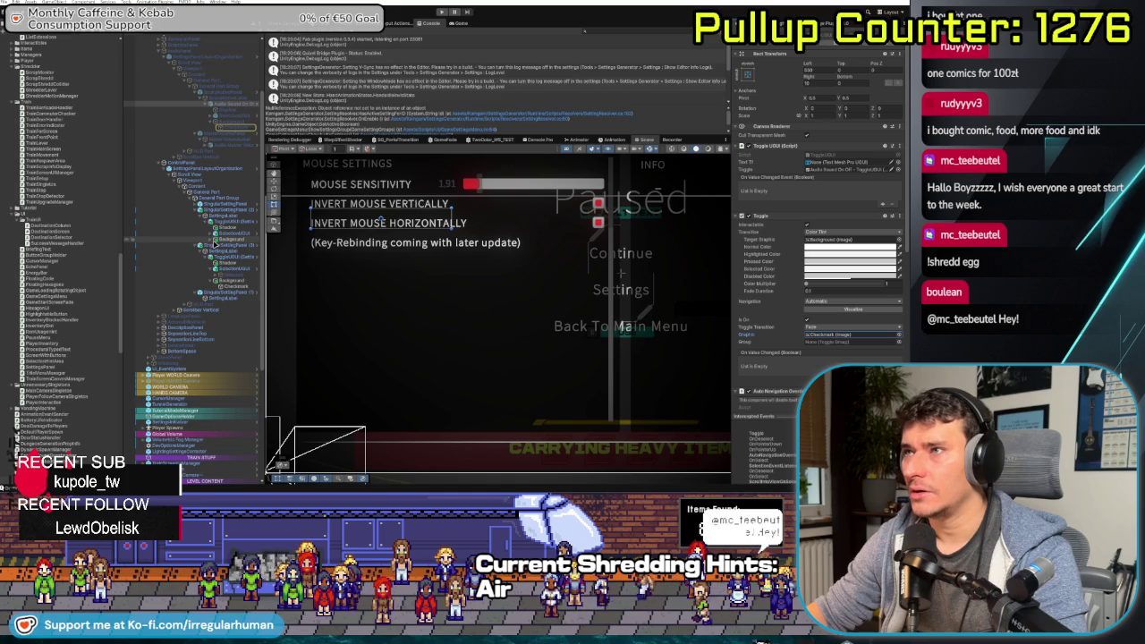
click(239, 223)
click(832, 351)
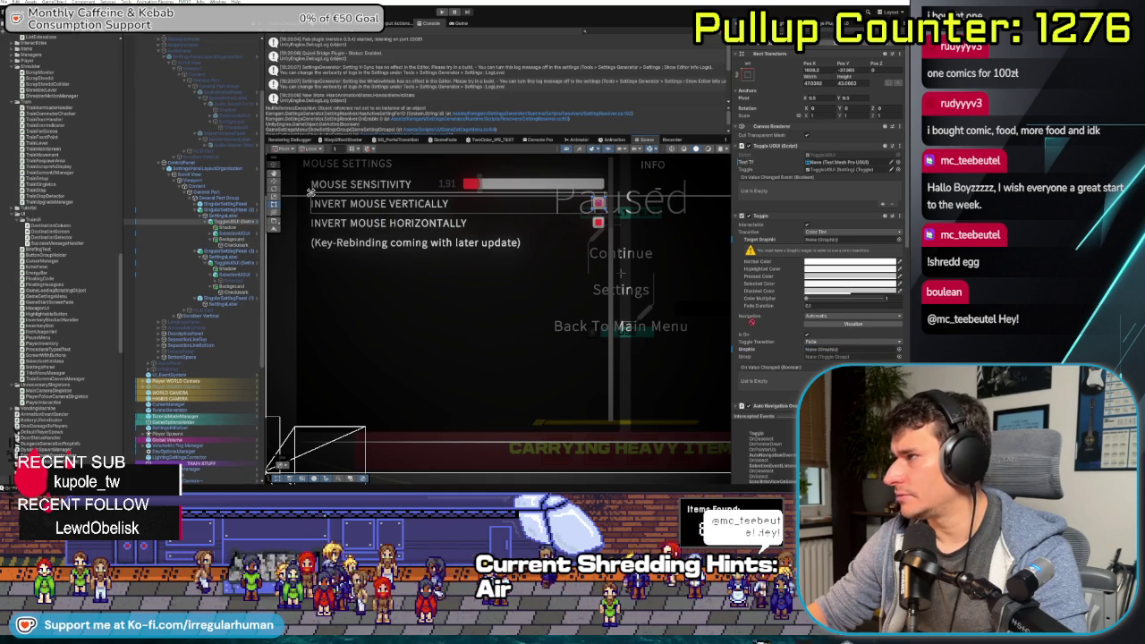
click(224, 262)
drag(231, 294, 831, 343)
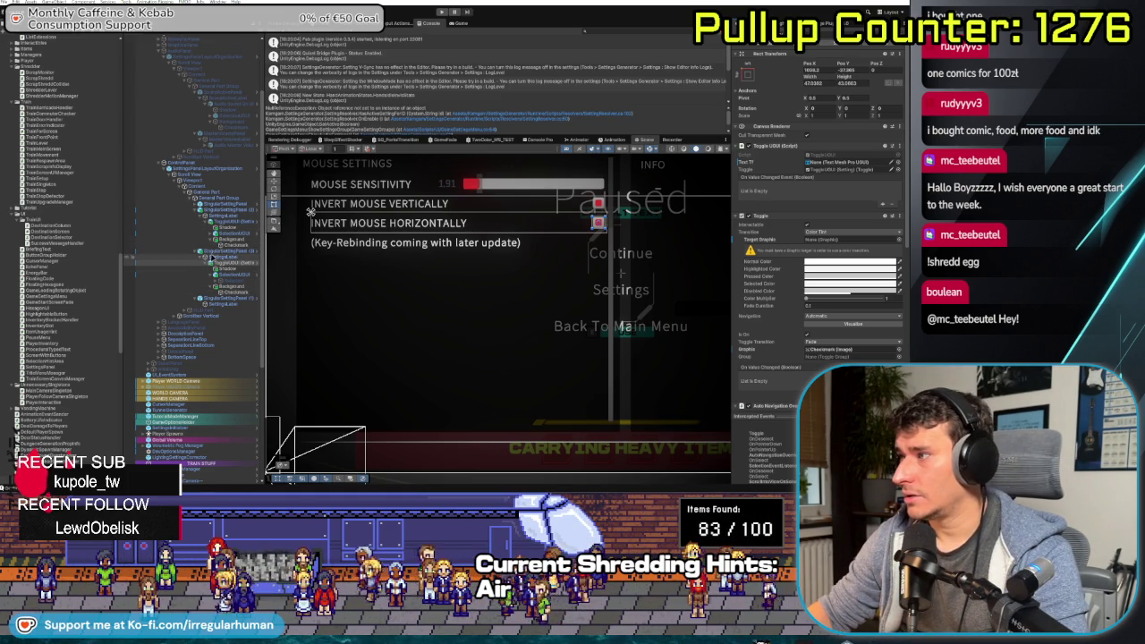
Inspect the next toggle object, then start the game in play mode
click(230, 105)
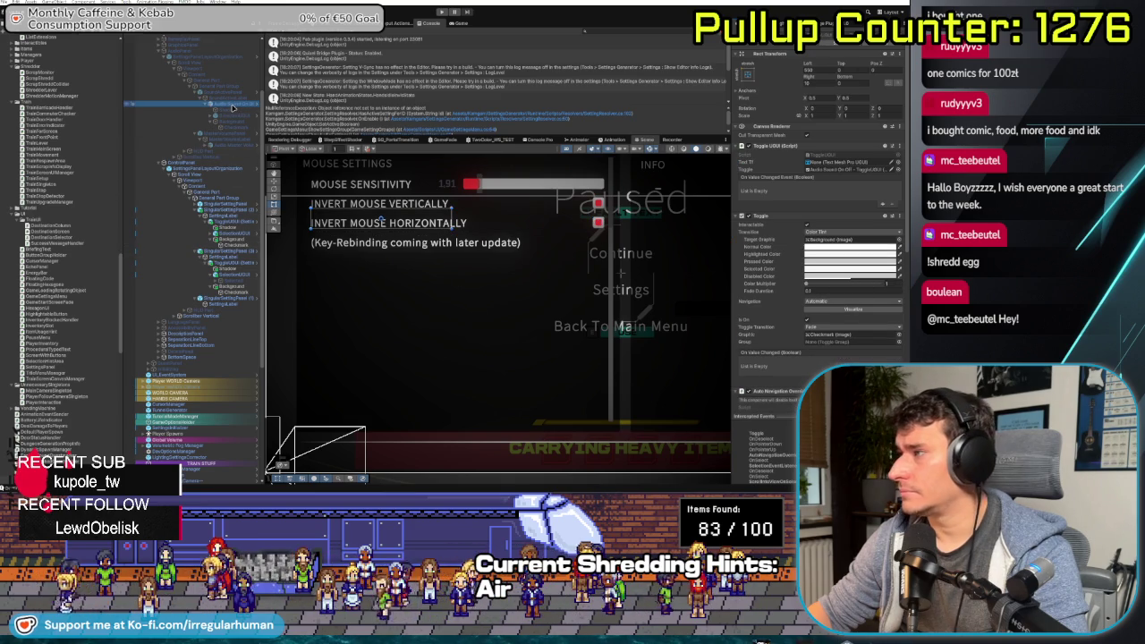
scroll(789, 286, down, 5)
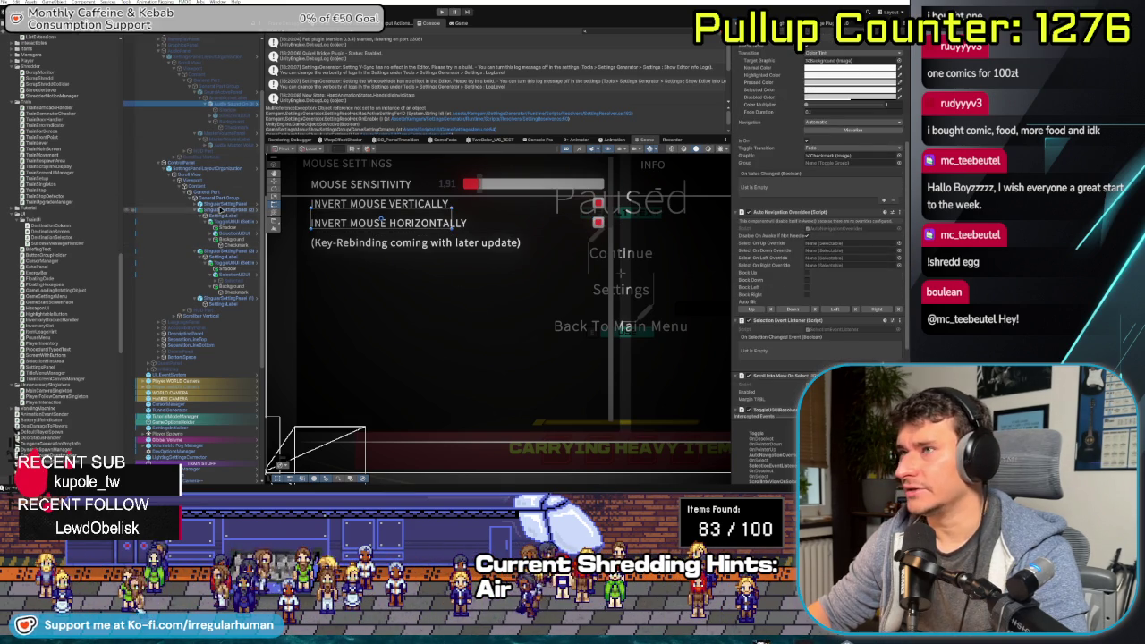
scroll(795, 307, down, 1)
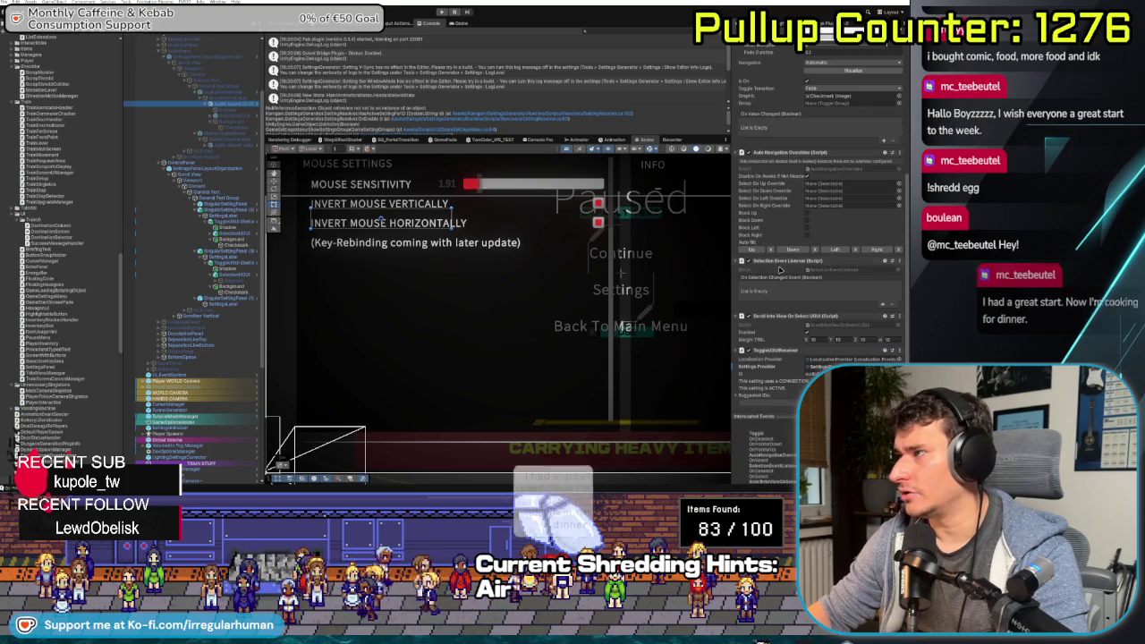
scroll(776, 282, down, 2)
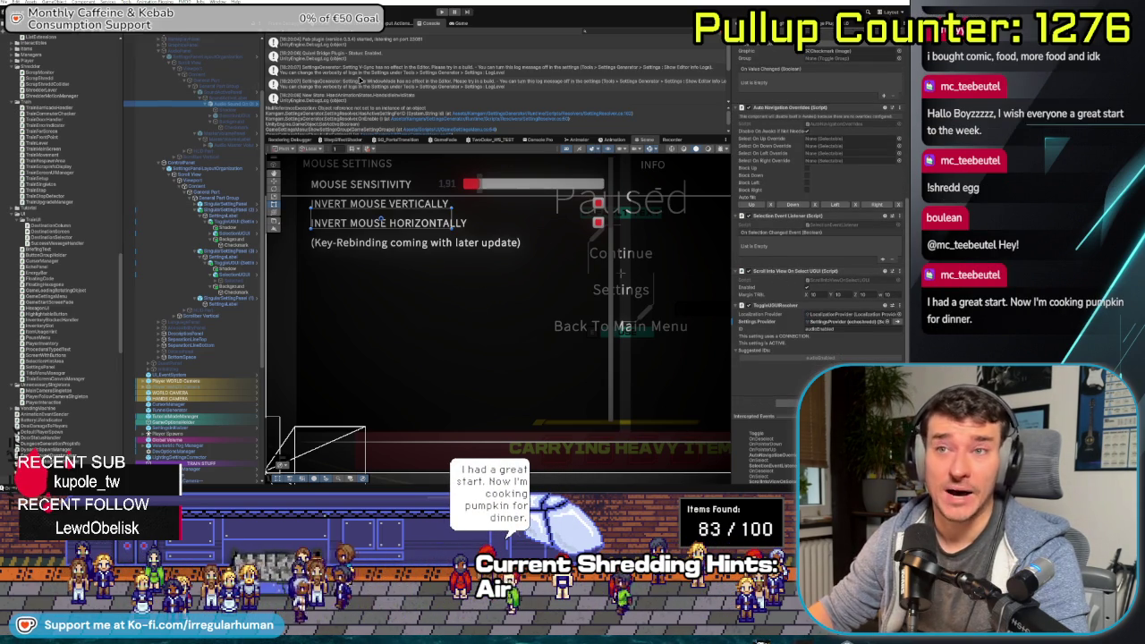
key(ctrl+p)
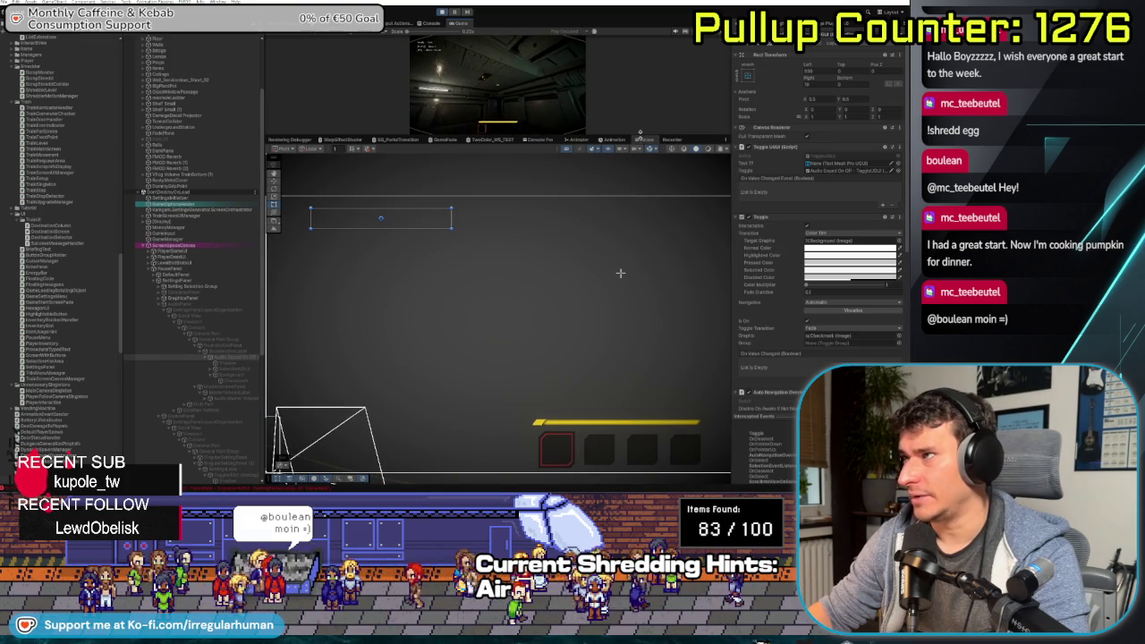
Enlarge the Game view, check the mouse settings page in the pause menu, then switch to Rider
drag(639, 135, 640, 248)
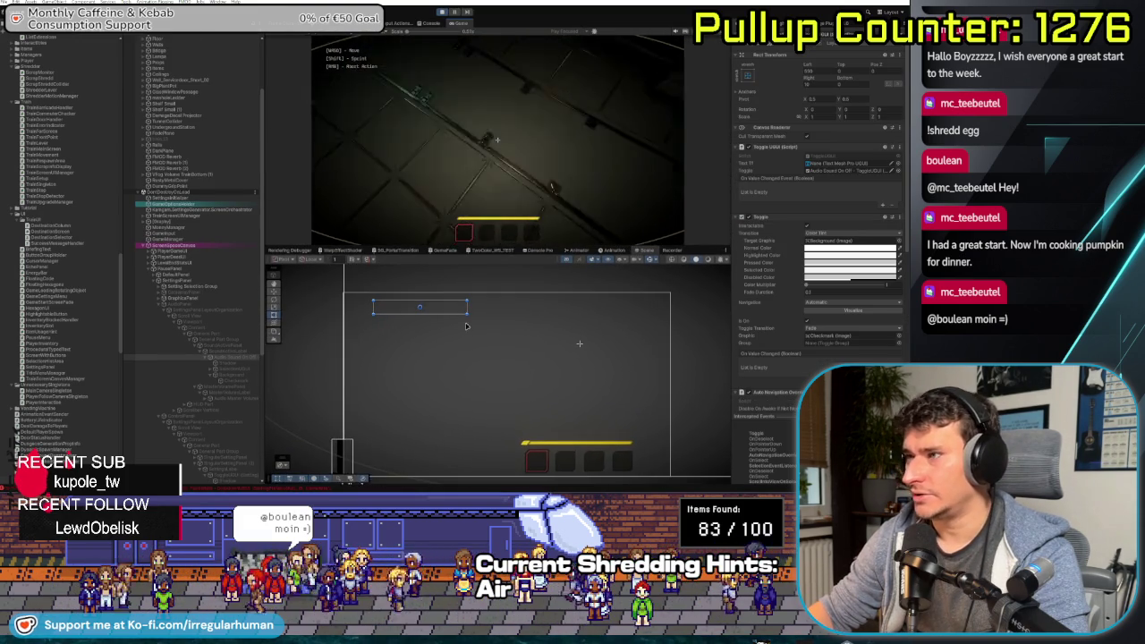
key(Escape)
key(Down)
key(Return)
key(e)
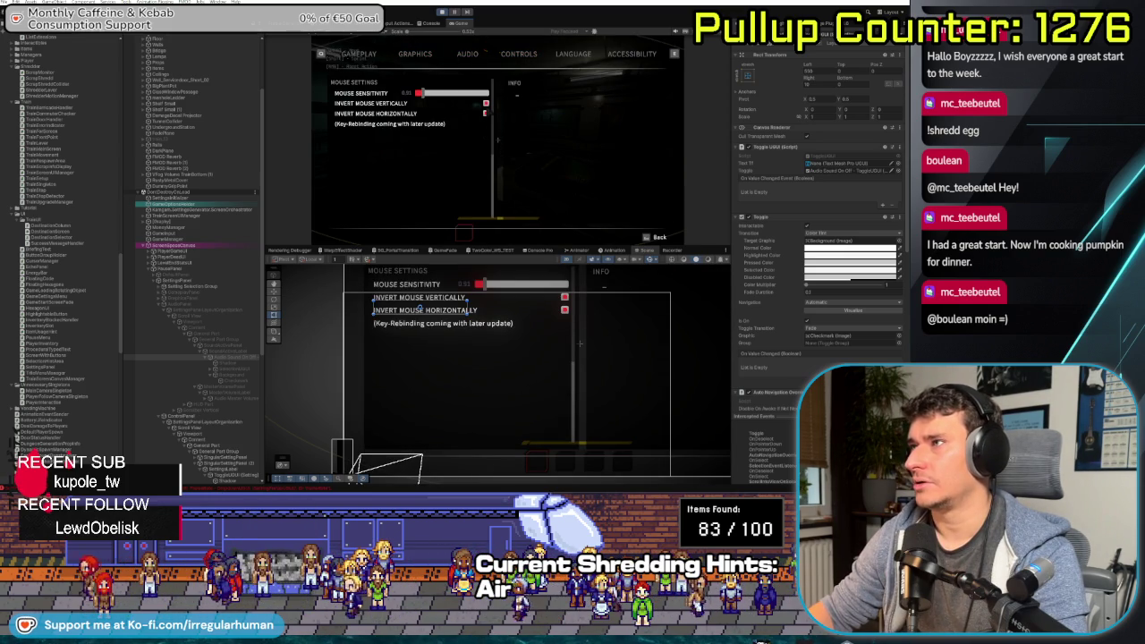
key(Escape)
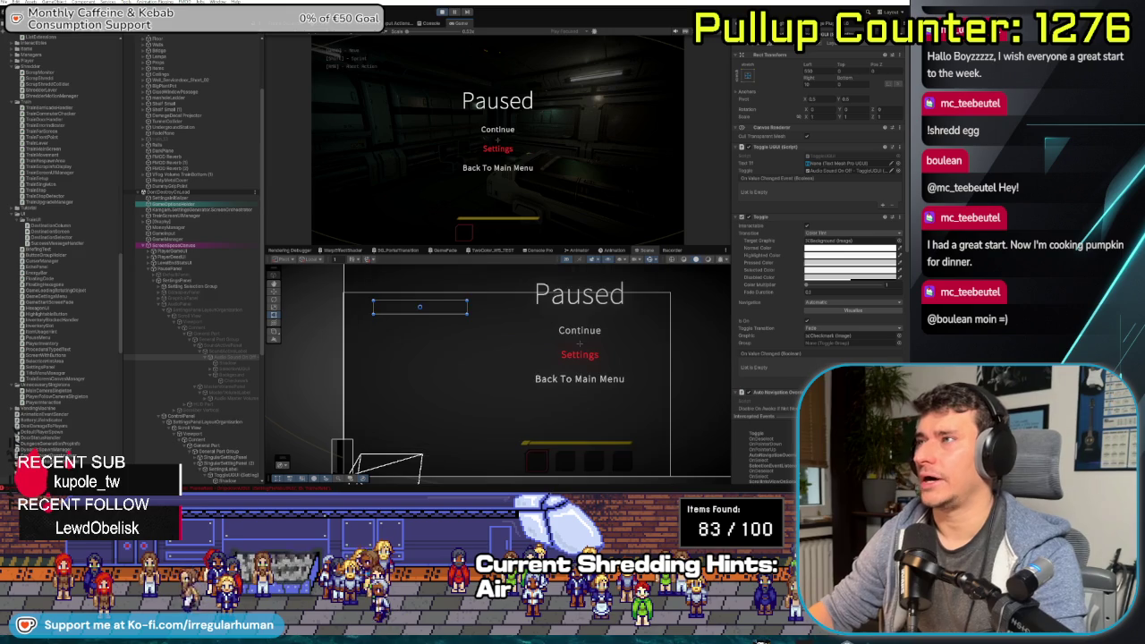
key(Return)
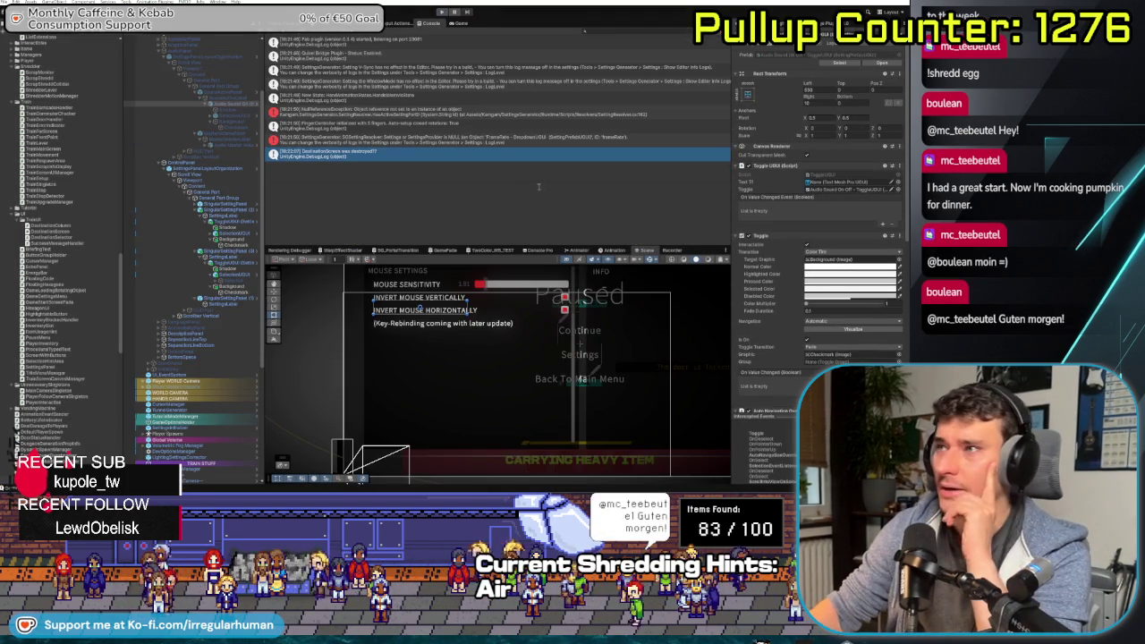
key(alt+Tab)
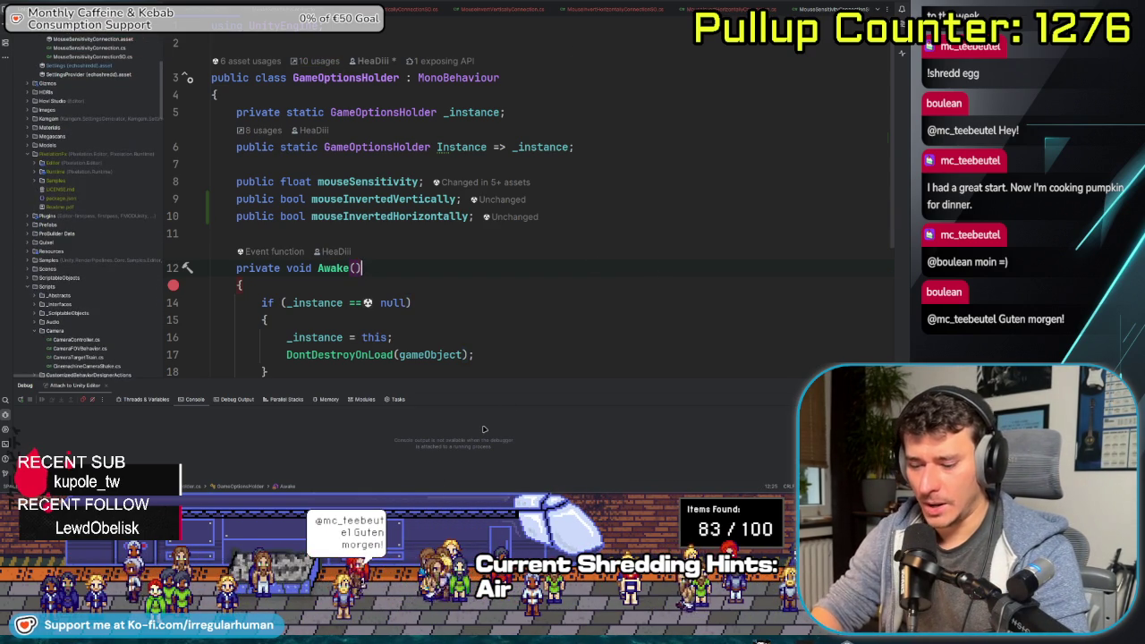
Open PlayerMotor.cs via Search Everywhere and browse its code
key(shift)
key(shift)
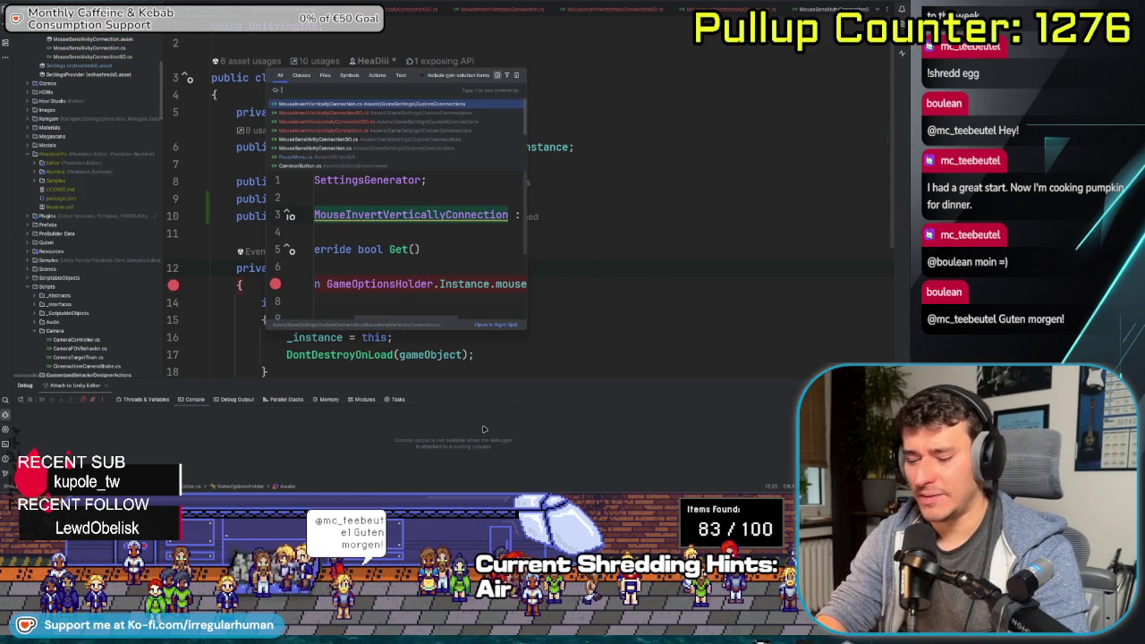
text(PlayerMotor)
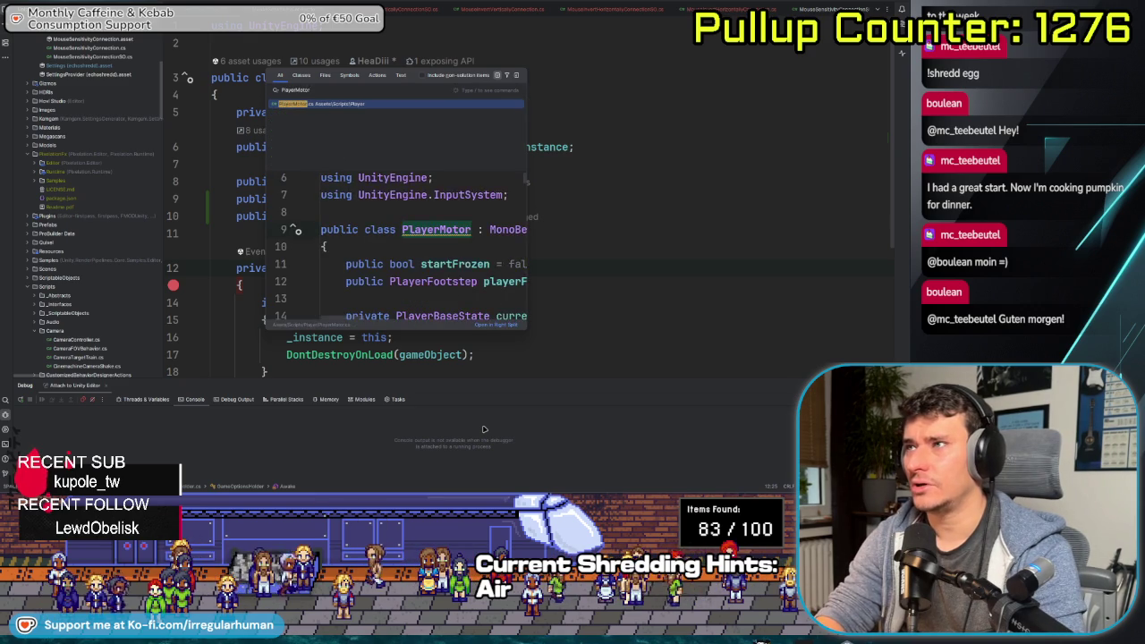
key(Return)
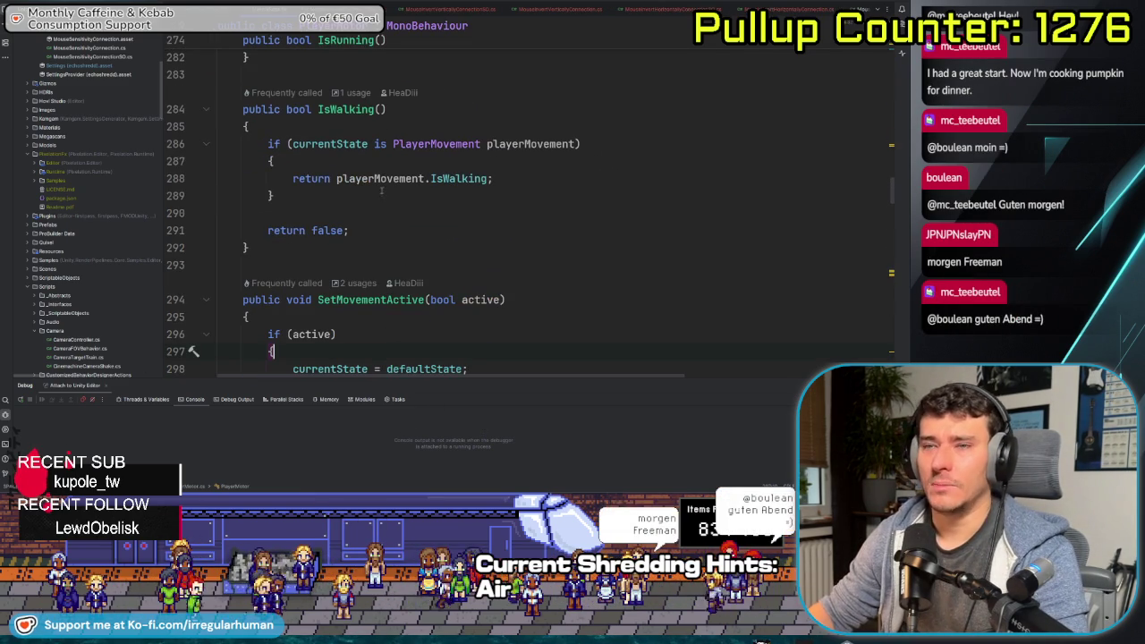
scroll(438, 257, up, 5)
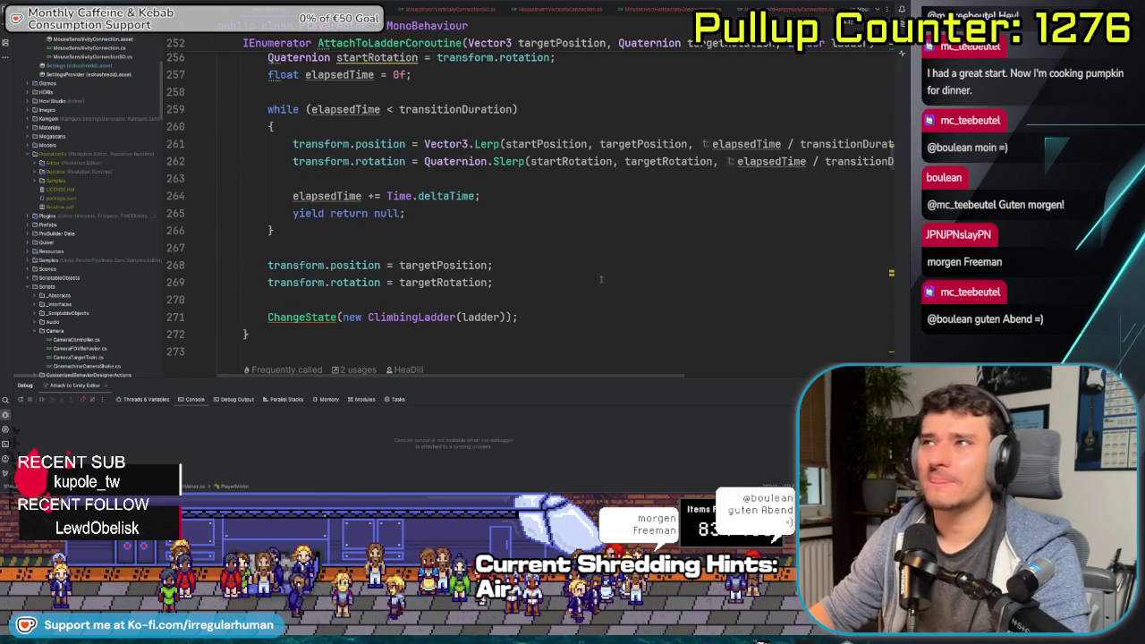
scroll(600, 278, up, 20)
scroll(470, 262, up, 2)
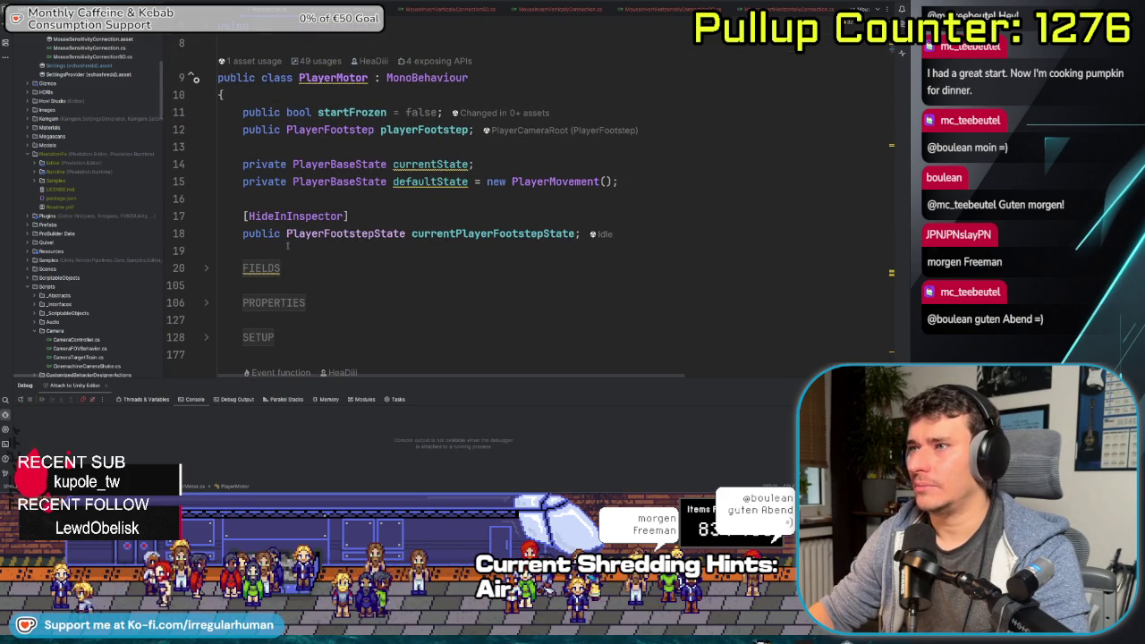
scroll(406, 293, down, 2)
scroll(405, 292, up, 2)
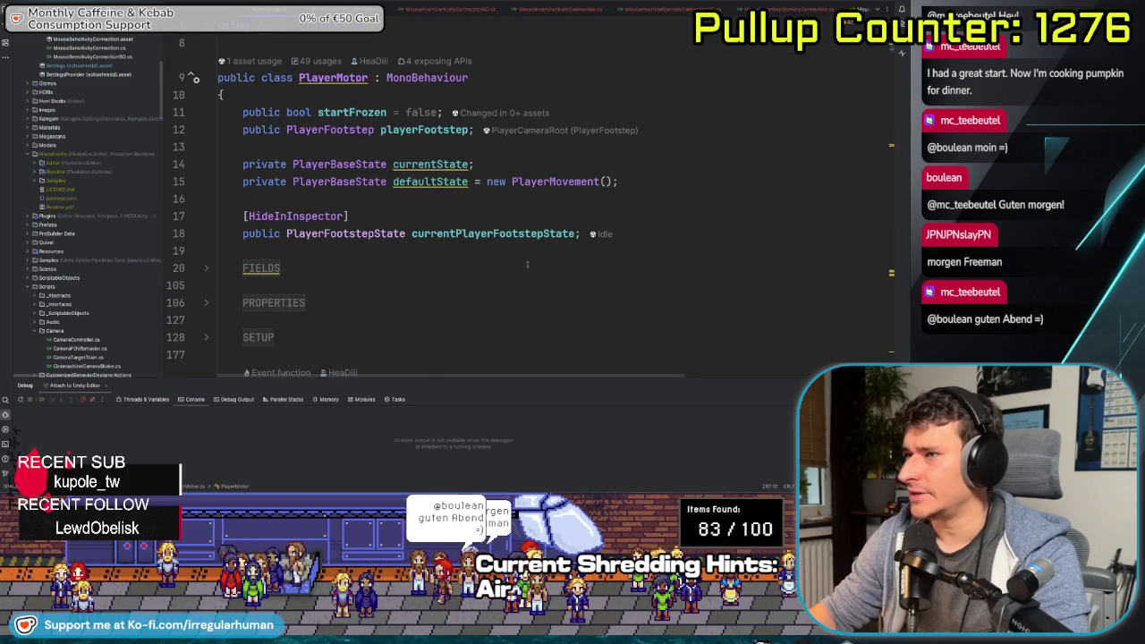
click(469, 251)
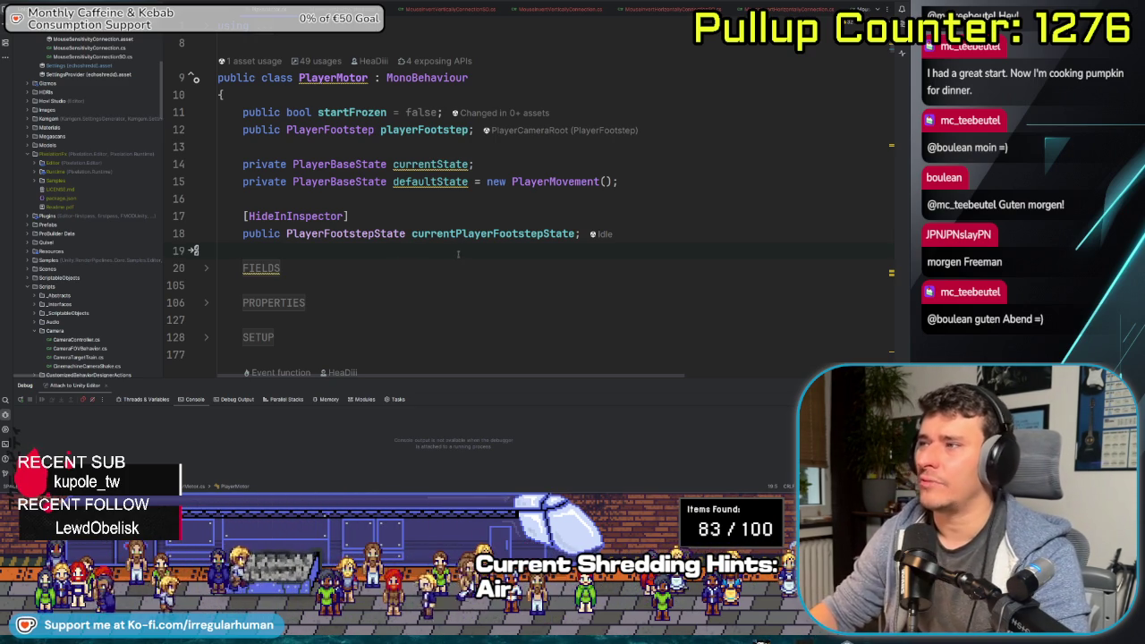
scroll(437, 266, down, 3)
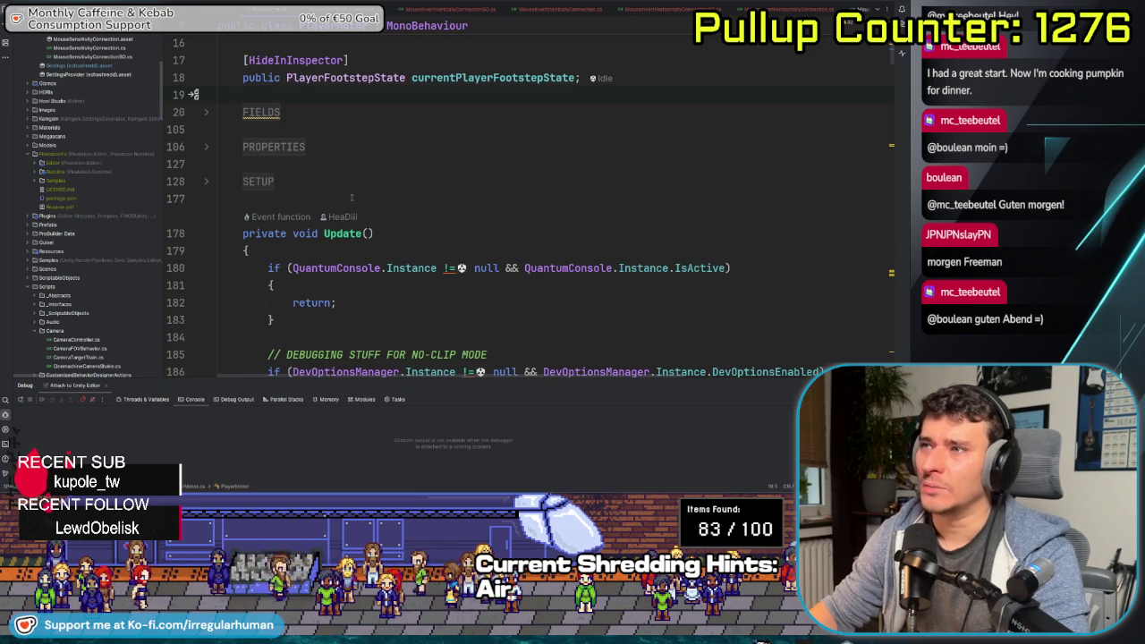
scroll(401, 222, up, 3)
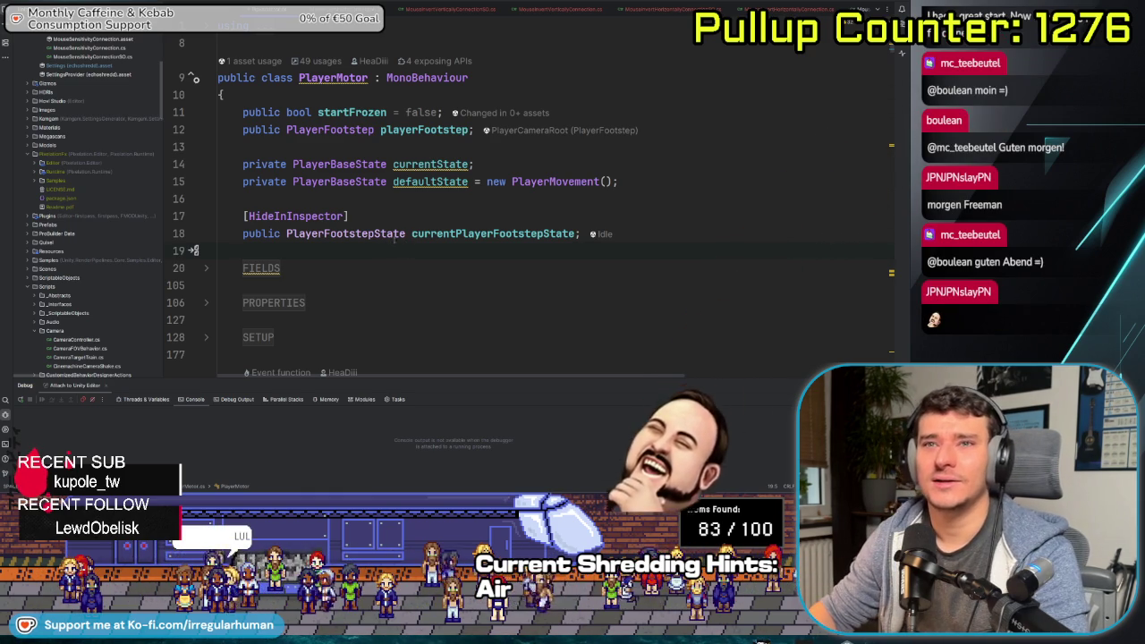
scroll(507, 207, down, 5)
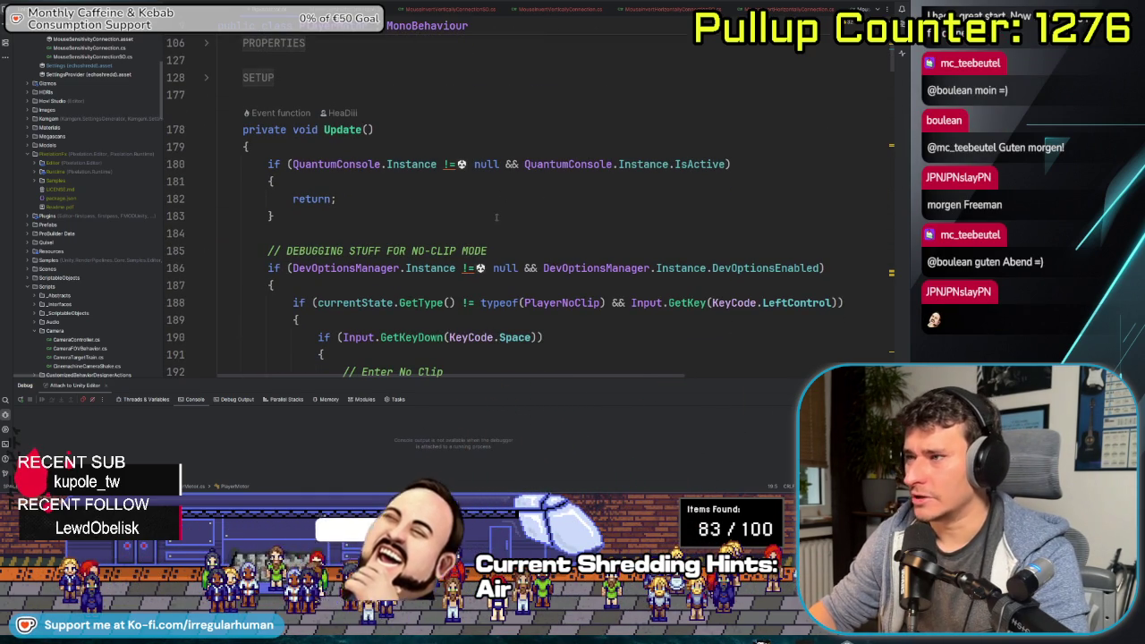
scroll(429, 201, up, 5)
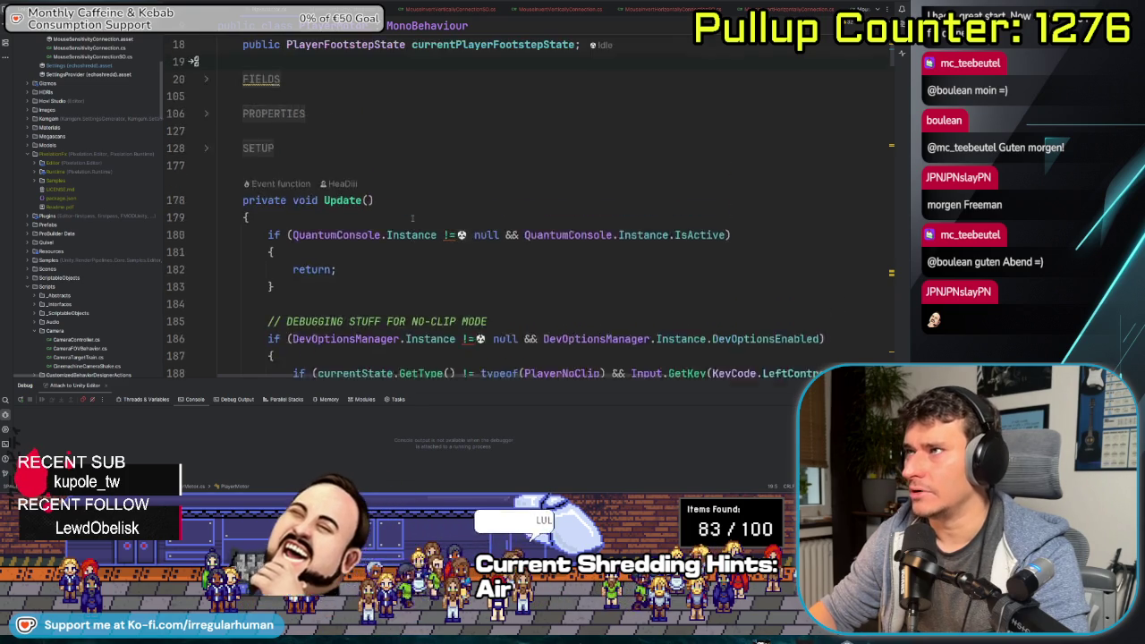
Search PlayerMotor for 'camera' and step through matches to the smooth rotation fields
key(ctrl+shift+e)
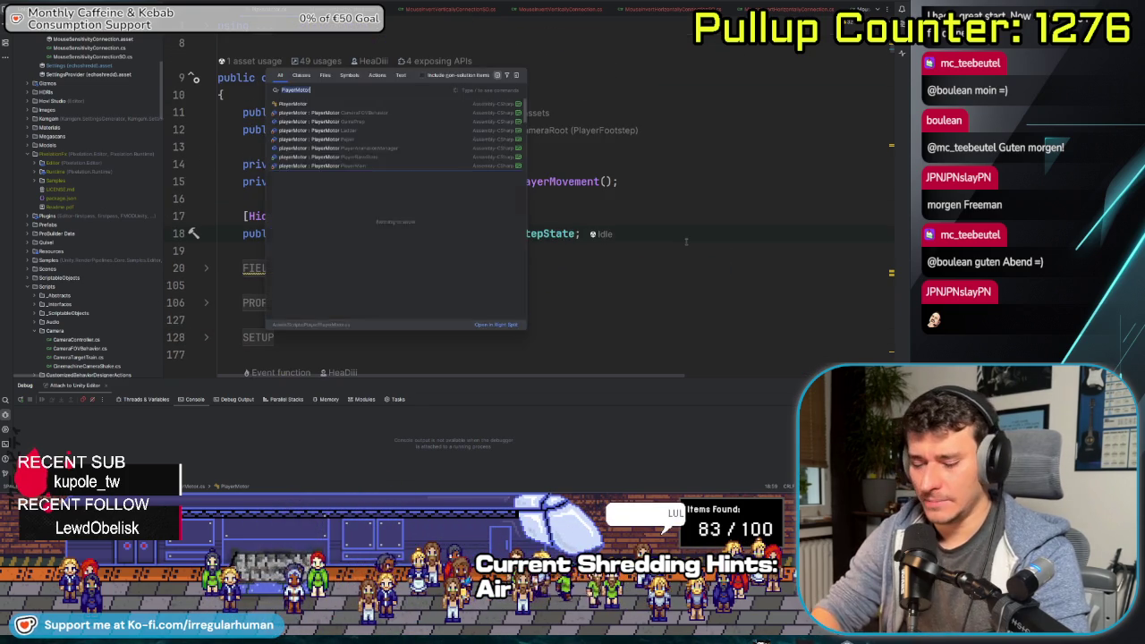
key(Return)
key(n)
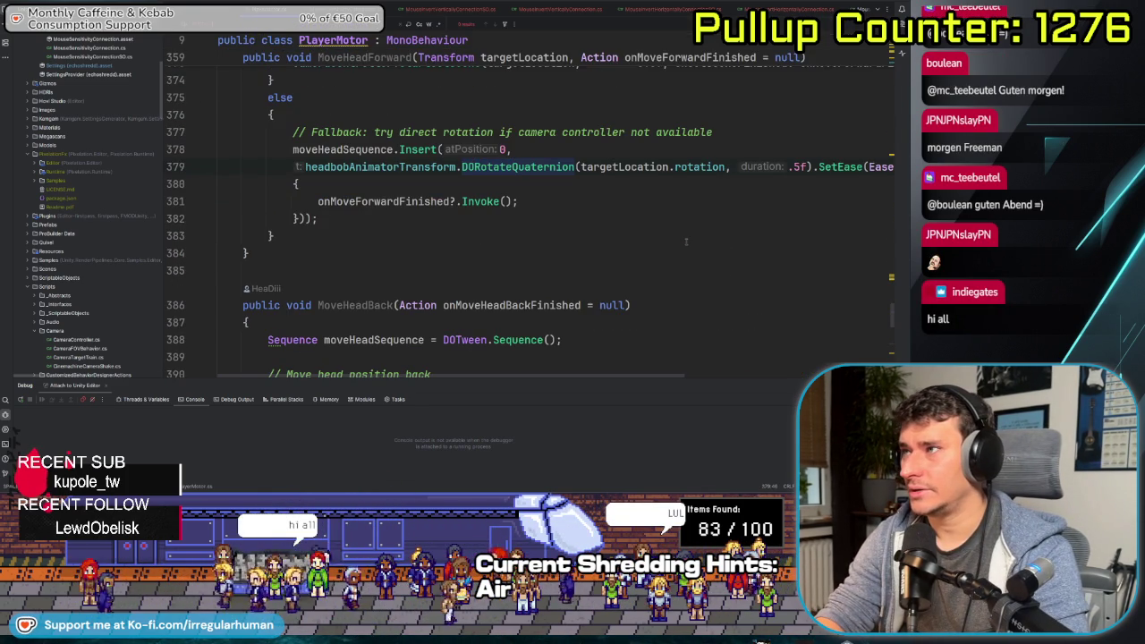
key(n)
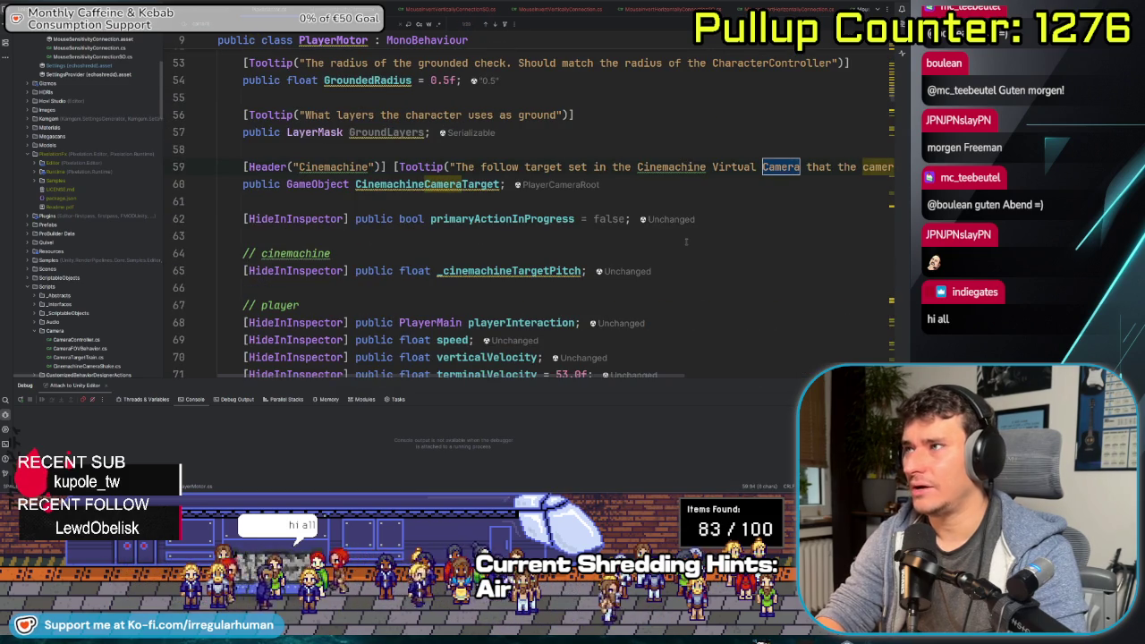
key(n)
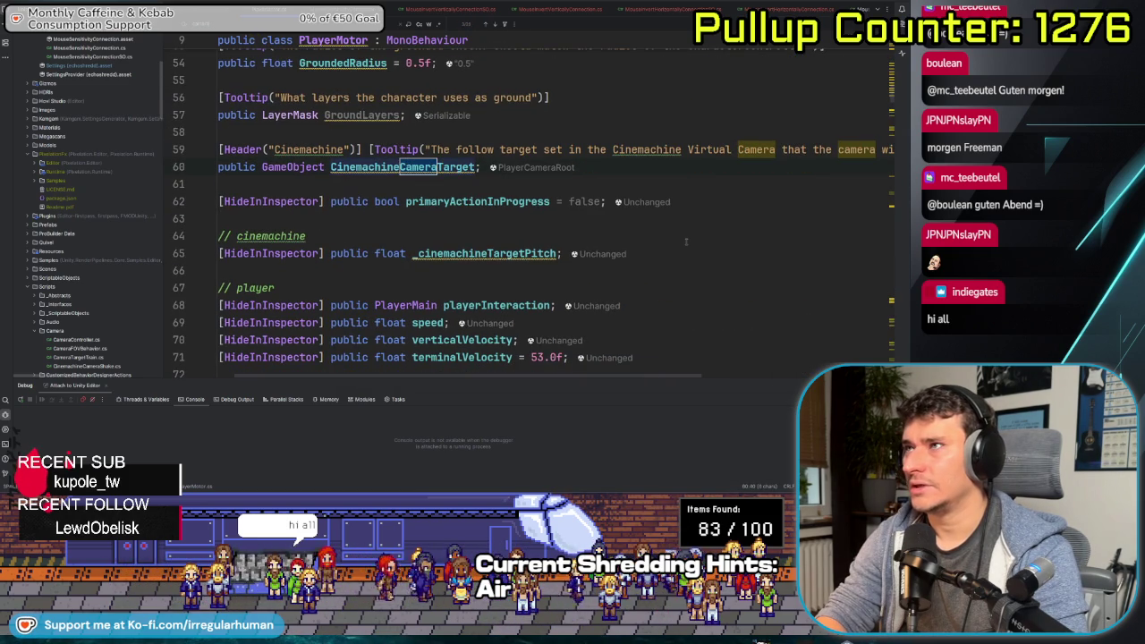
key(n)
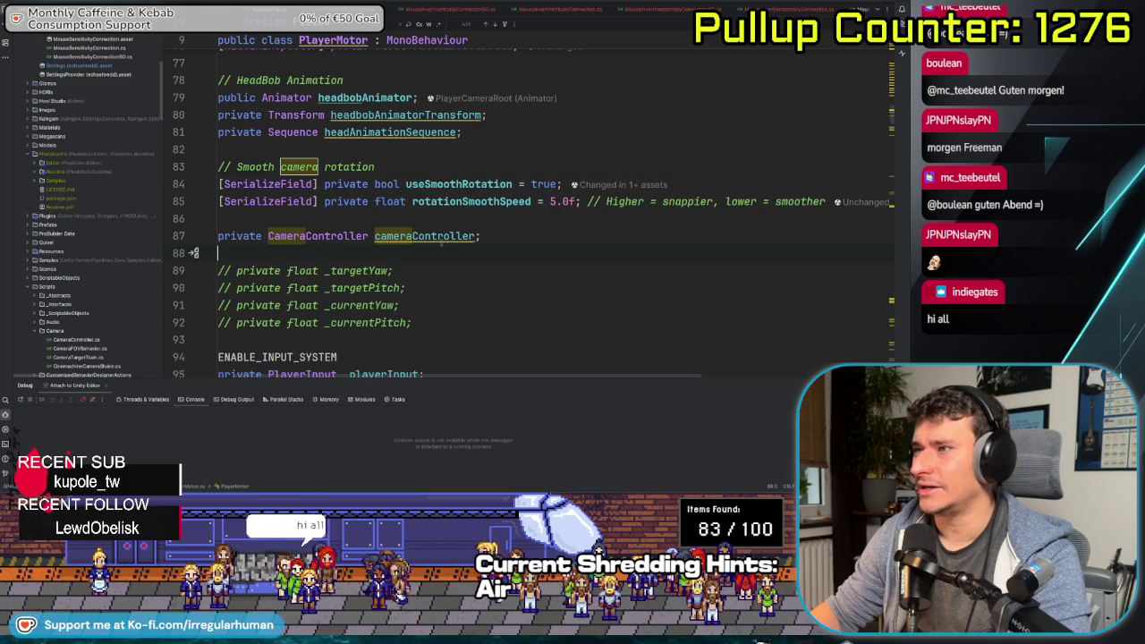
Delete the commented-out yaw and pitch fields and the leftover blank line
drag(465, 315, 178, 270)
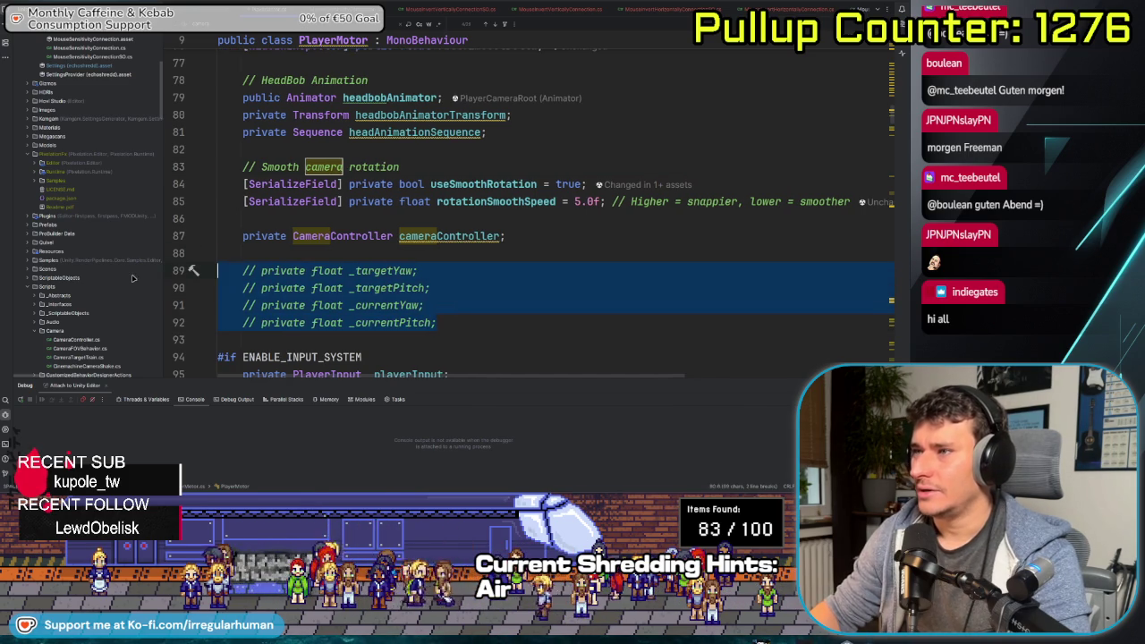
key(Delete)
key(BackSpace)
key(BackSpace)
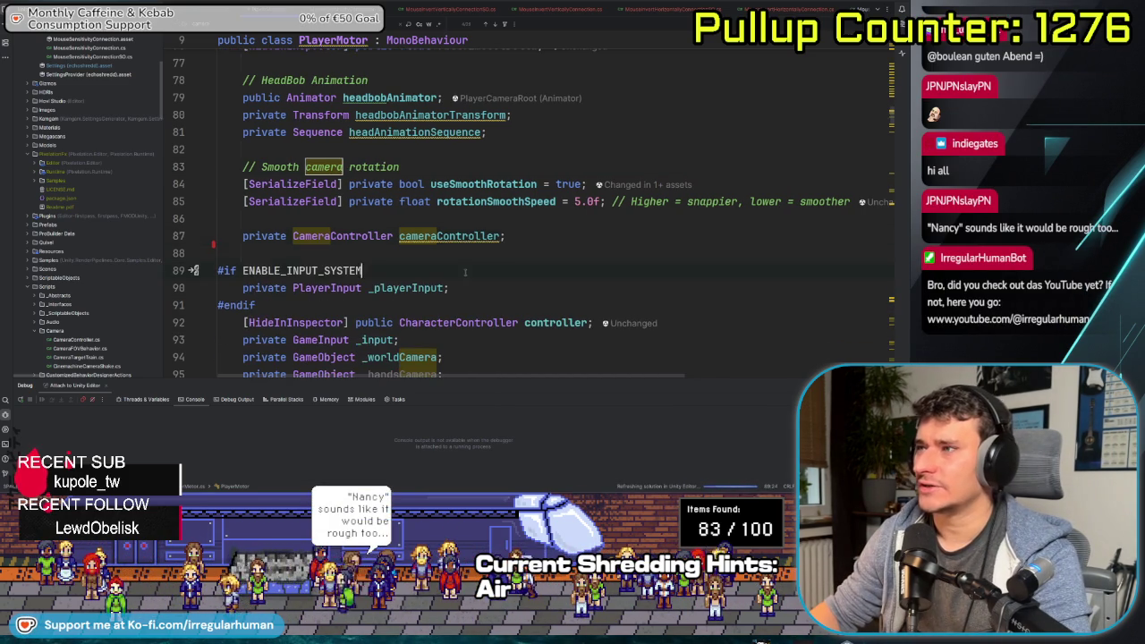
scroll(465, 271, down, 5)
scroll(456, 286, up, 6)
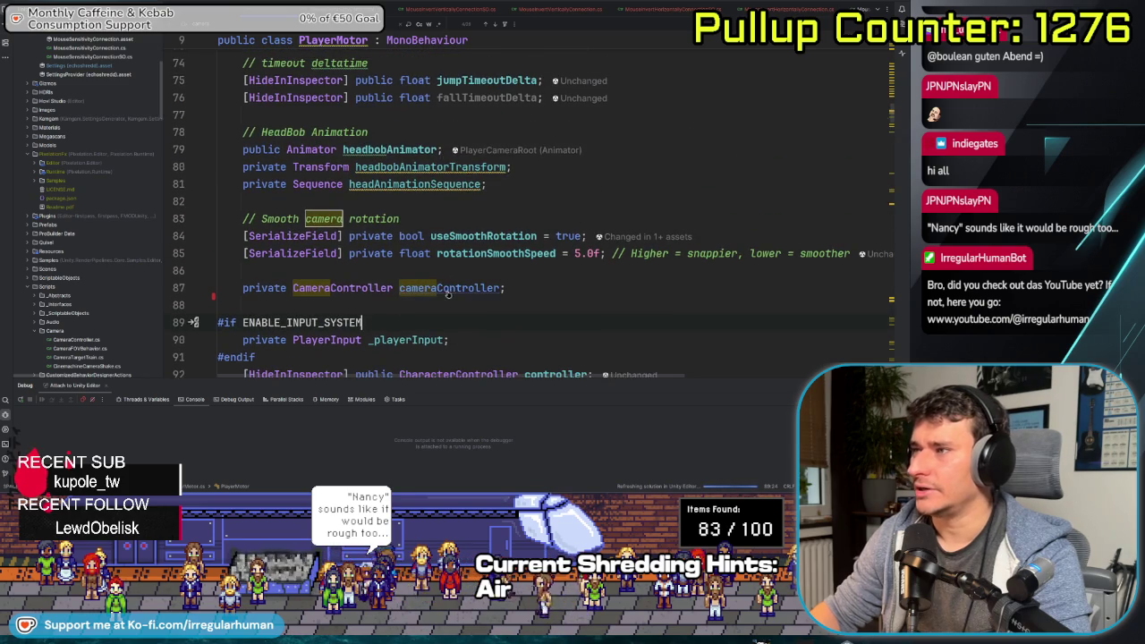
Go to CameraController's HandleNormalRotation and add a new line below the lookInput assignment
ctrl+click(362, 295)
scroll(567, 279, down, 6)
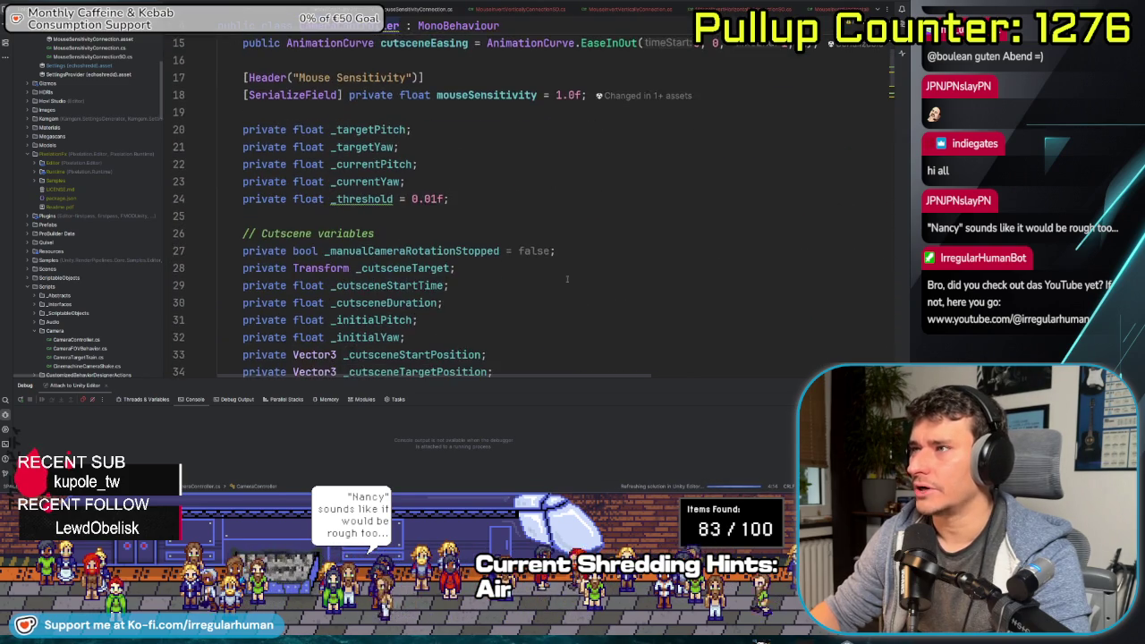
scroll(567, 280, down, 5)
scroll(483, 259, up, 3)
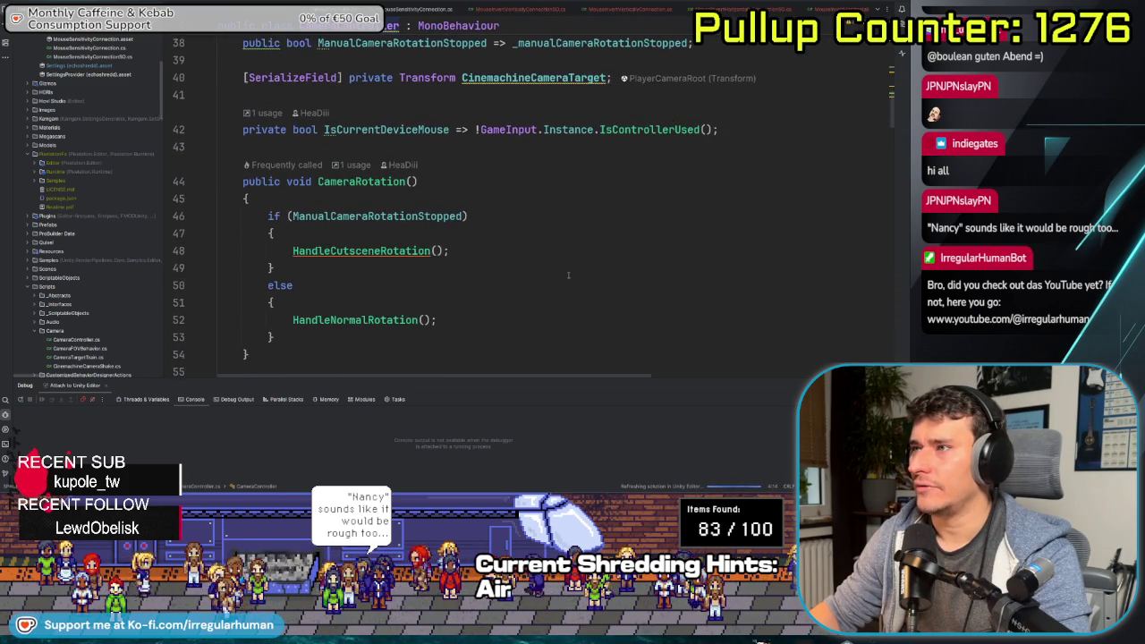
scroll(367, 205, down, 1)
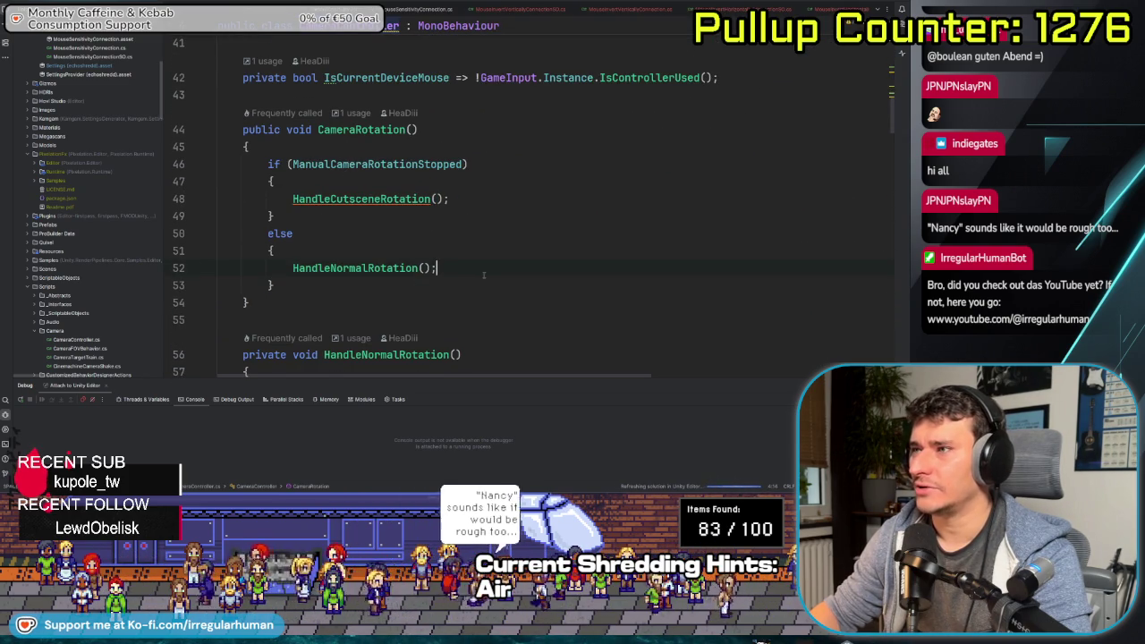
ctrl+click(355, 267)
scroll(501, 242, down, 2)
scroll(502, 242, up, 1)
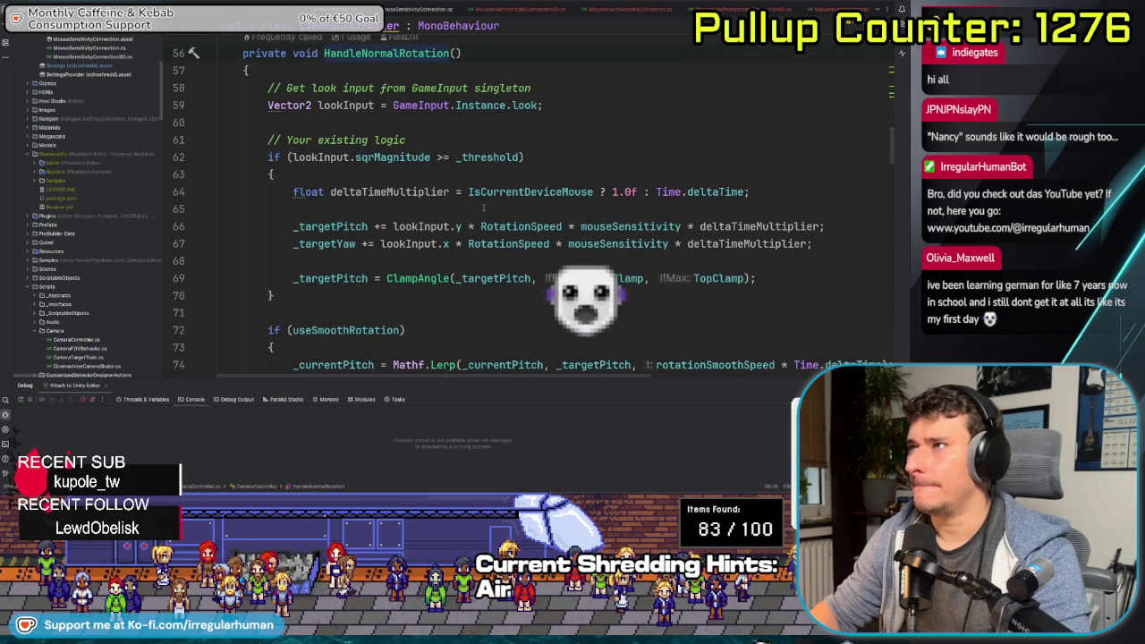
click(625, 105)
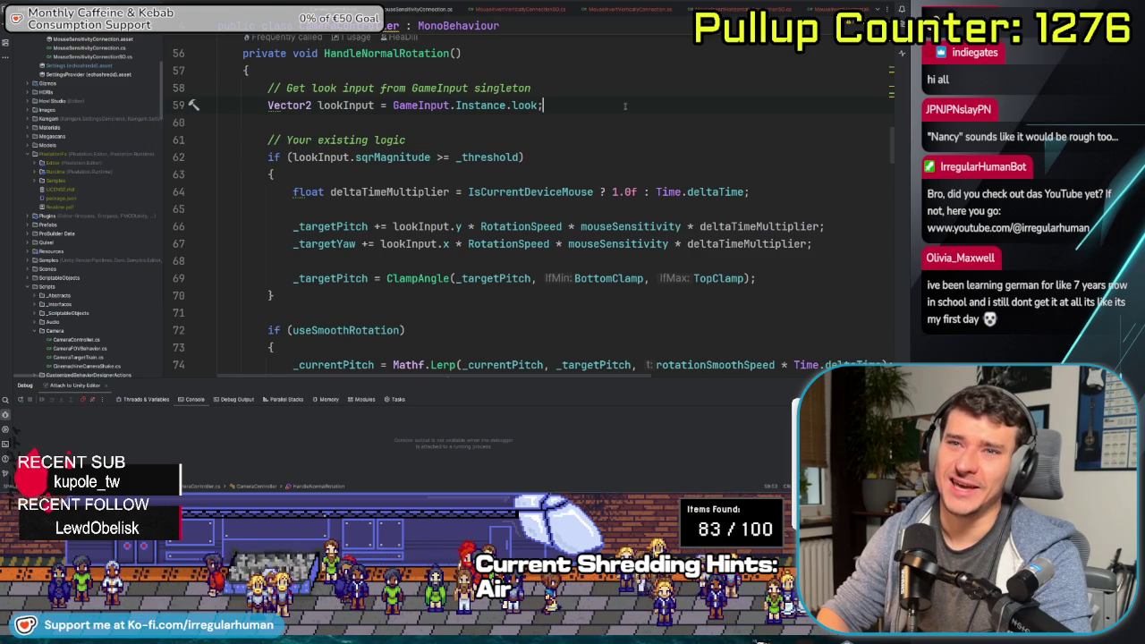
key(Return)
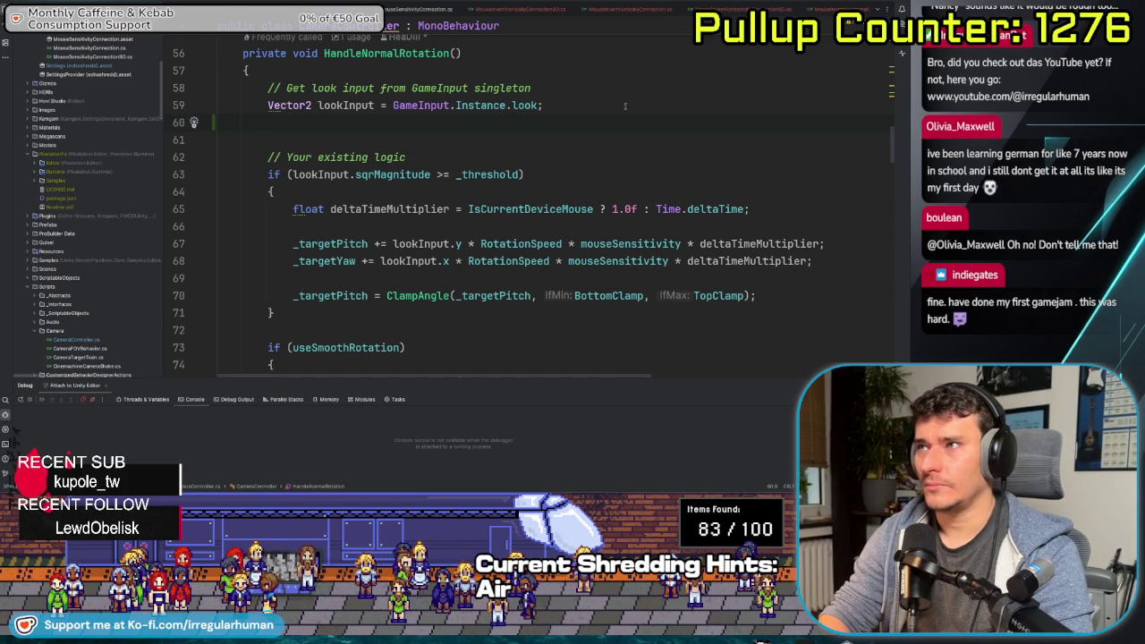
Write lookInput.x *= GameOptionsHolder.Instance.mouseInvertedHorizontally ? -1 : 1; on line 60
text(loo)
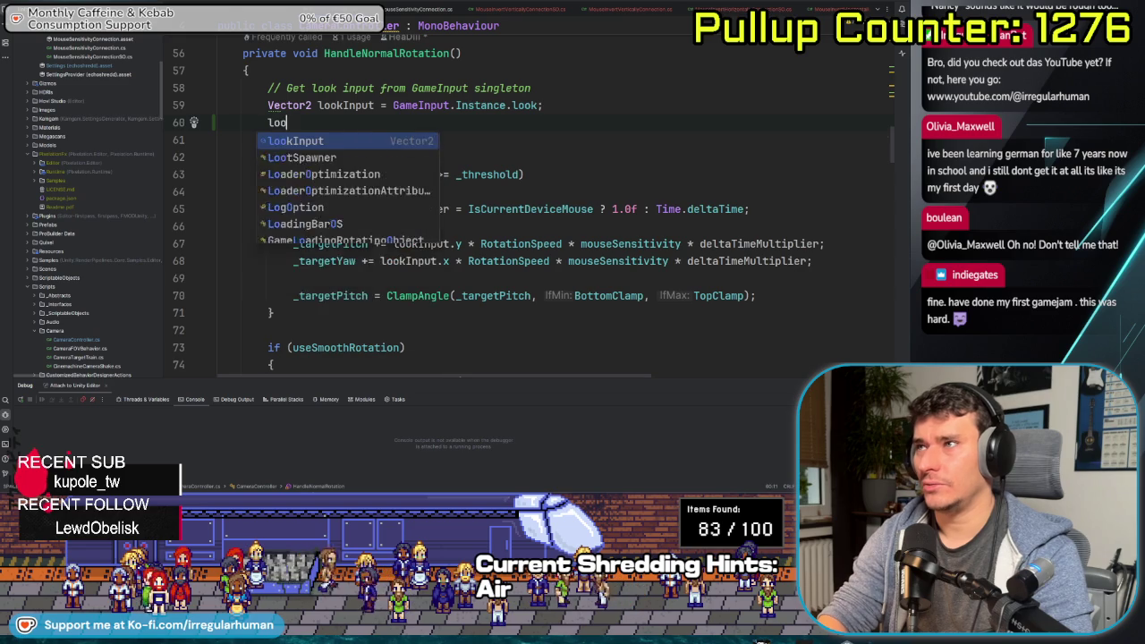
text(kInput.x *=)
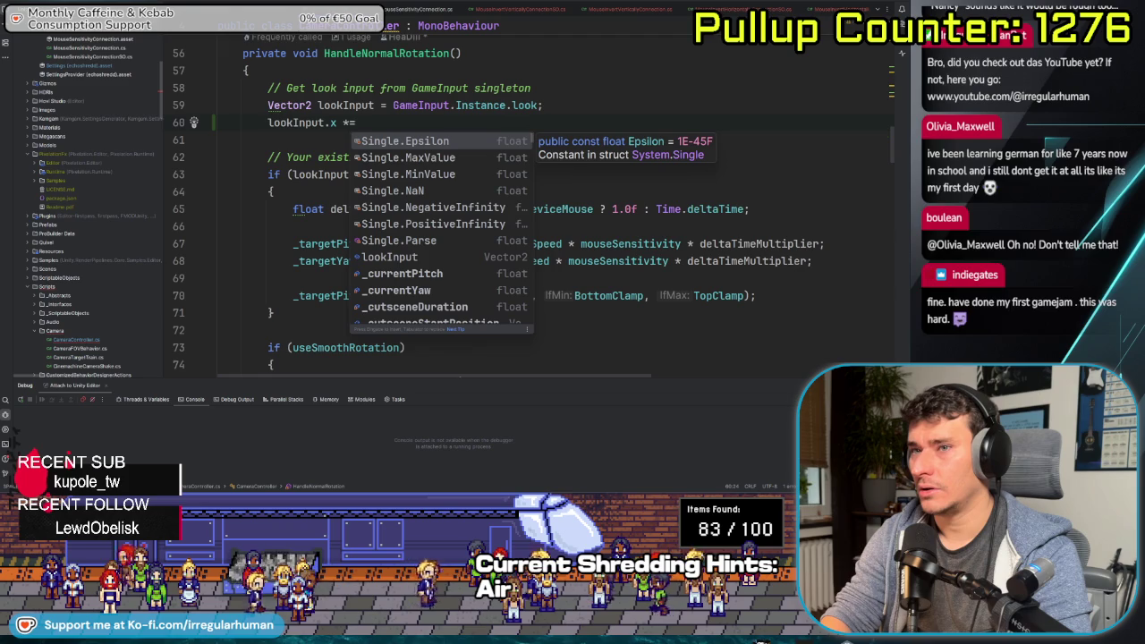
text(Game)
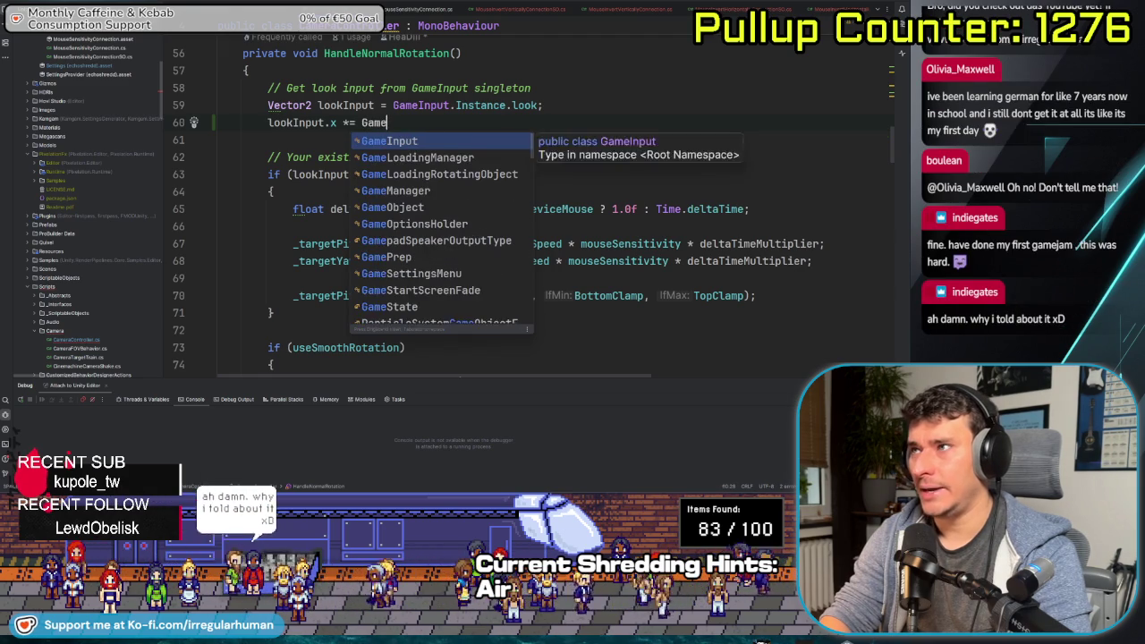
text(Op)
key(Return)
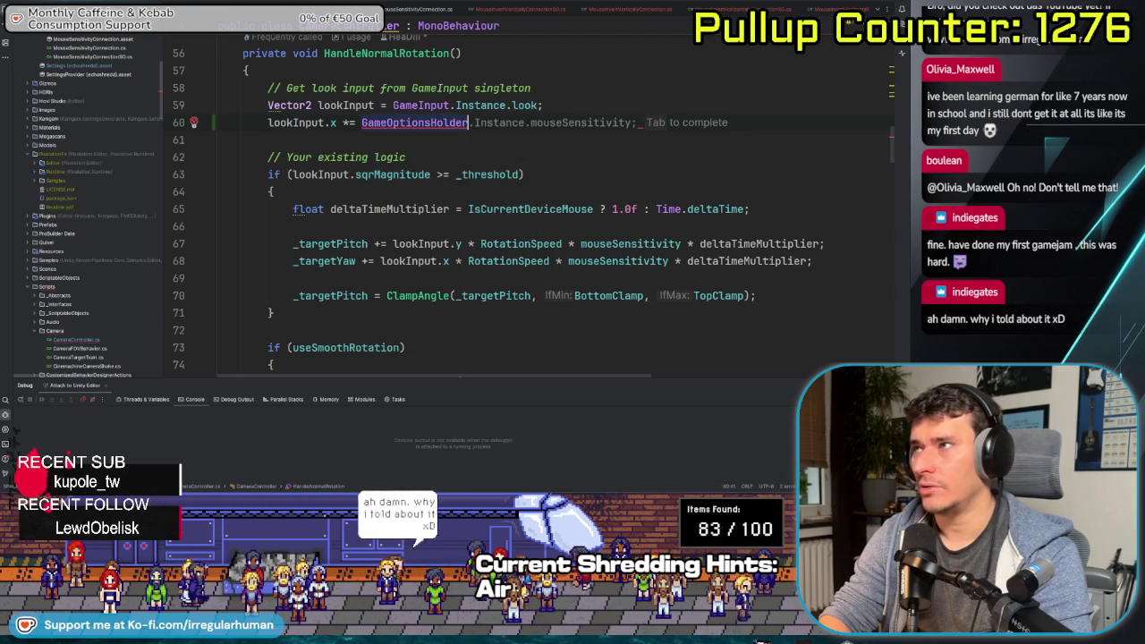
key(Tab)
key(ctrl+BackSpace)
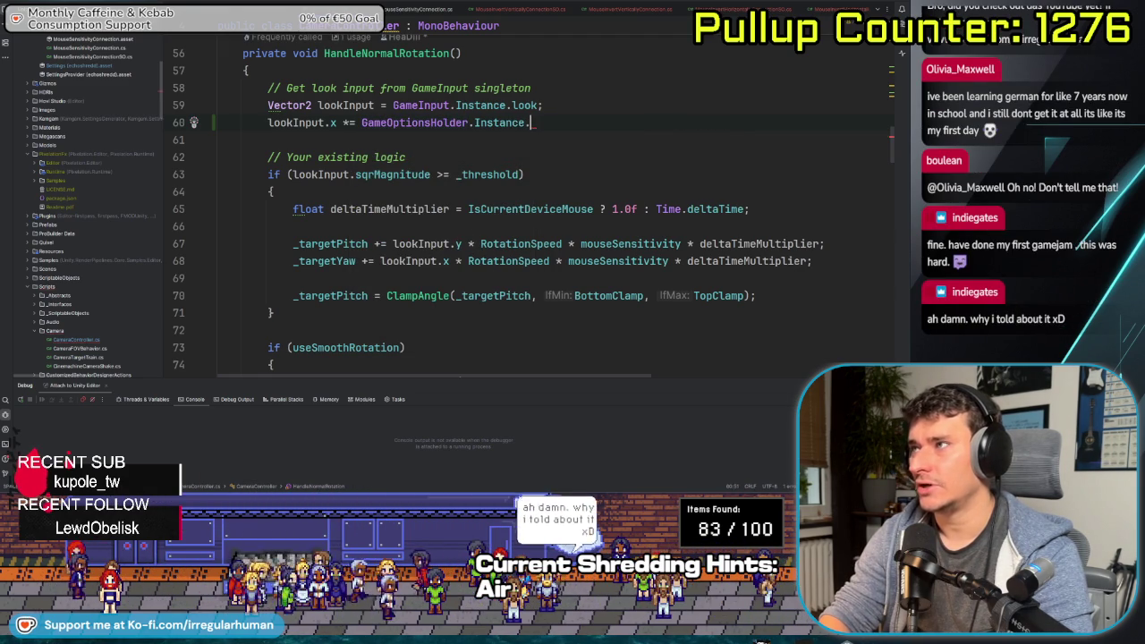
text(ver)
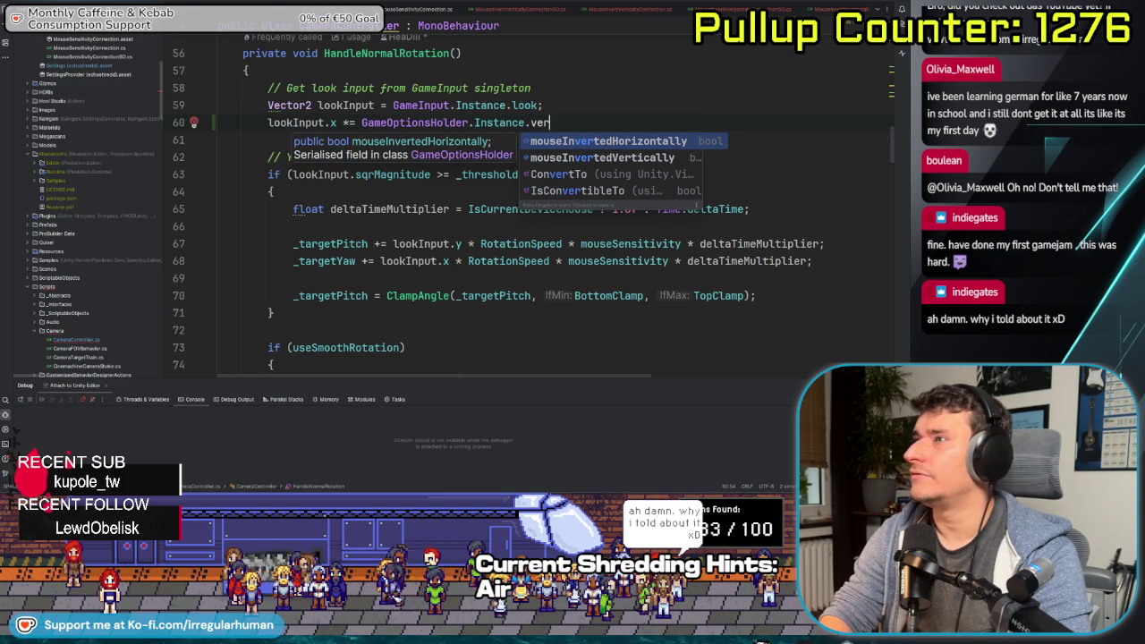
key(Tab)
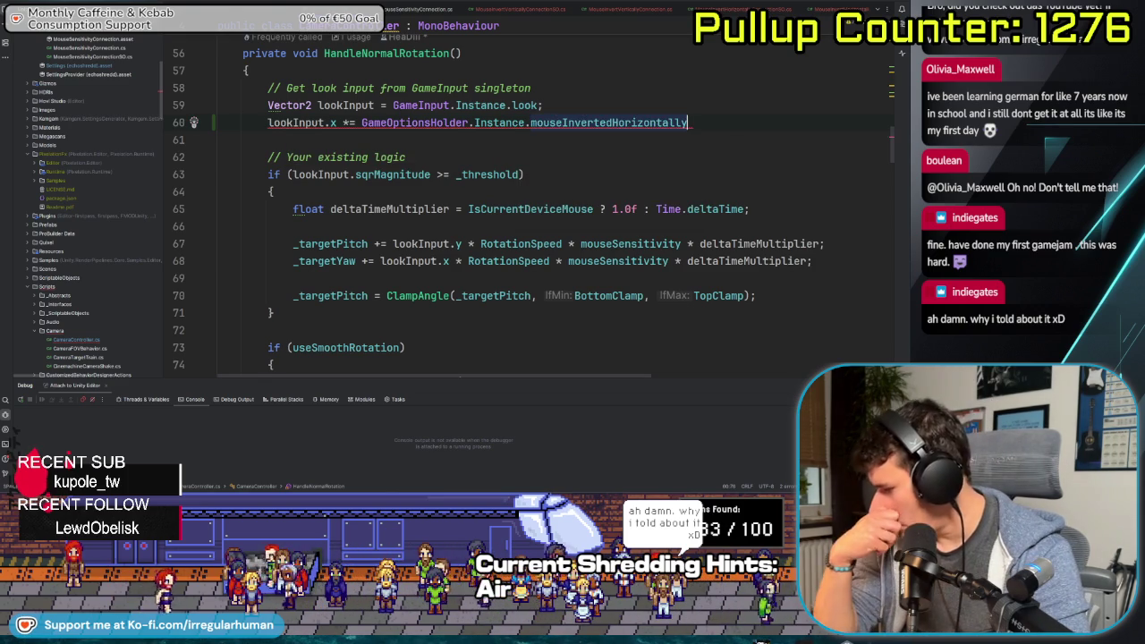
text( ?)
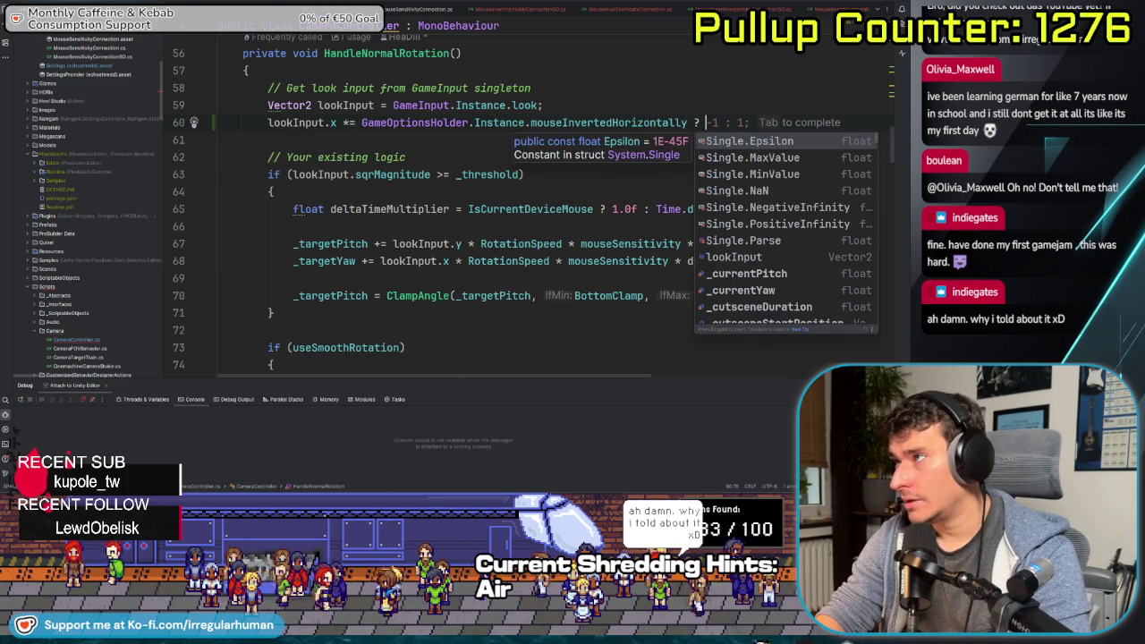
key(Tab)
Duplicate that line as a lookInput.y version using mouseInvertedVertically
key(ctrl+d)
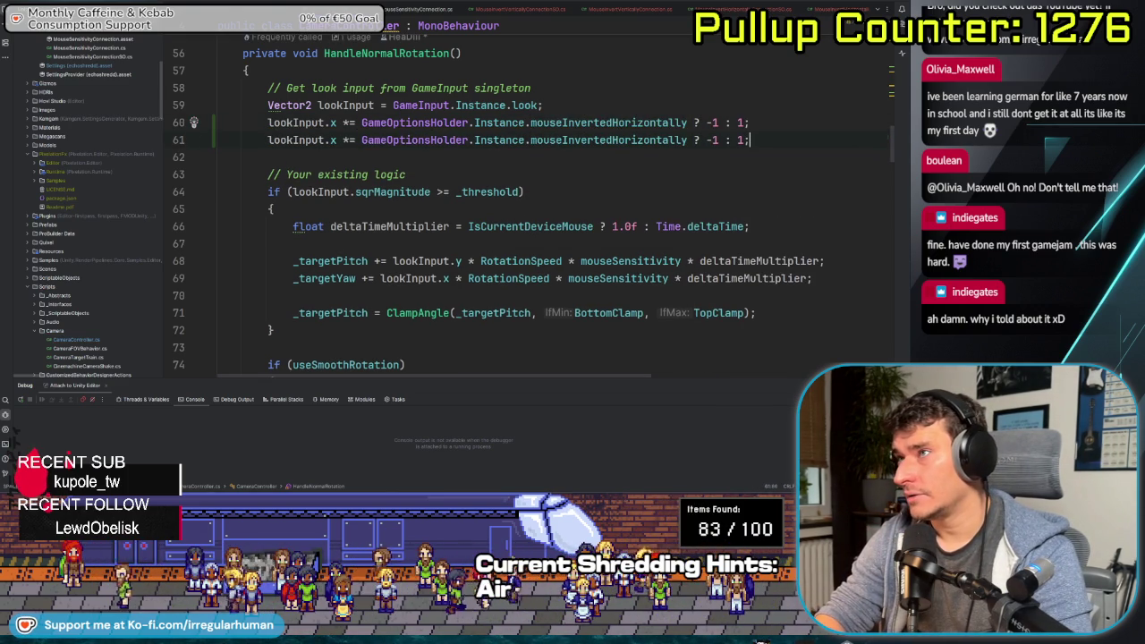
click(337, 140)
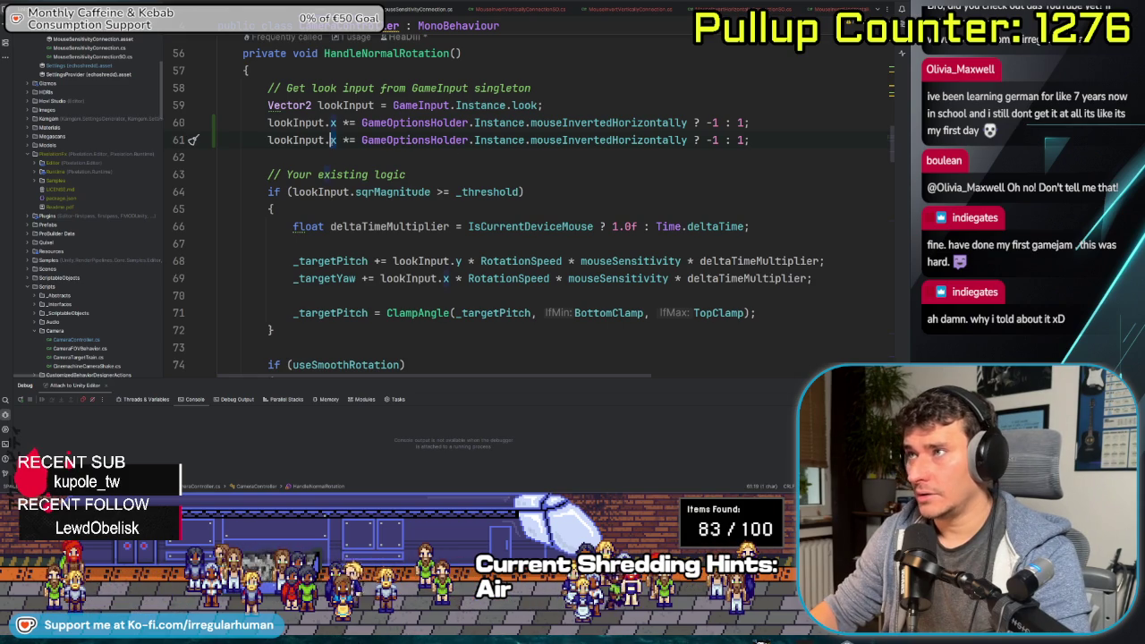
text(y)
click(617, 140)
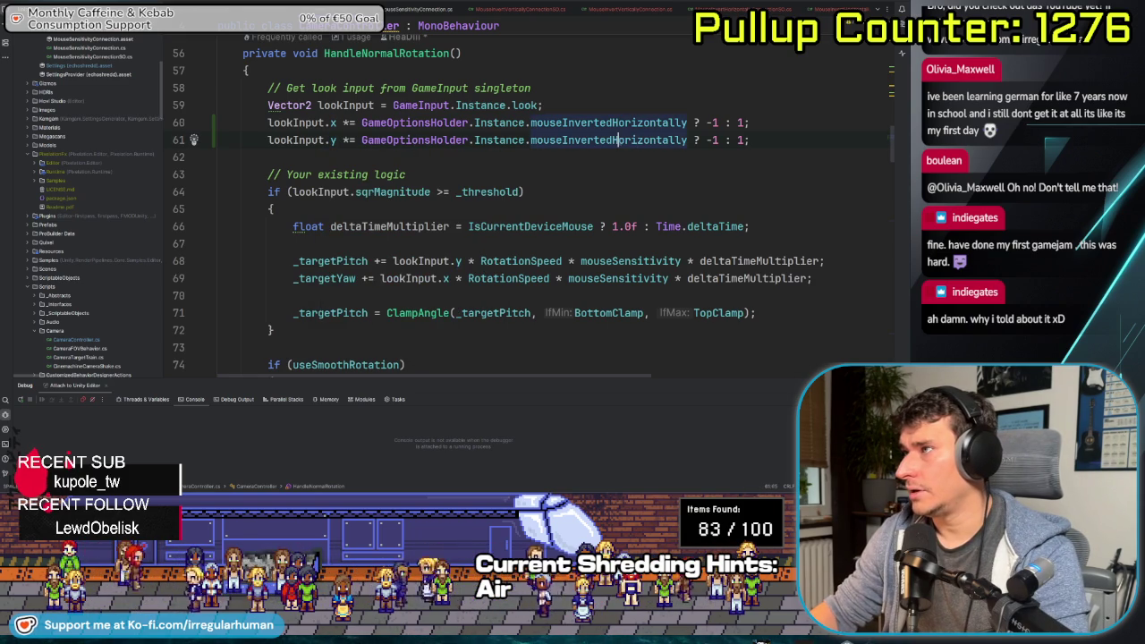
double_click(617, 139)
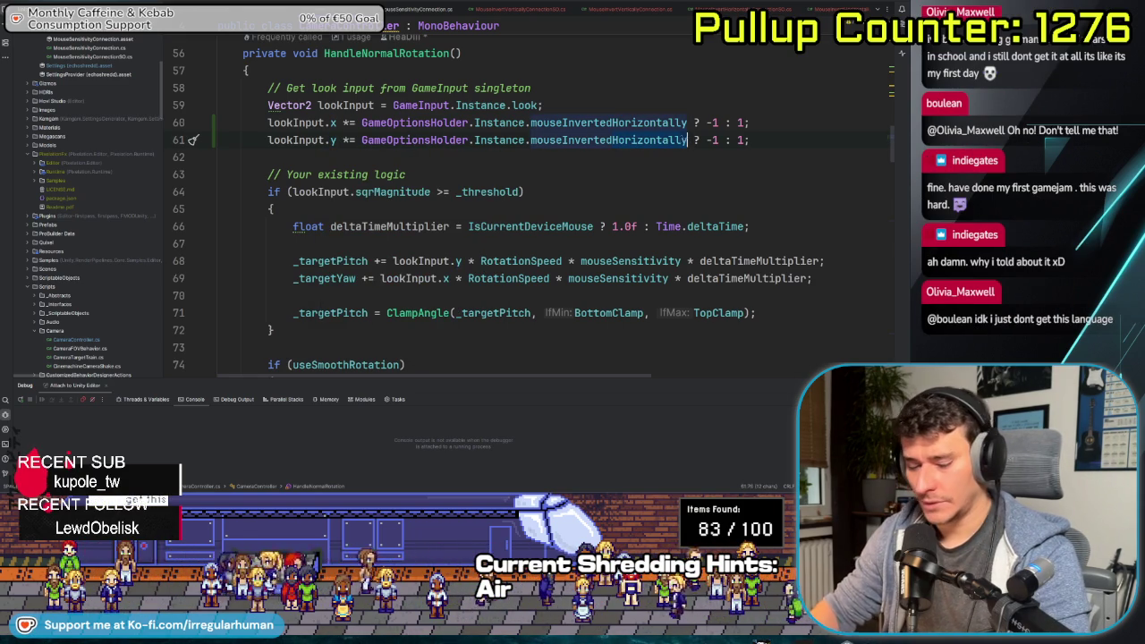
text(Vertically)
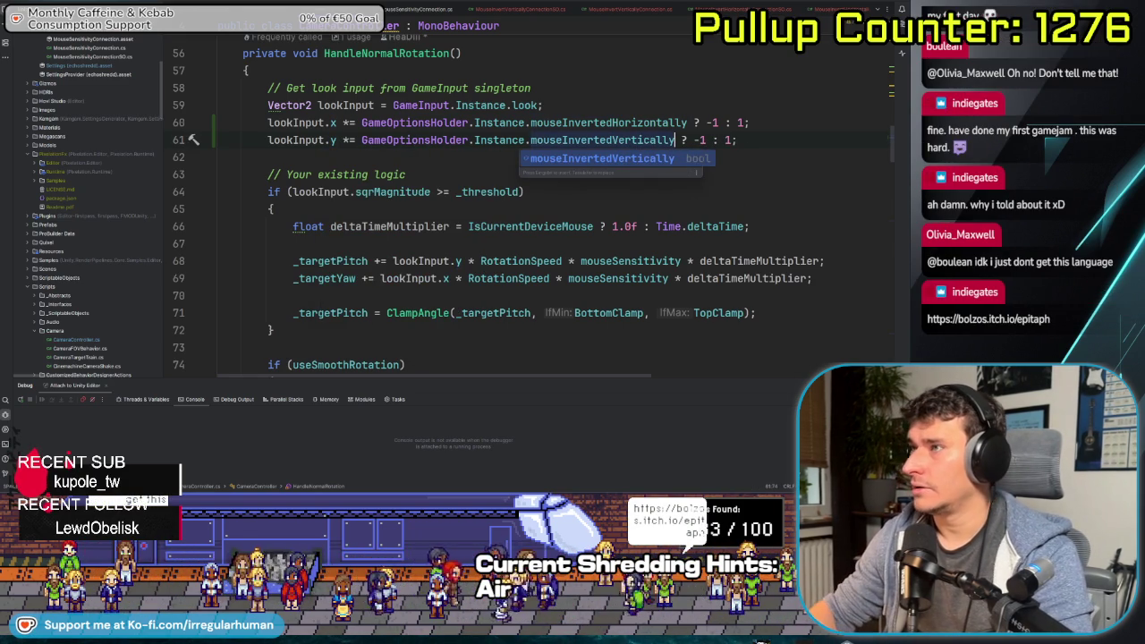
click(501, 174)
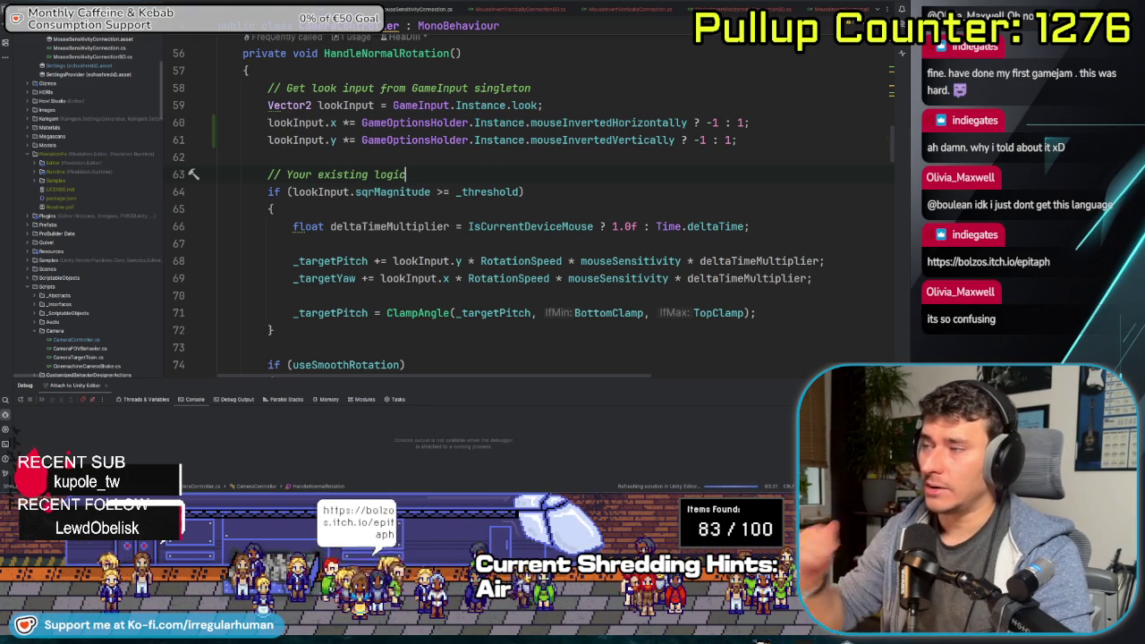
click(511, 140)
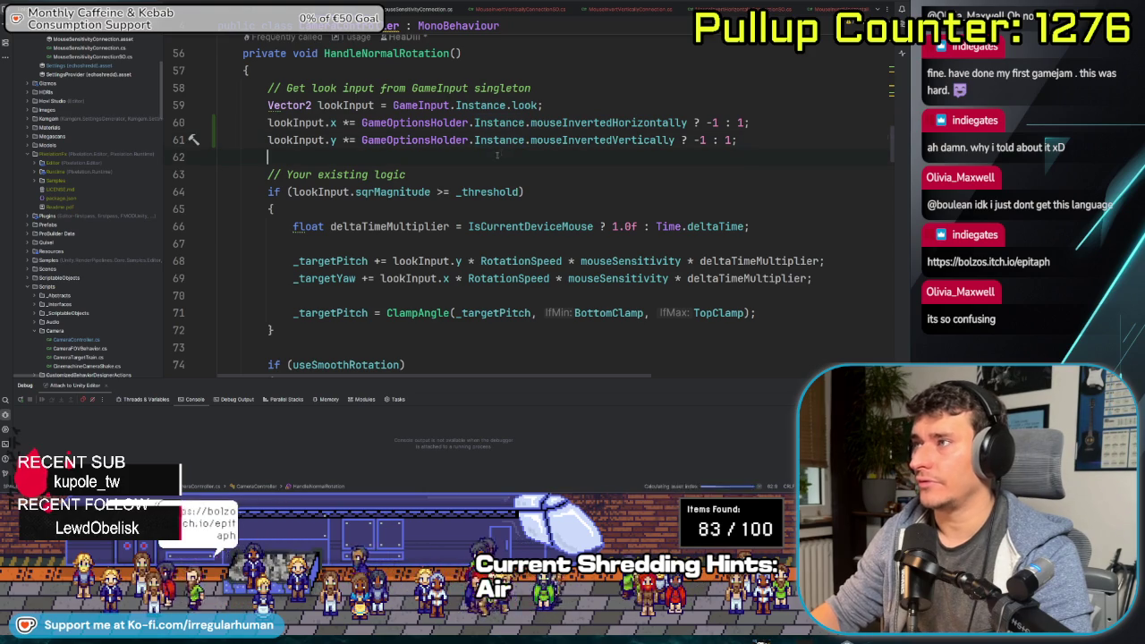
key(Down)
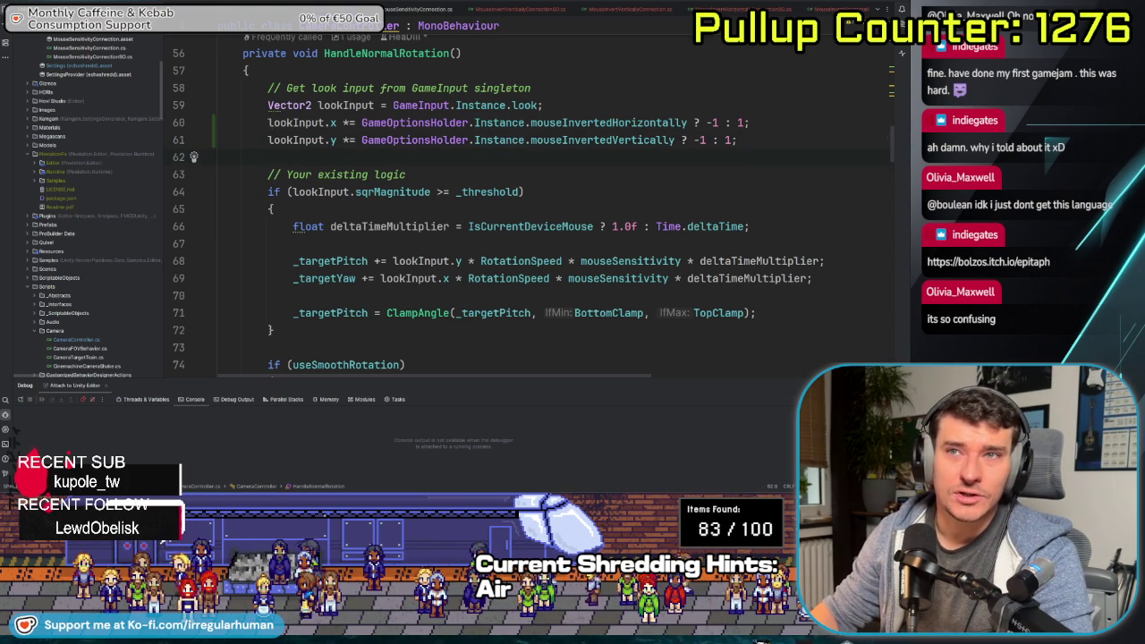
scroll(173, 238, up, 3)
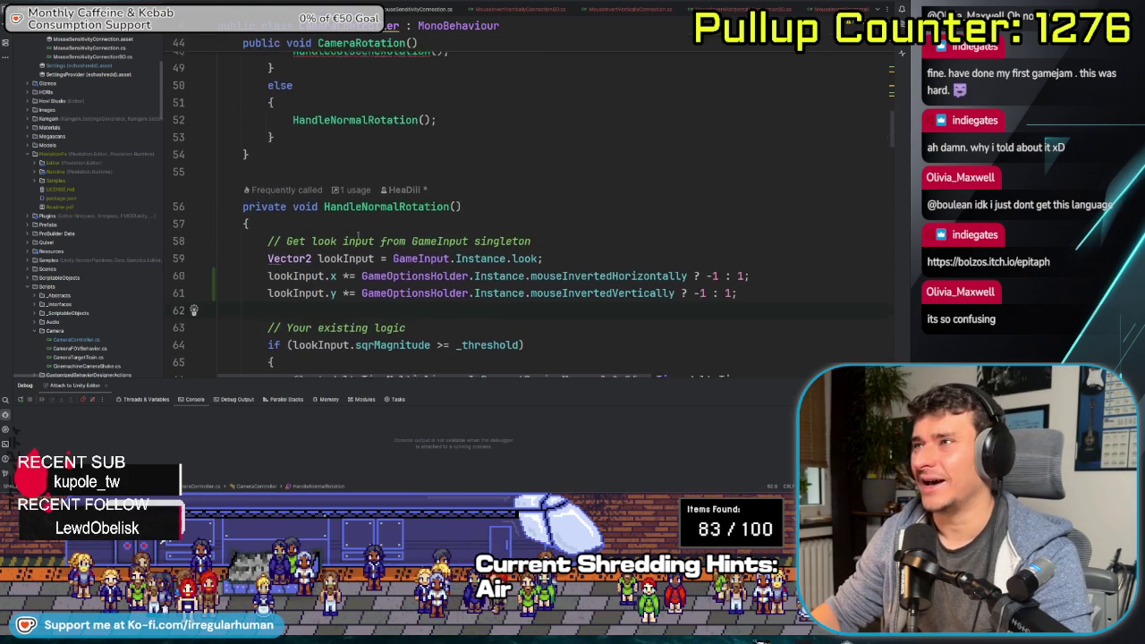
scroll(172, 238, down, 2)
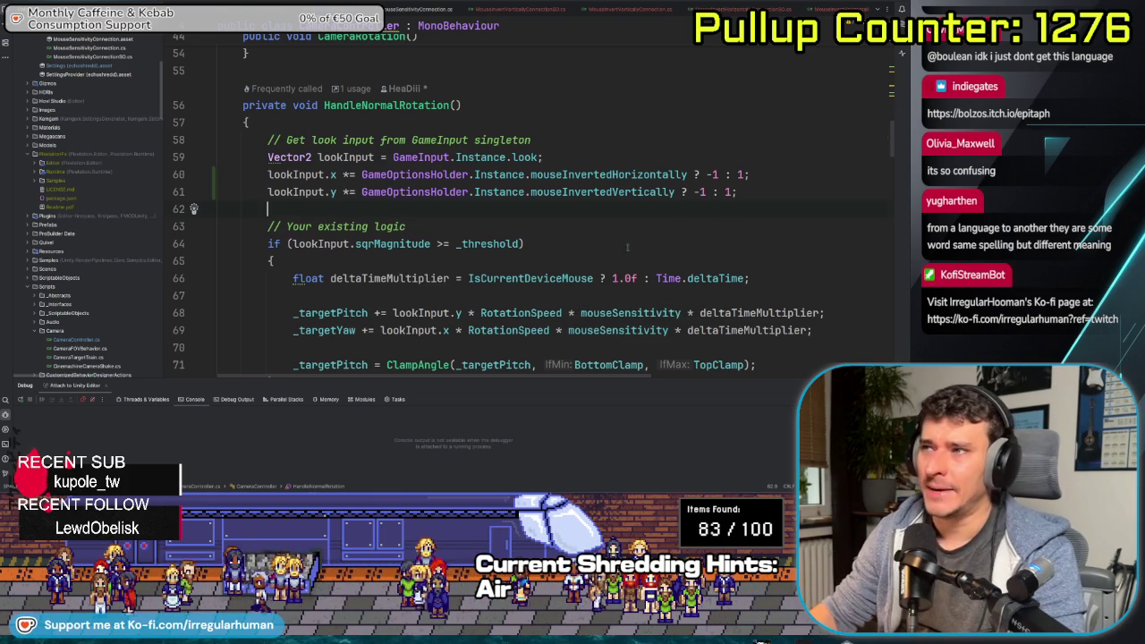
Leave the finished lookInput invert lines in Rider and return to the Unity Editor
click(572, 226)
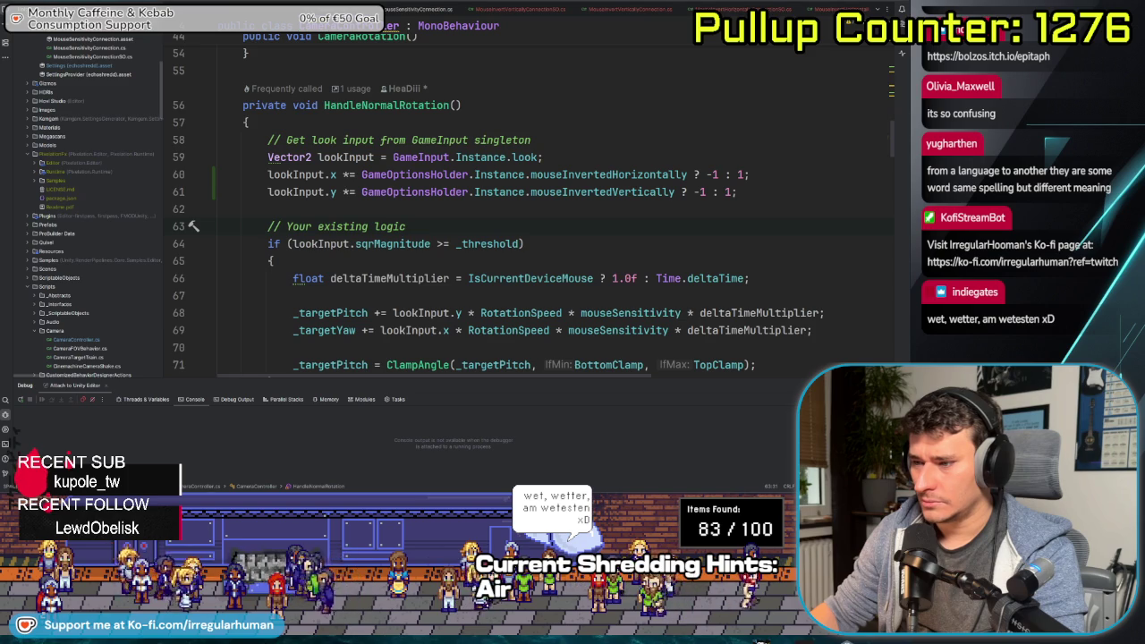
key(alt+Tab)
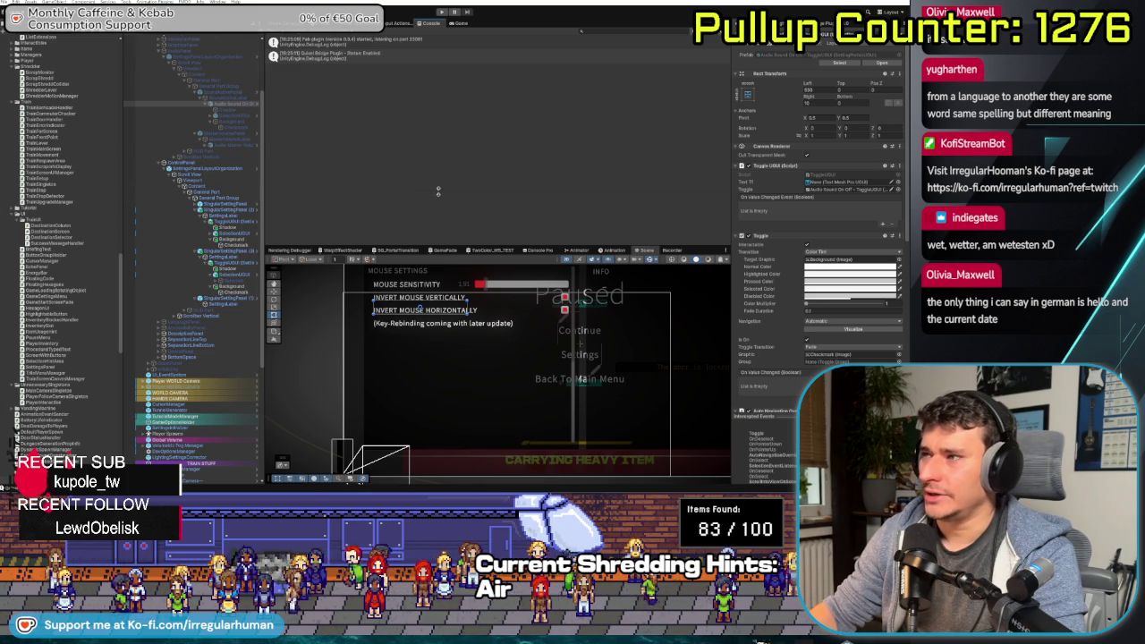
Enter play mode and turn on invert mouse vertically in the game's controls settings
click(441, 13)
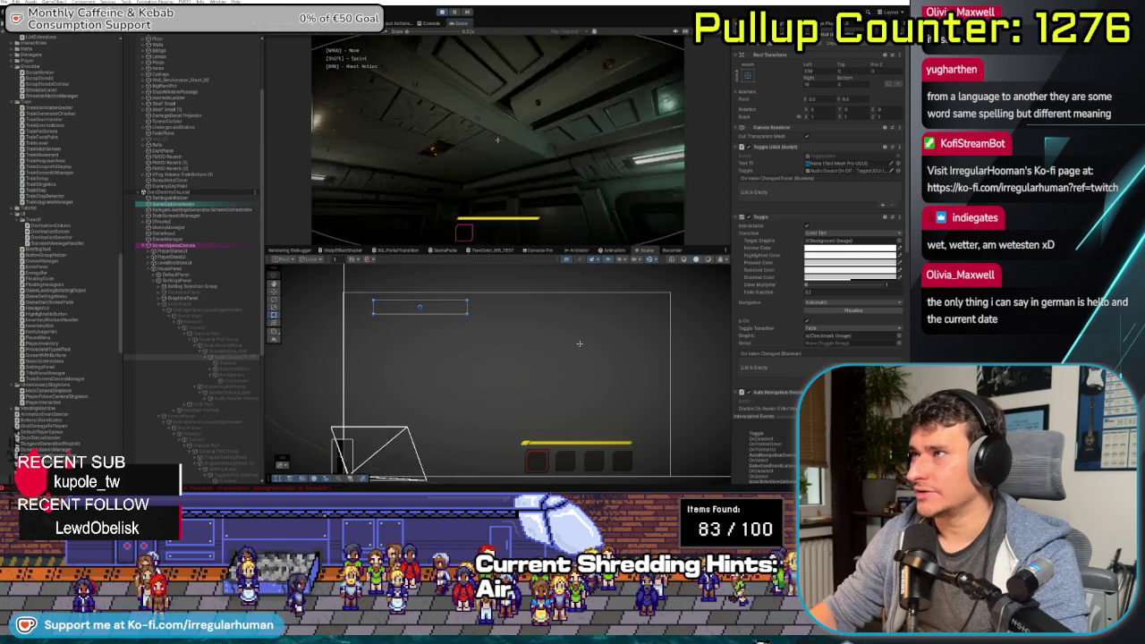
key(Escape)
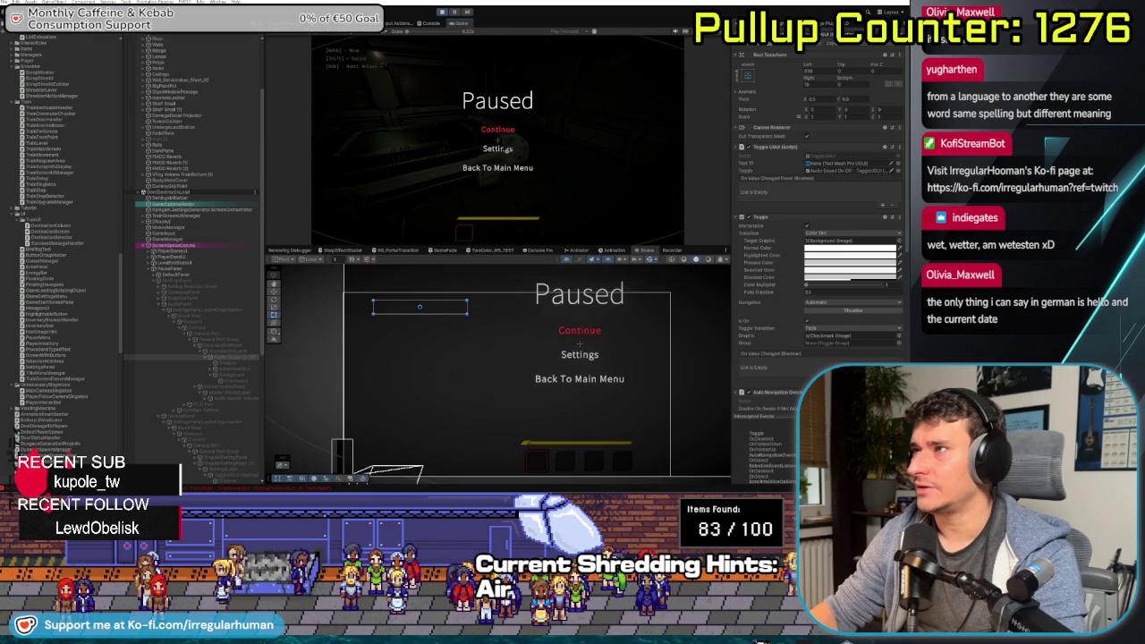
click(506, 148)
click(507, 55)
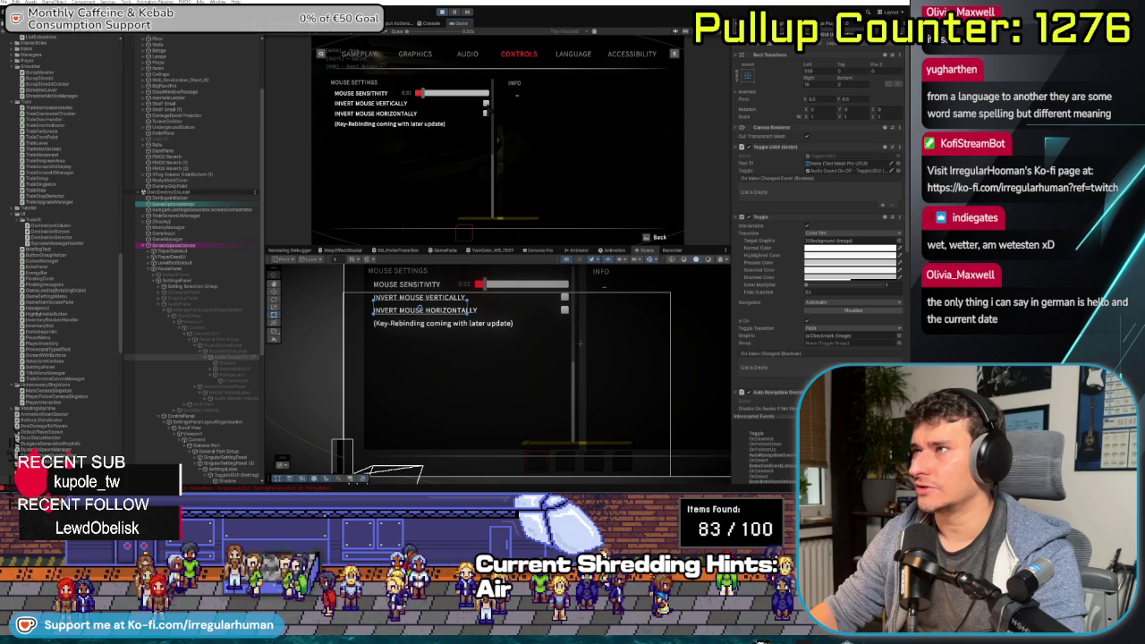
click(486, 103)
key(Escape)
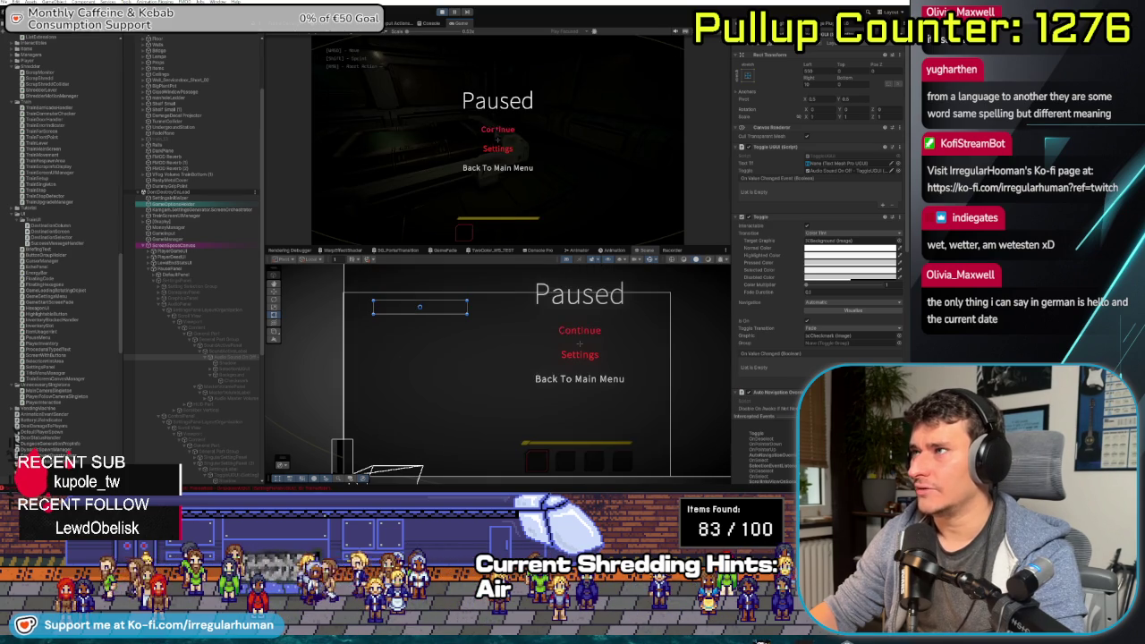
key(Escape)
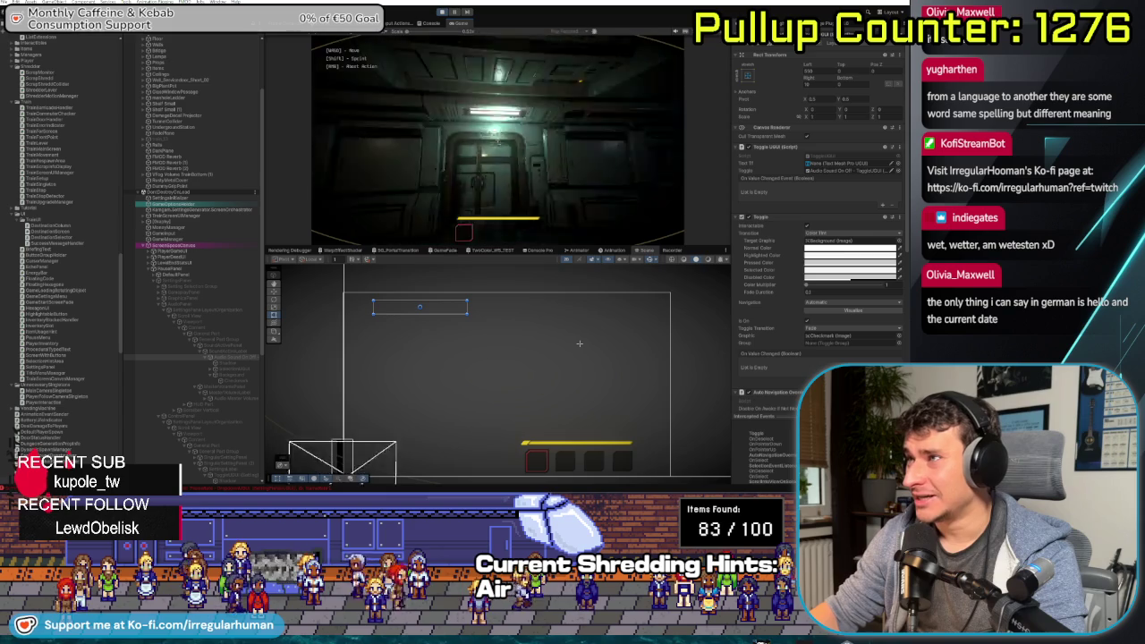
Recheck the controls settings, walk down the corridor, then pause and stop play mode
key(Escape)
key(Return)
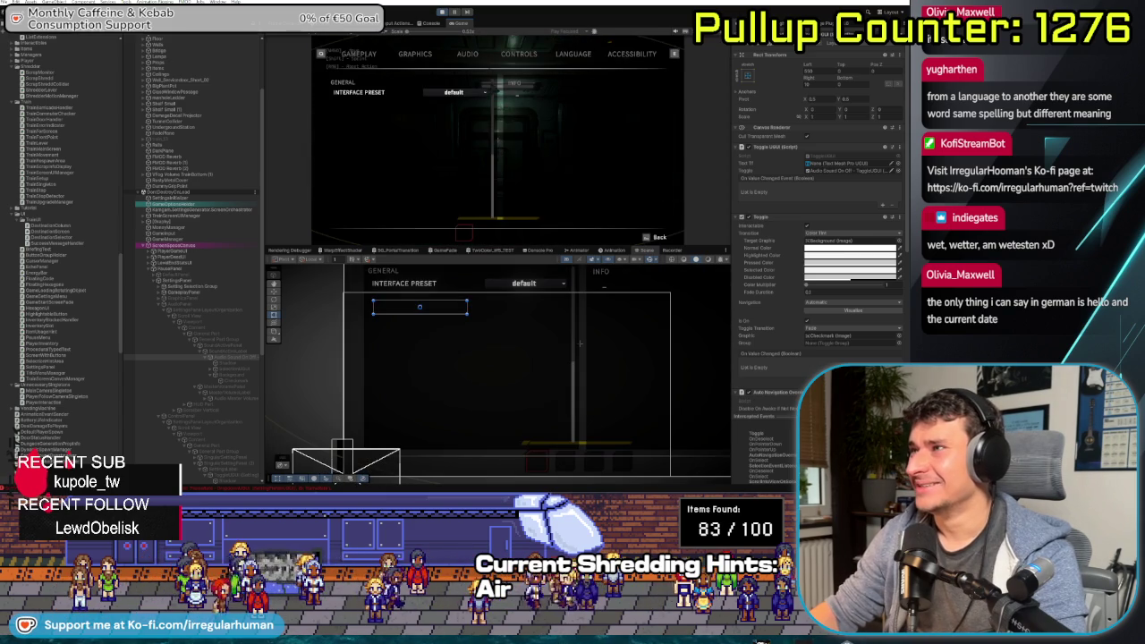
key(Return)
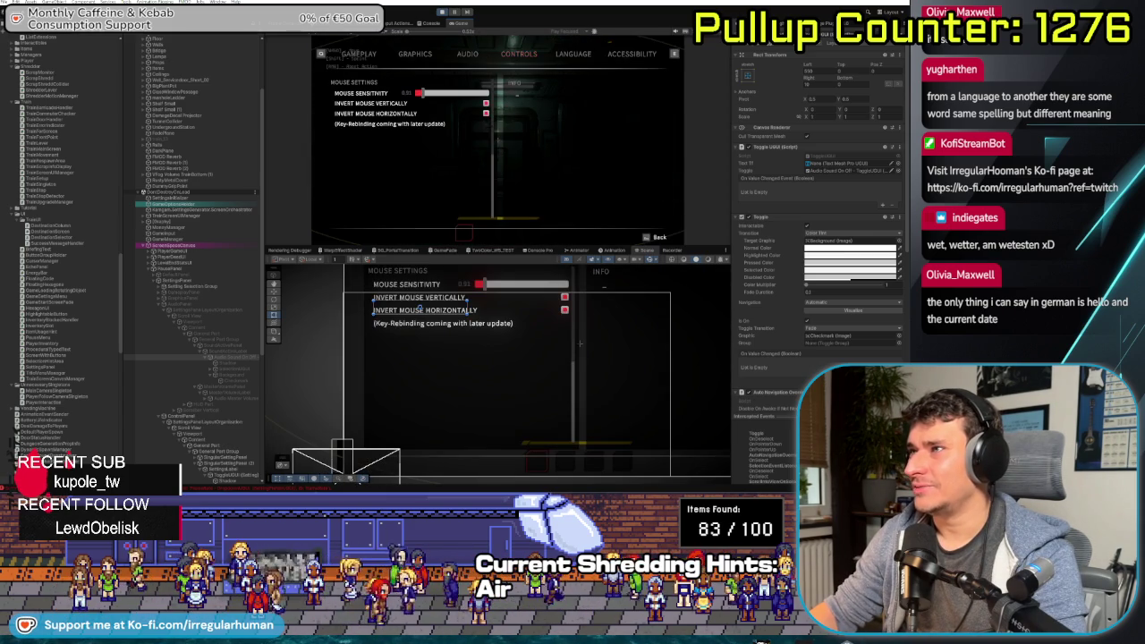
key(Escape)
key(Escape)
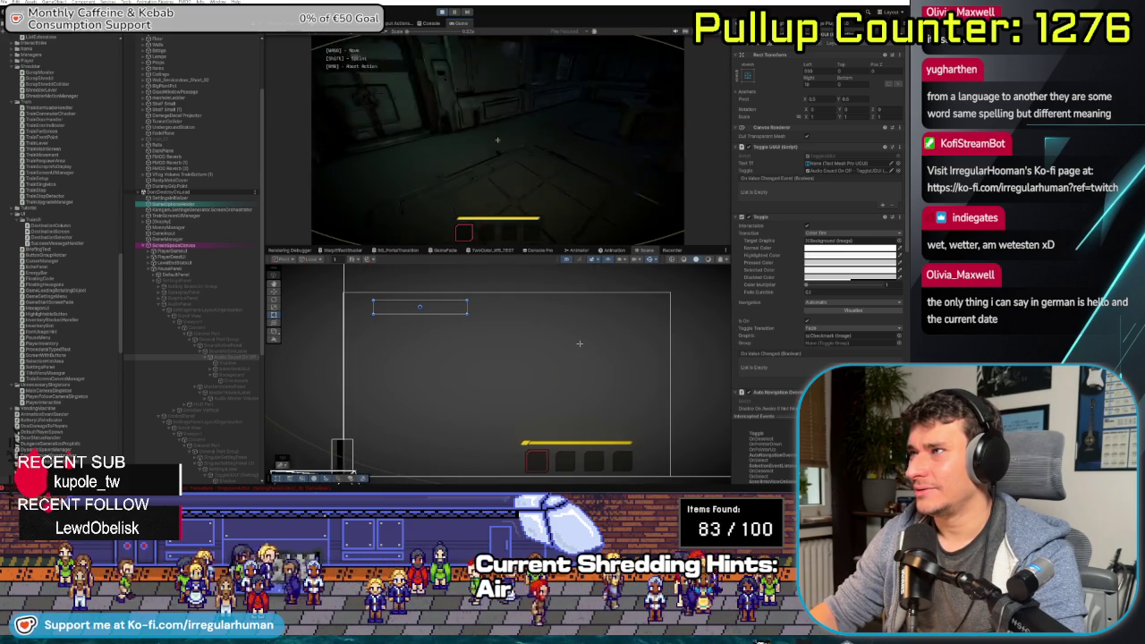
key(w)
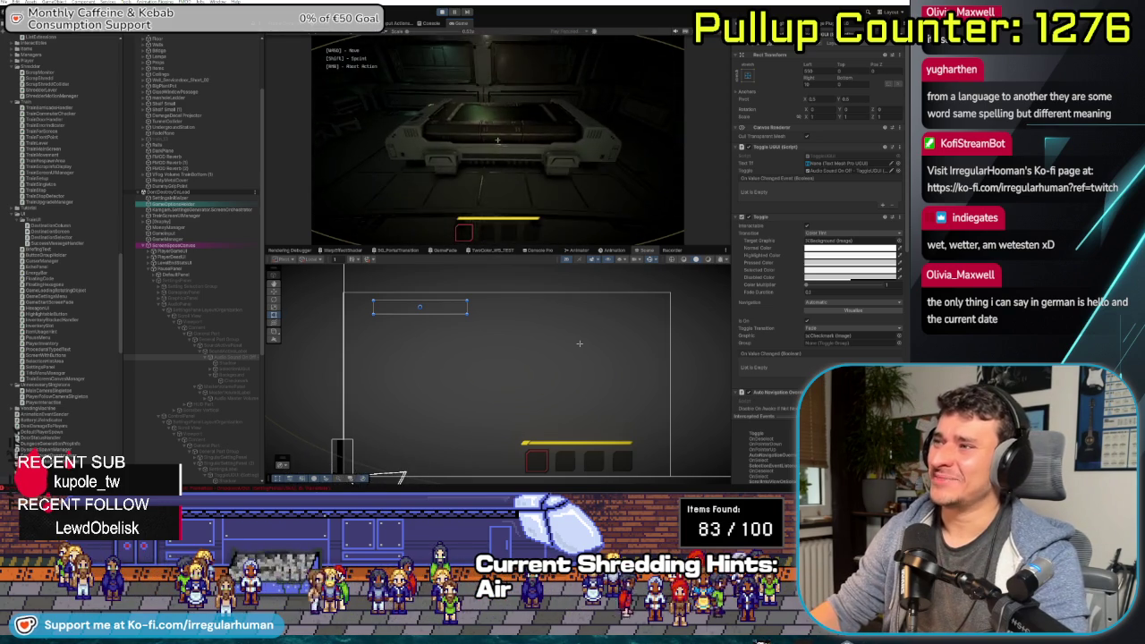
key(Escape)
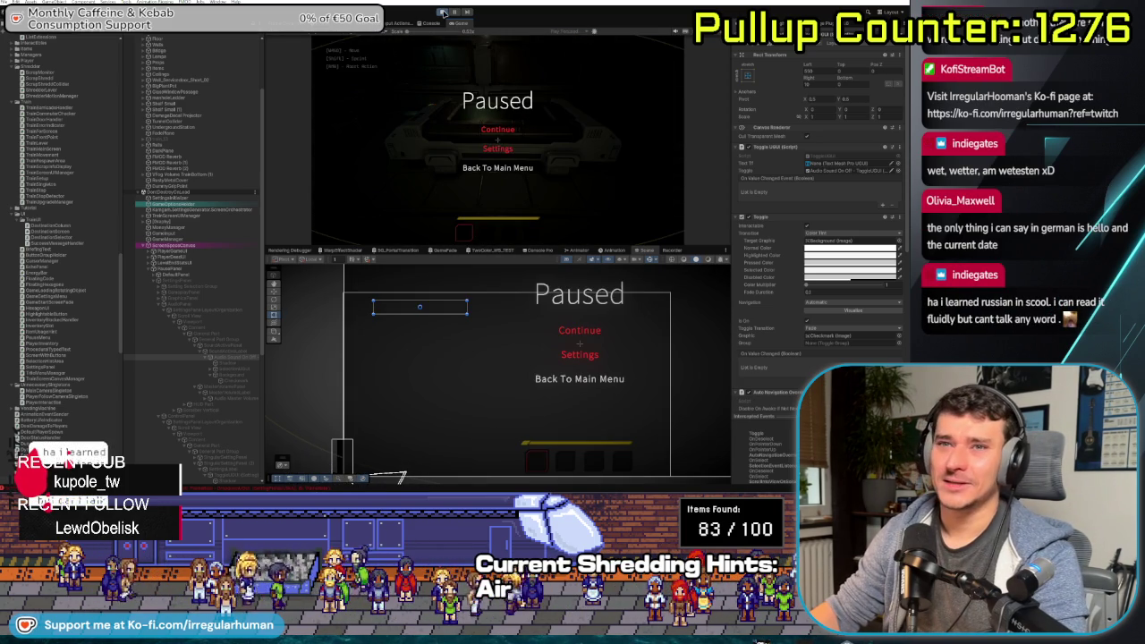
click(443, 13)
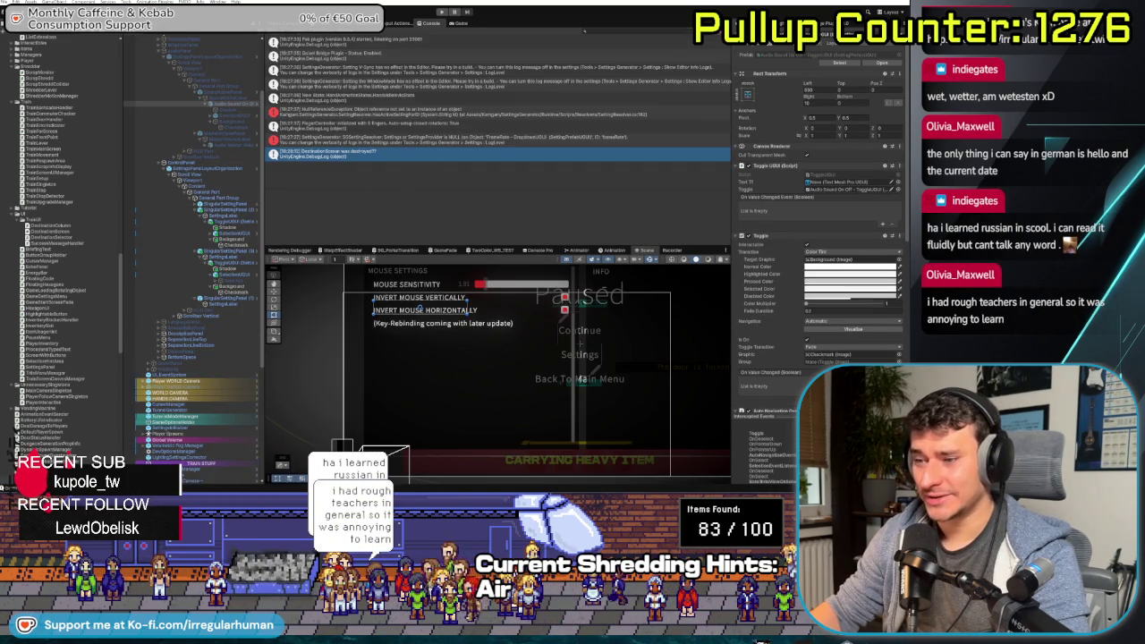
key(alt+Tab)
Stage the CustomConnections folder and the Settings asset in Fork's Local Changes
click(85, 36)
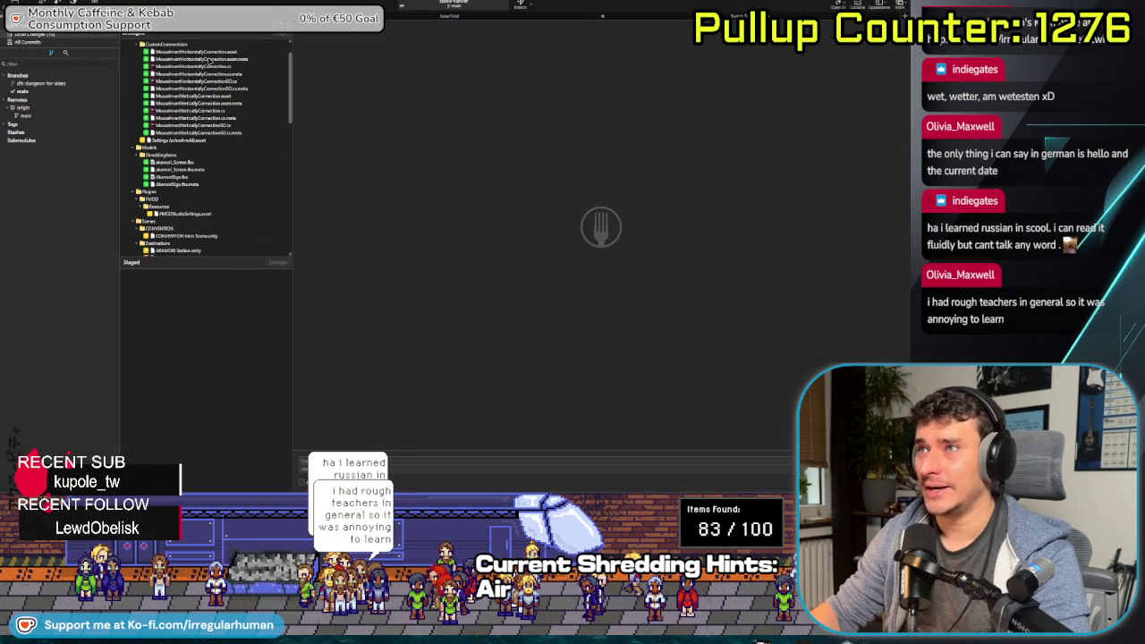
click(170, 44)
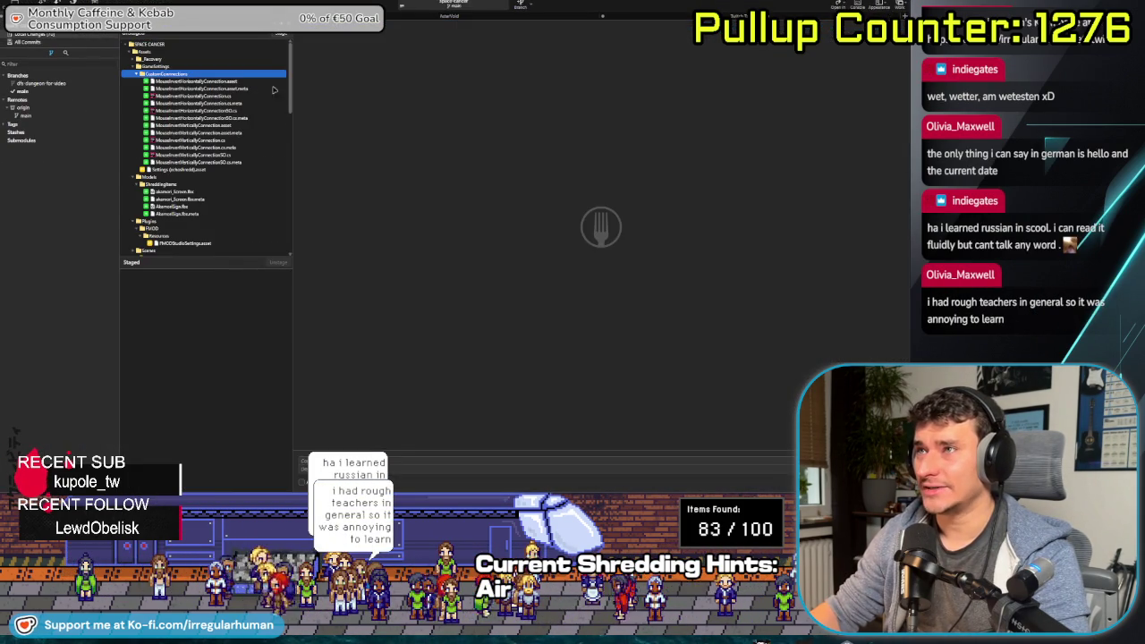
key(Return)
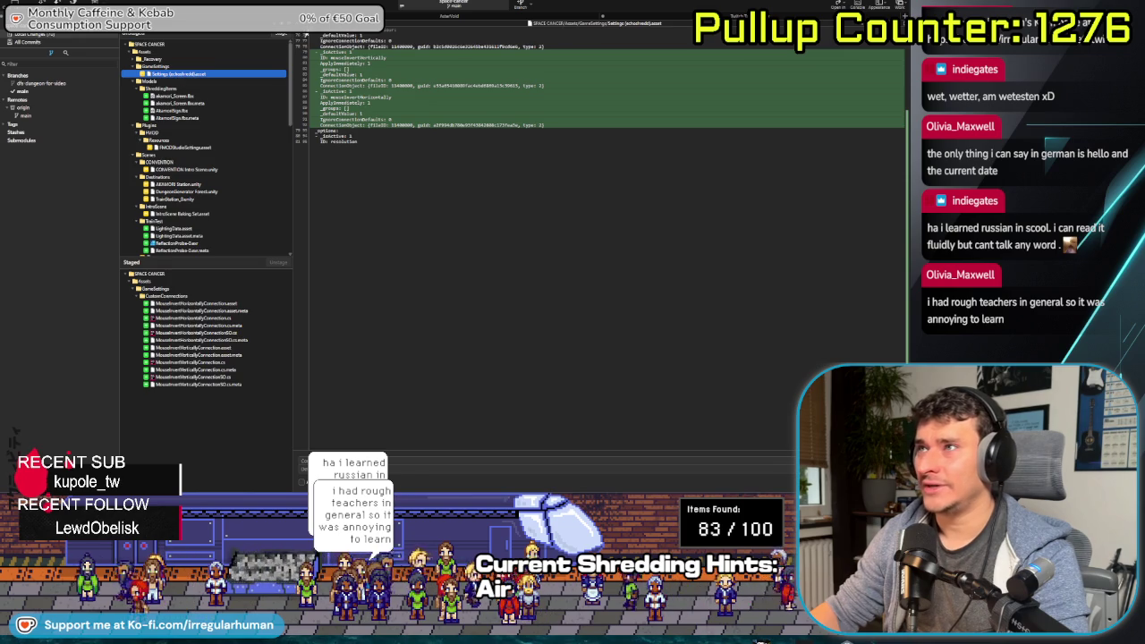
key(Return)
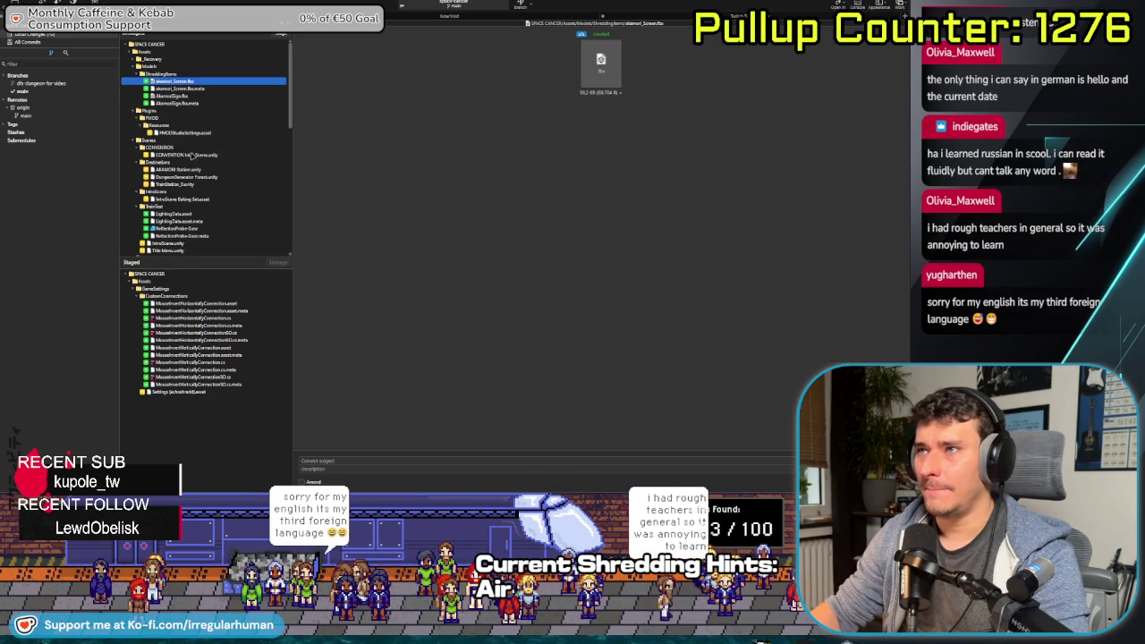
click(179, 155)
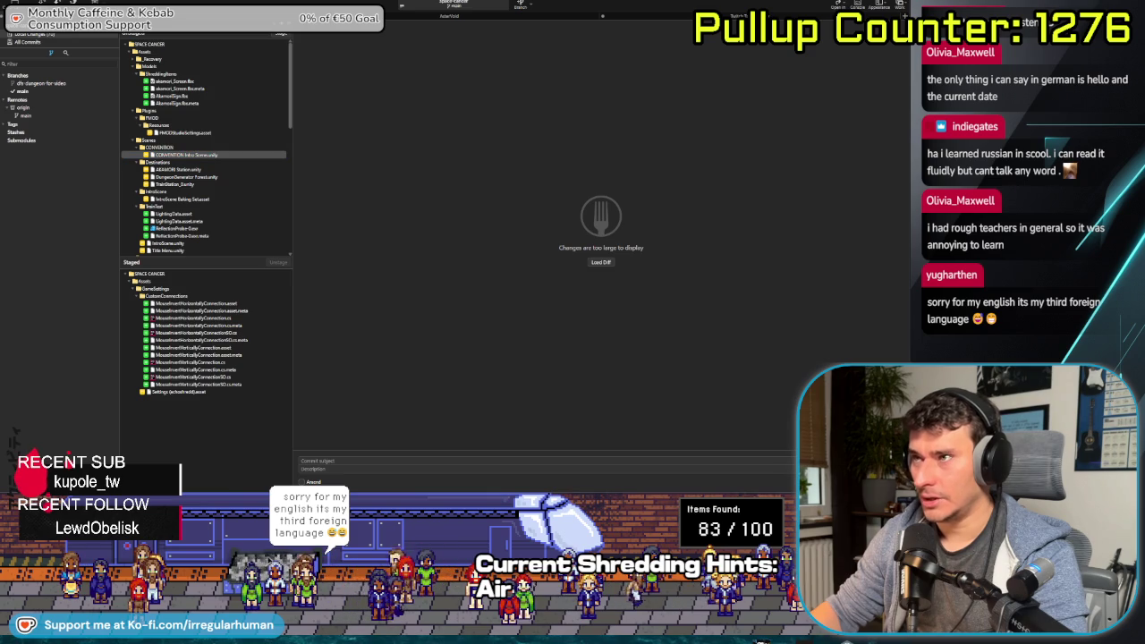
key(super+Tab)
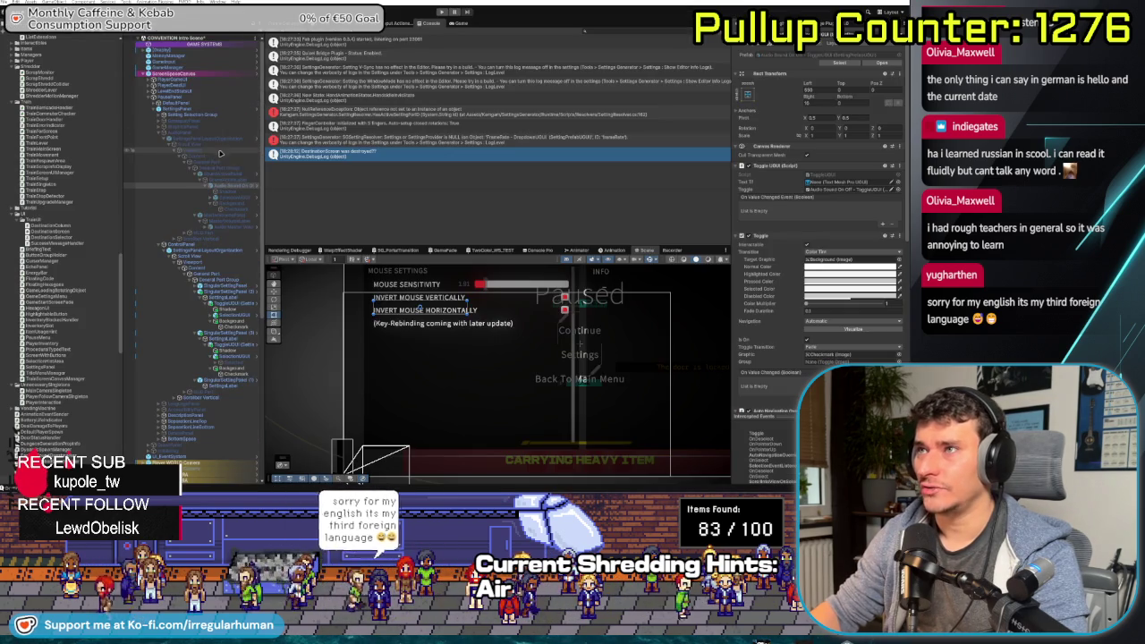
Deactivate ControlPanel and set Canvas Group alpha to 0 on SettingsPanel and PauseMenu
click(183, 244)
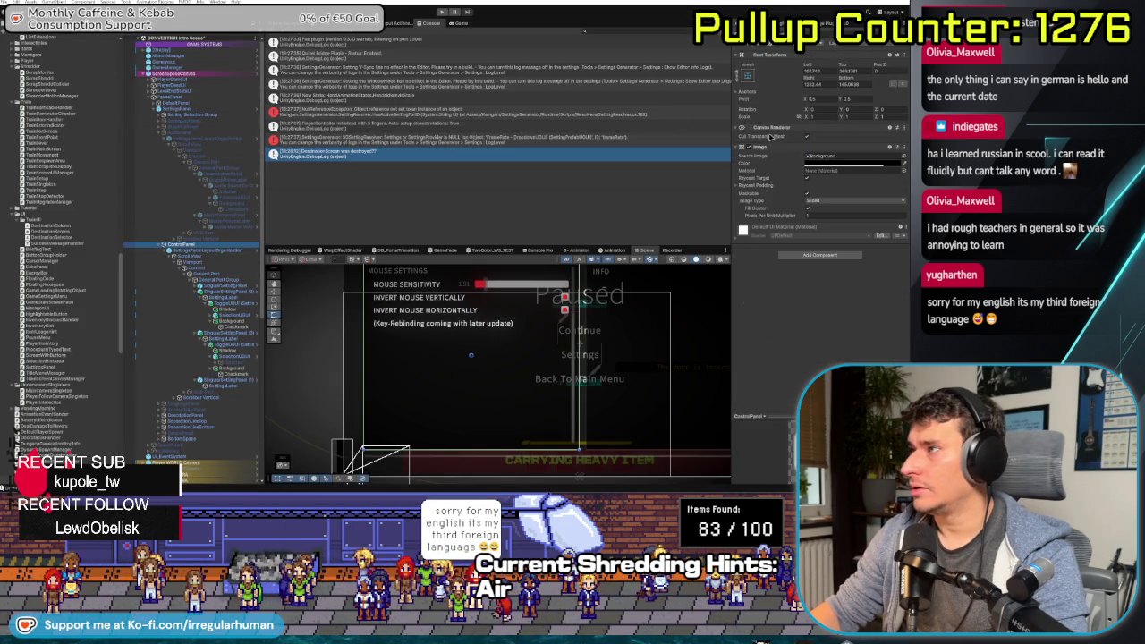
key(alt+shift+a)
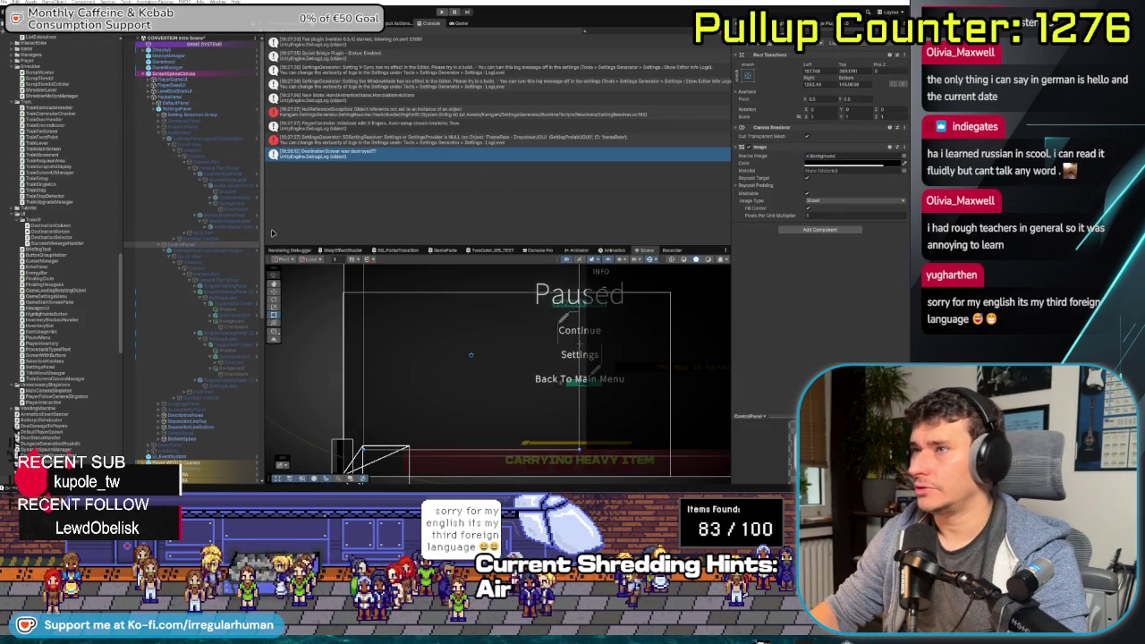
click(190, 122)
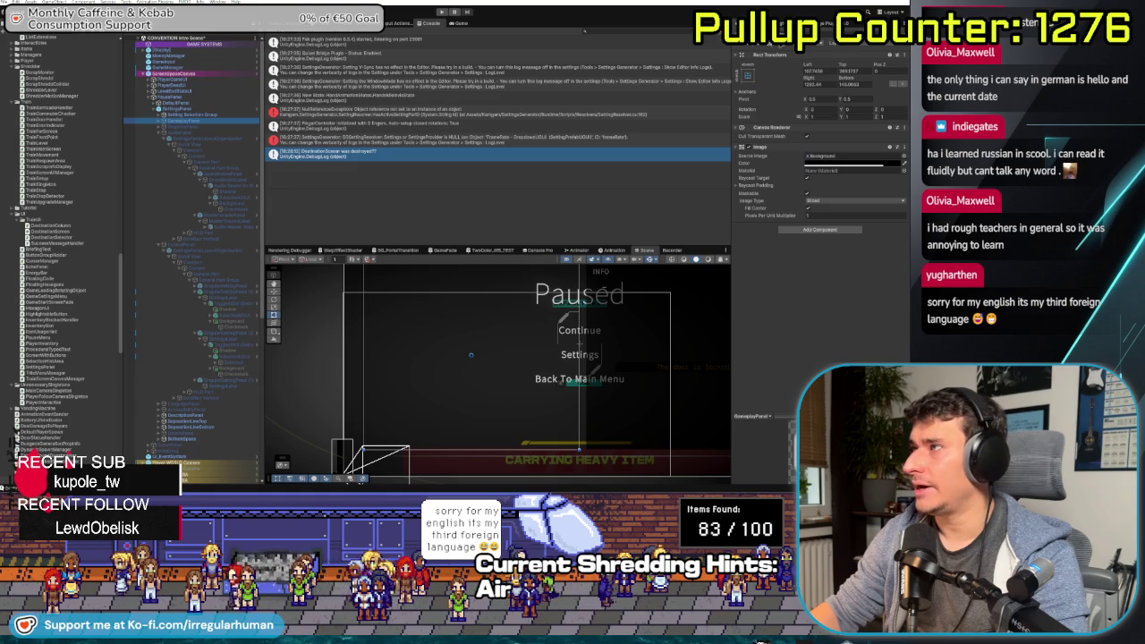
key(alt+shift+a)
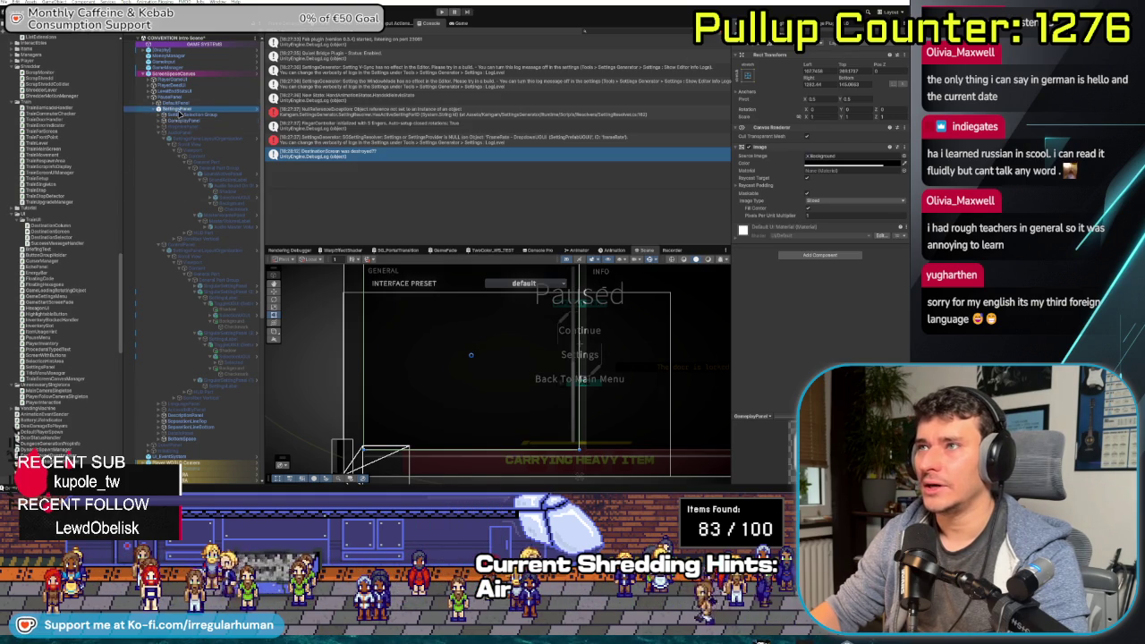
click(191, 108)
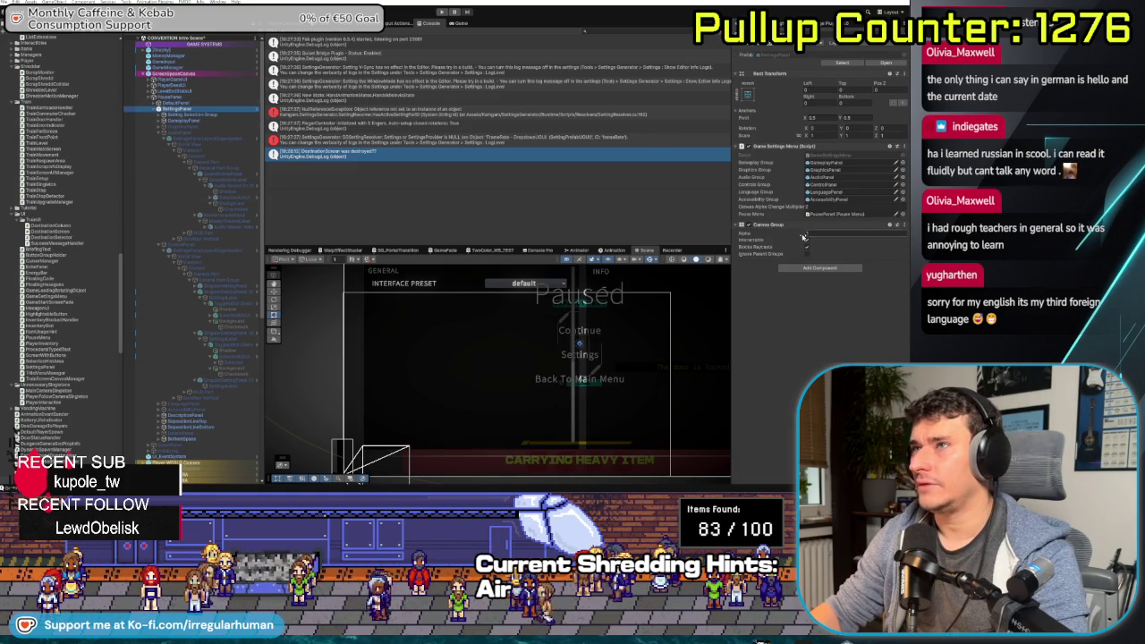
text(0)
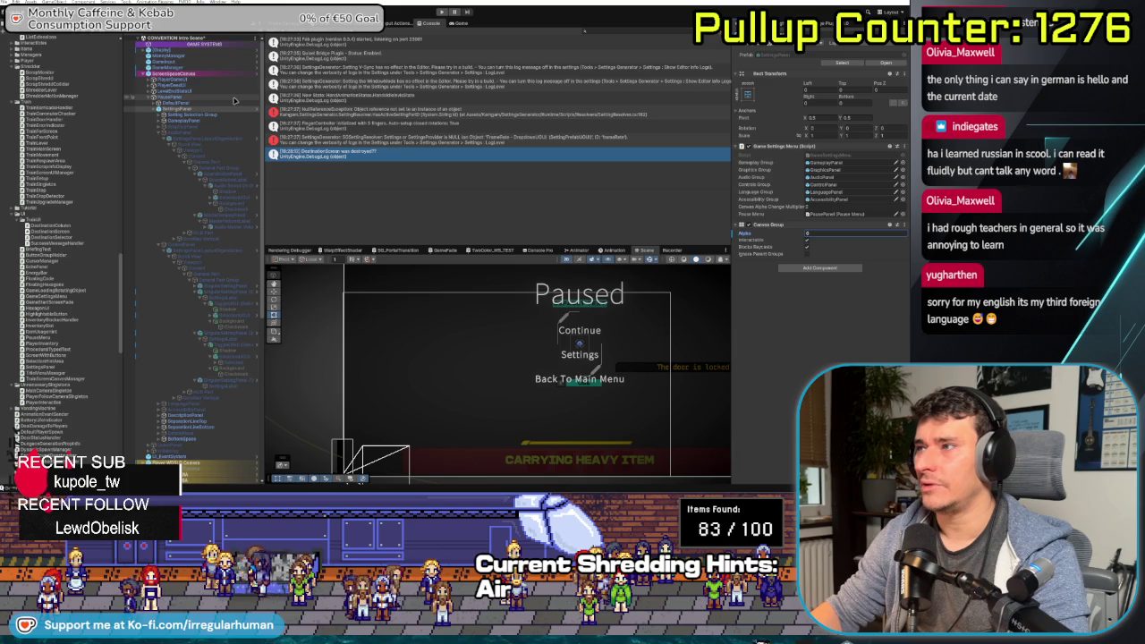
click(168, 99)
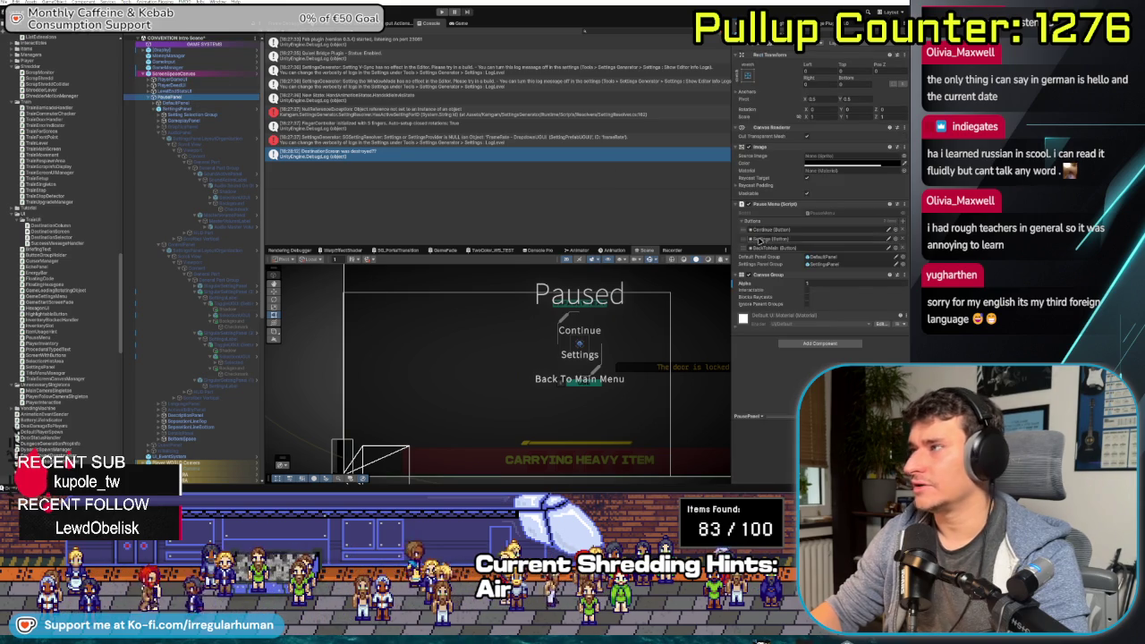
text(0)
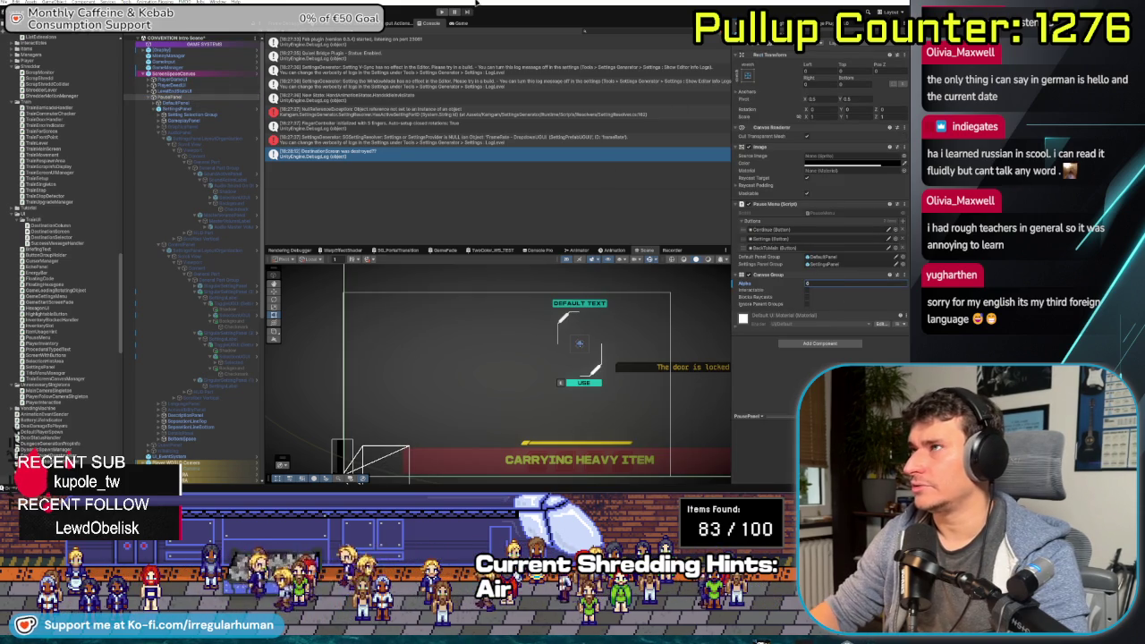
Play the game and confirm the pause menu, Settings and Controls pages still open
click(442, 12)
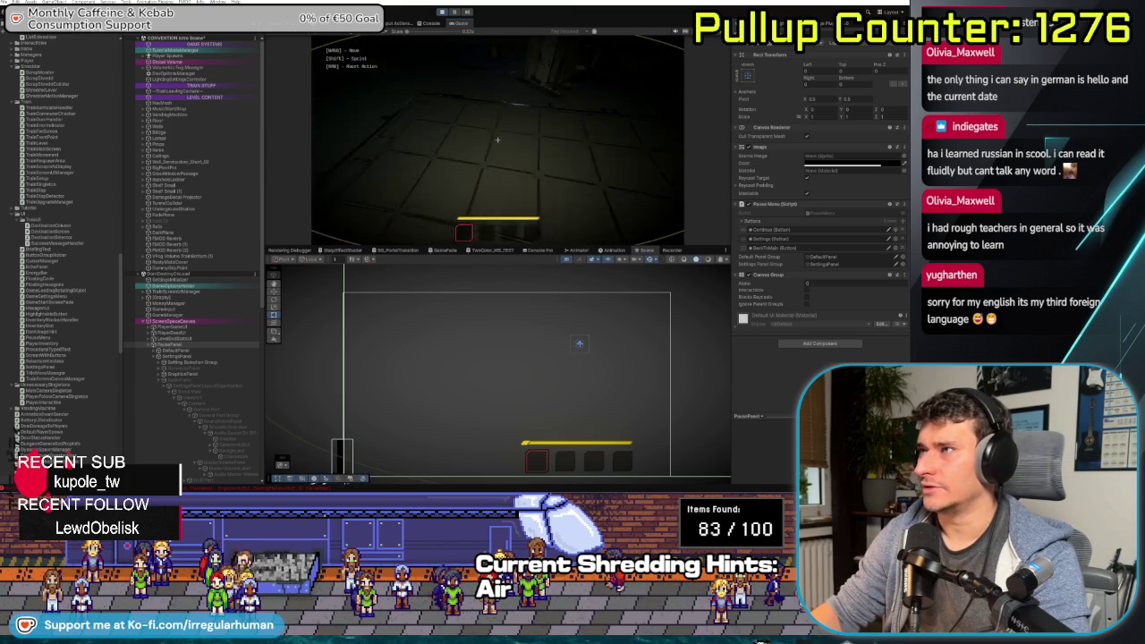
key(Escape)
key(Up)
key(Return)
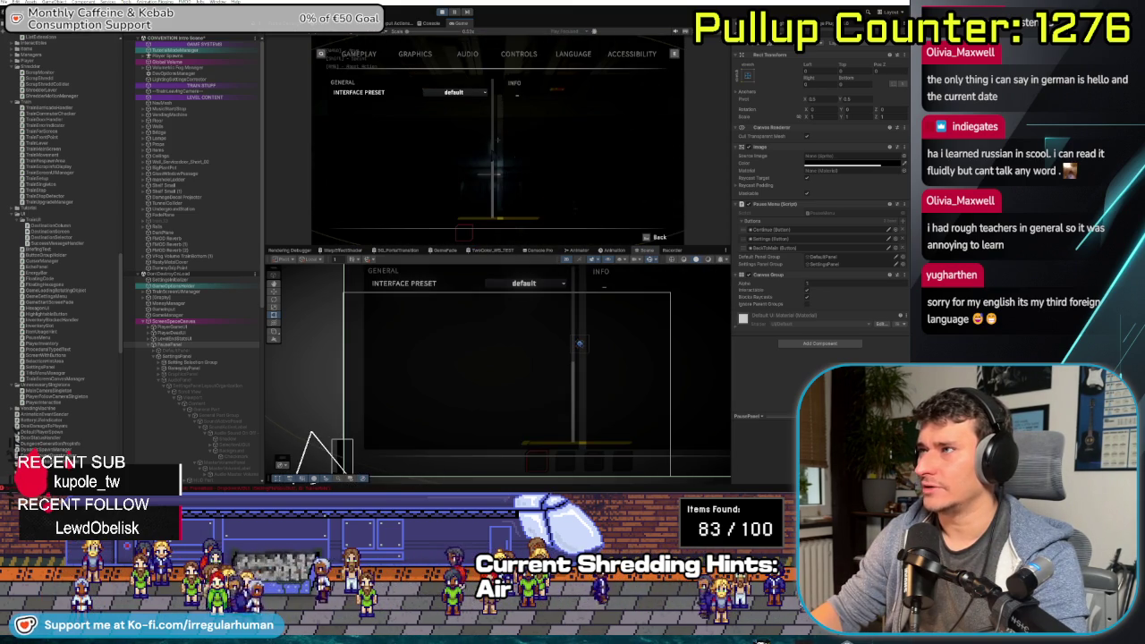
key(Return)
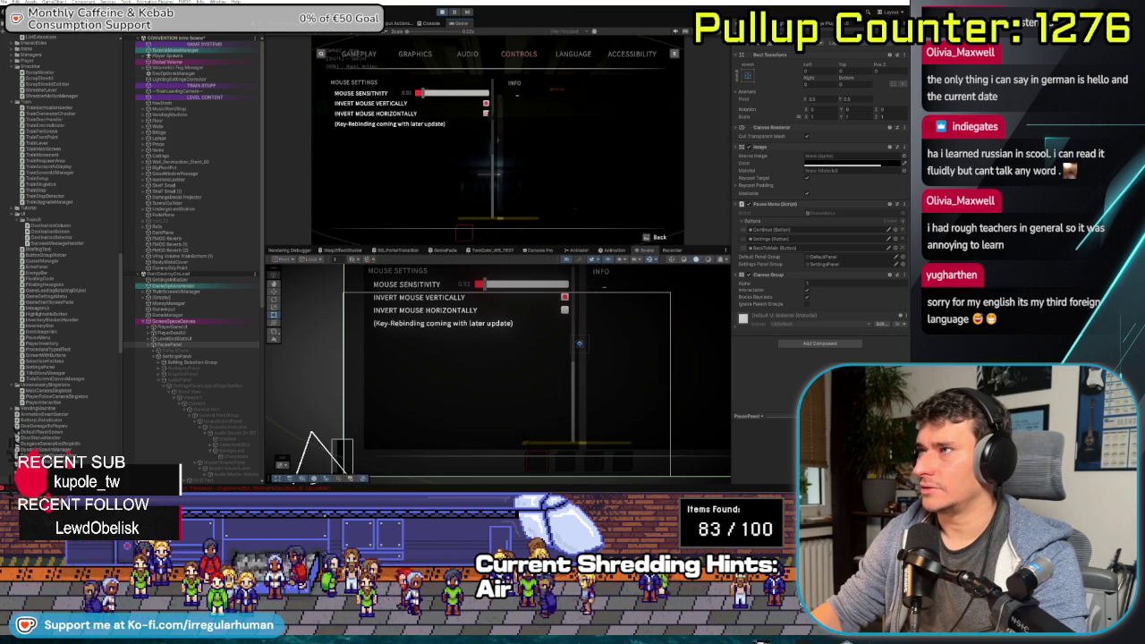
key(Escape)
key(Escape)
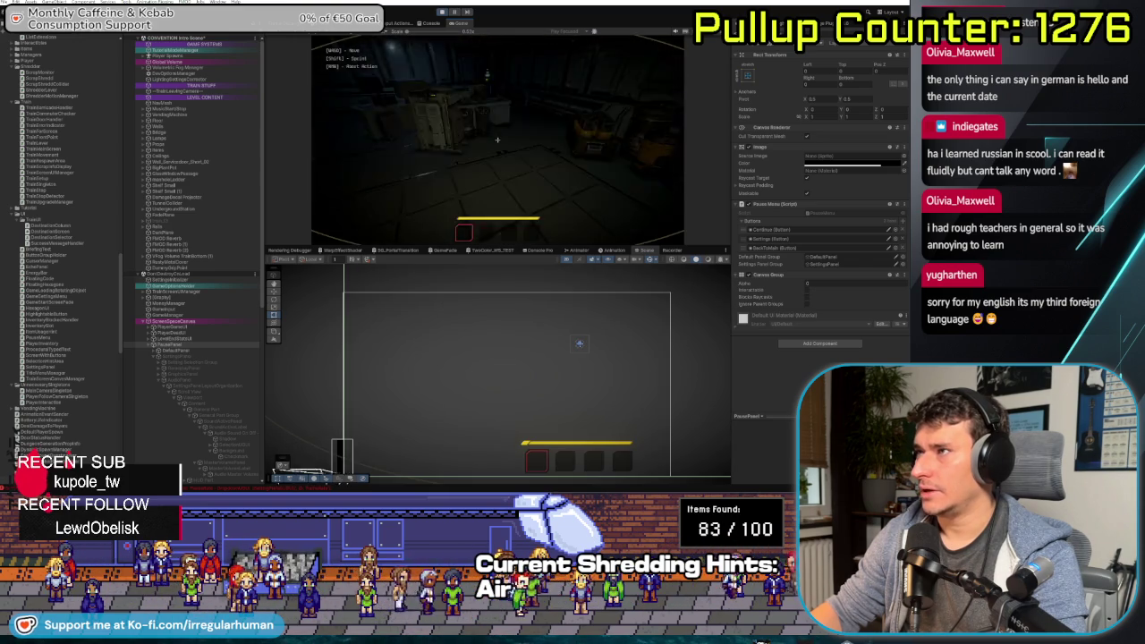
key(Escape)
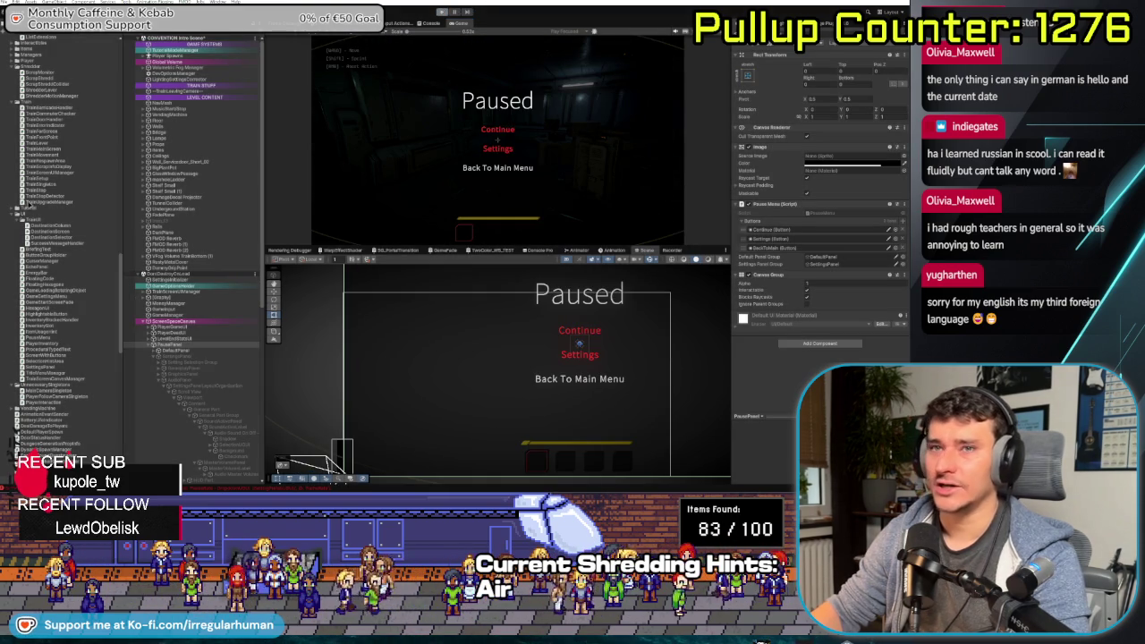
key(Escape)
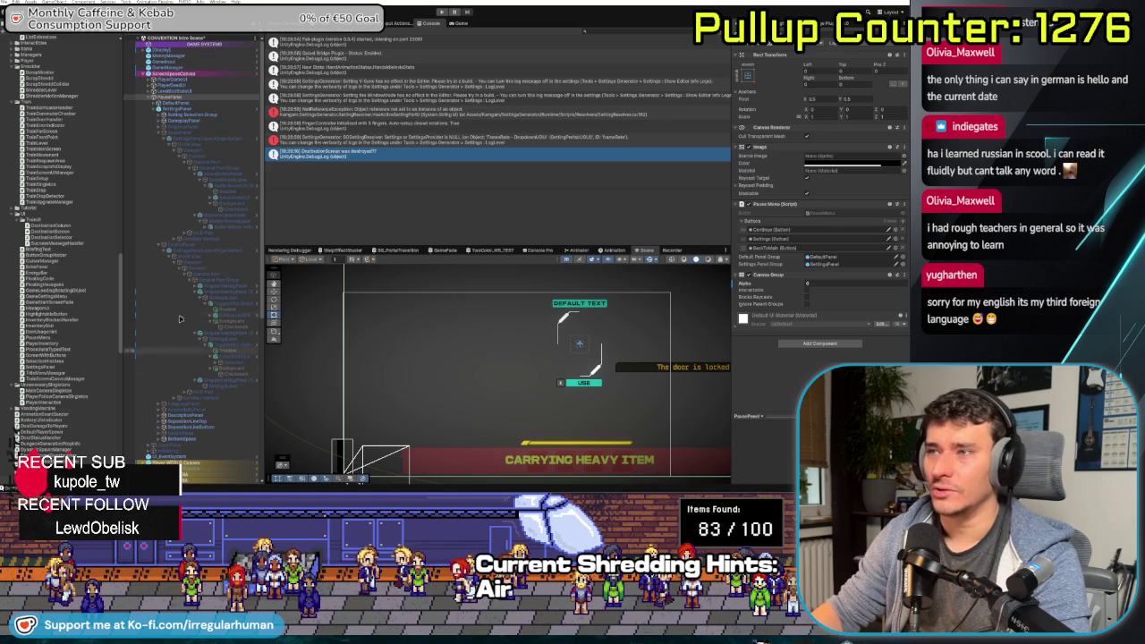
Select ScreenSpaceCanvas and choose Apply All from its Overrides dropdown
click(175, 75)
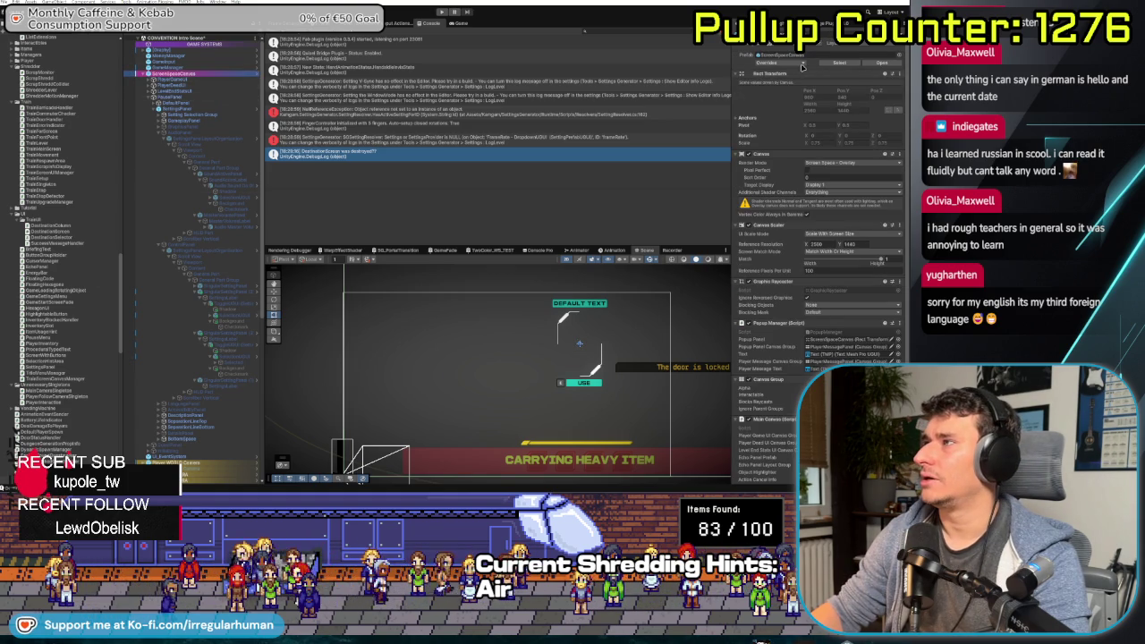
click(802, 67)
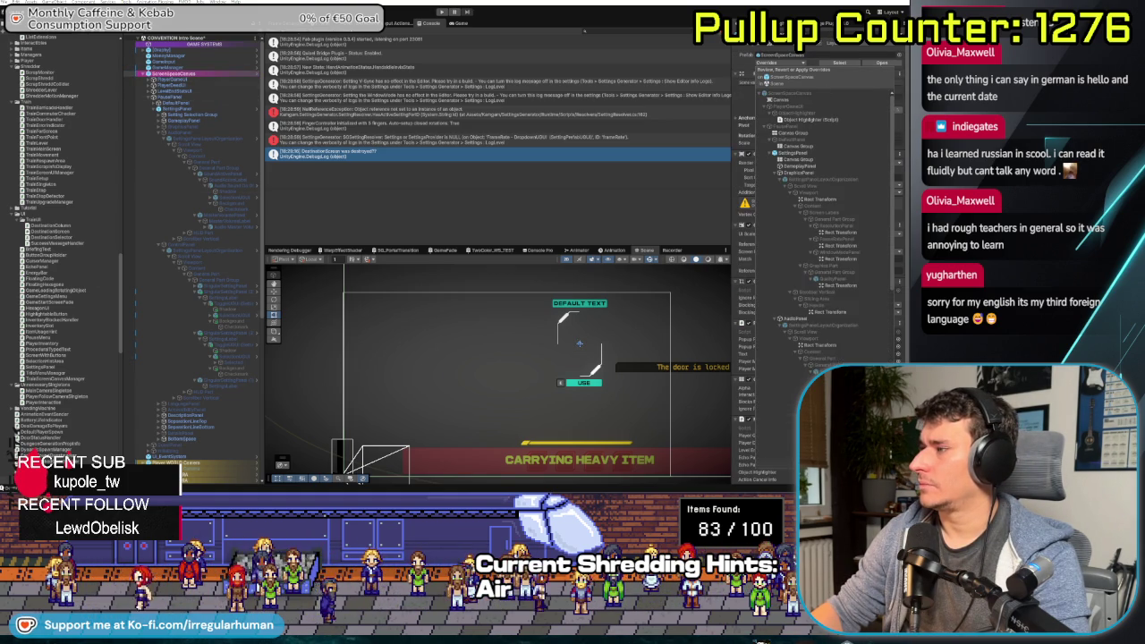
click(517, 101)
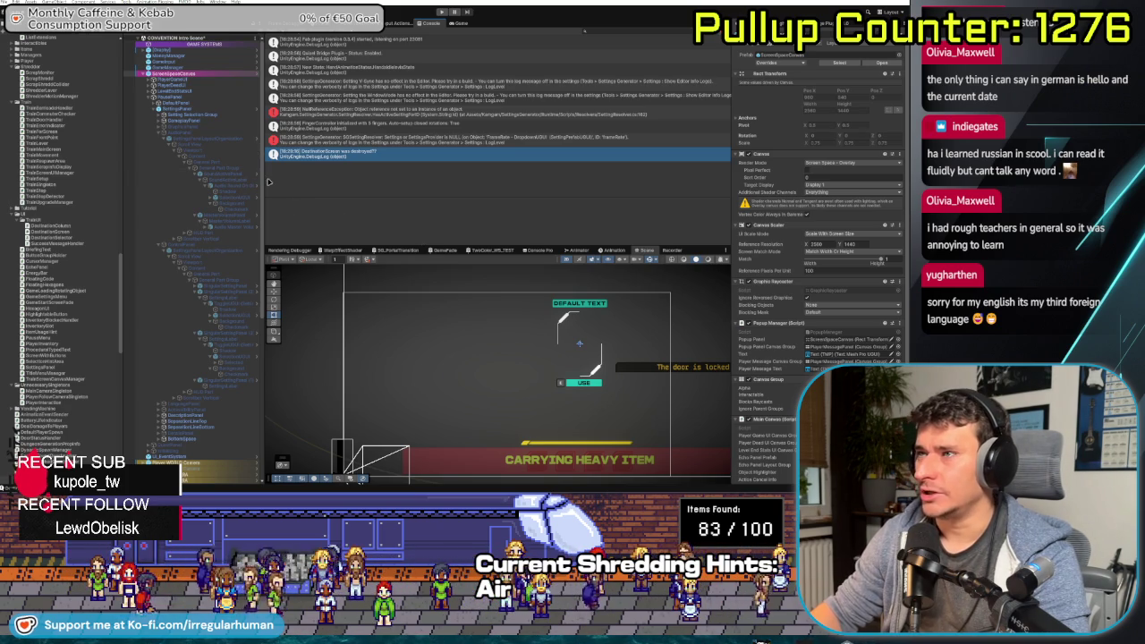
drag(267, 181, 251, 188)
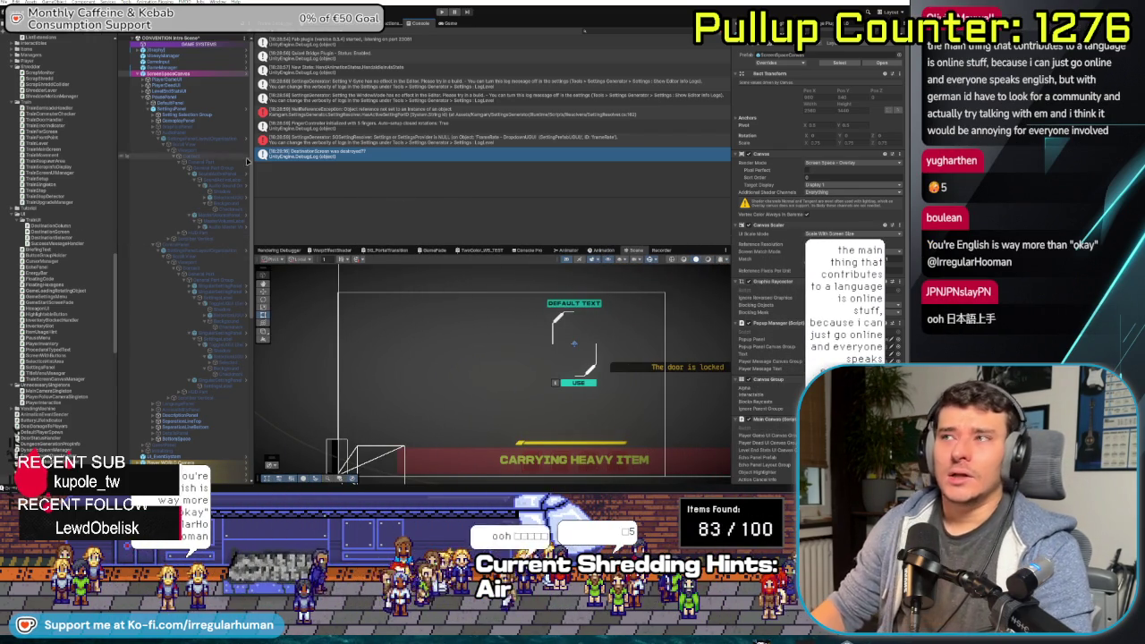
Make the Console panel slightly taller and narrow the Hierarchy further
drag(420, 245, 428, 259)
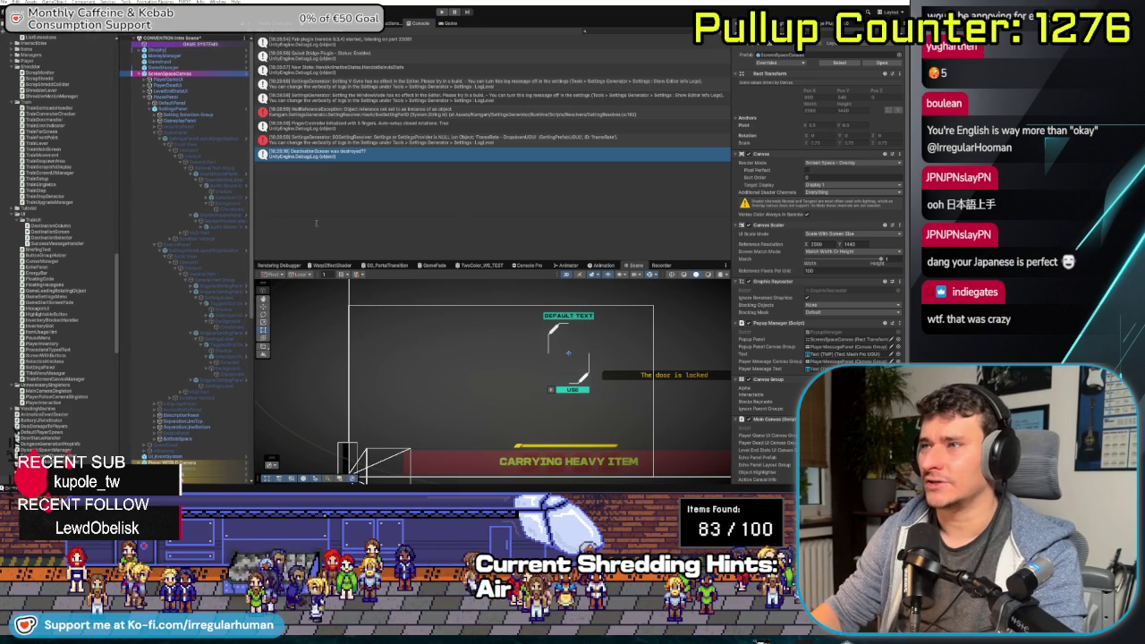
drag(254, 224, 226, 223)
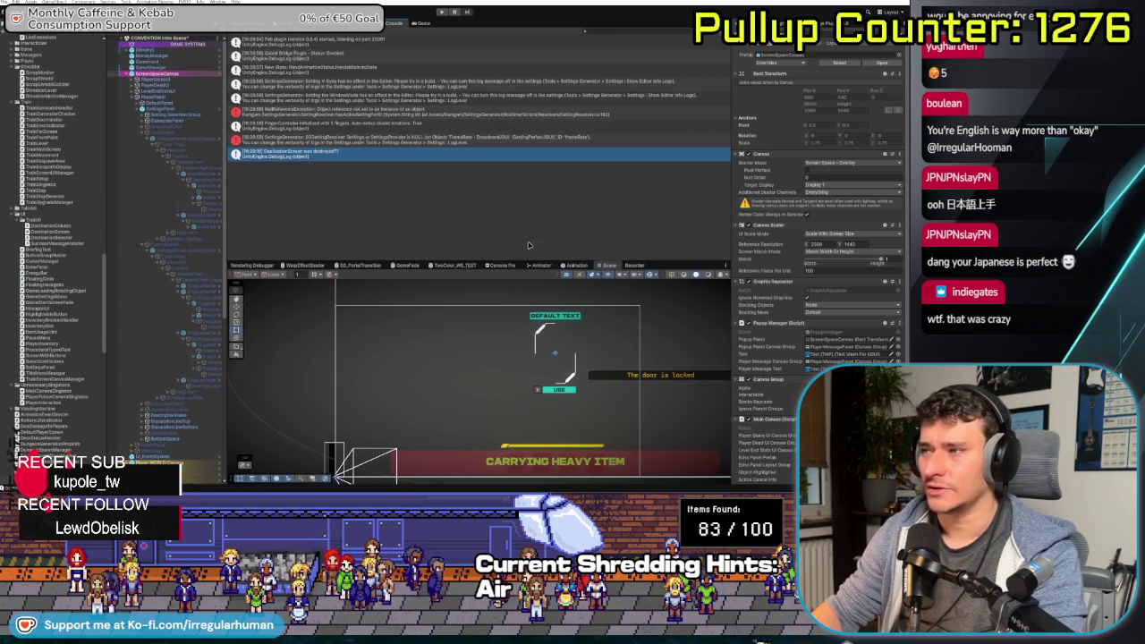
After a glance at Fork, use Apply All in ScreenSpaceCanvas's Overrides dropdown in Unity
key(alt+Tab)
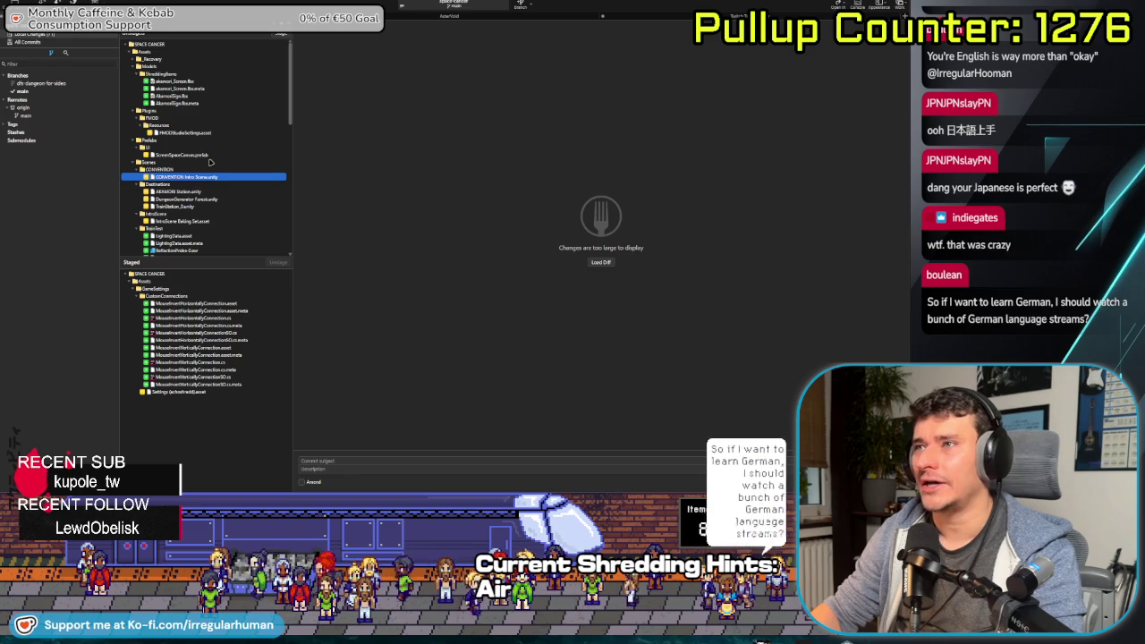
click(758, 640)
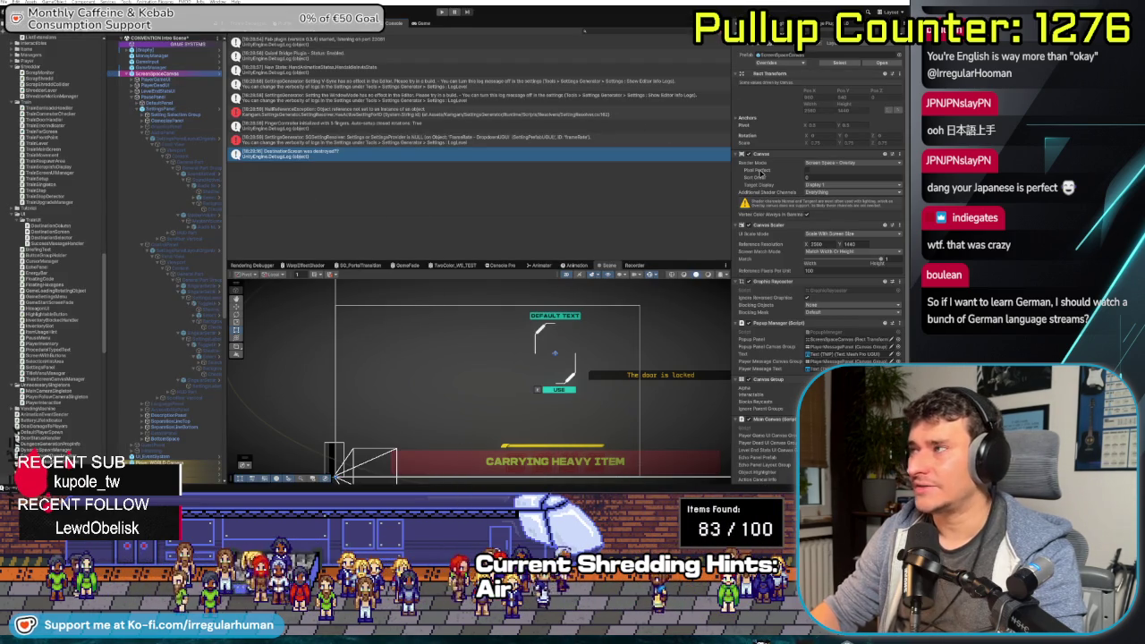
click(778, 63)
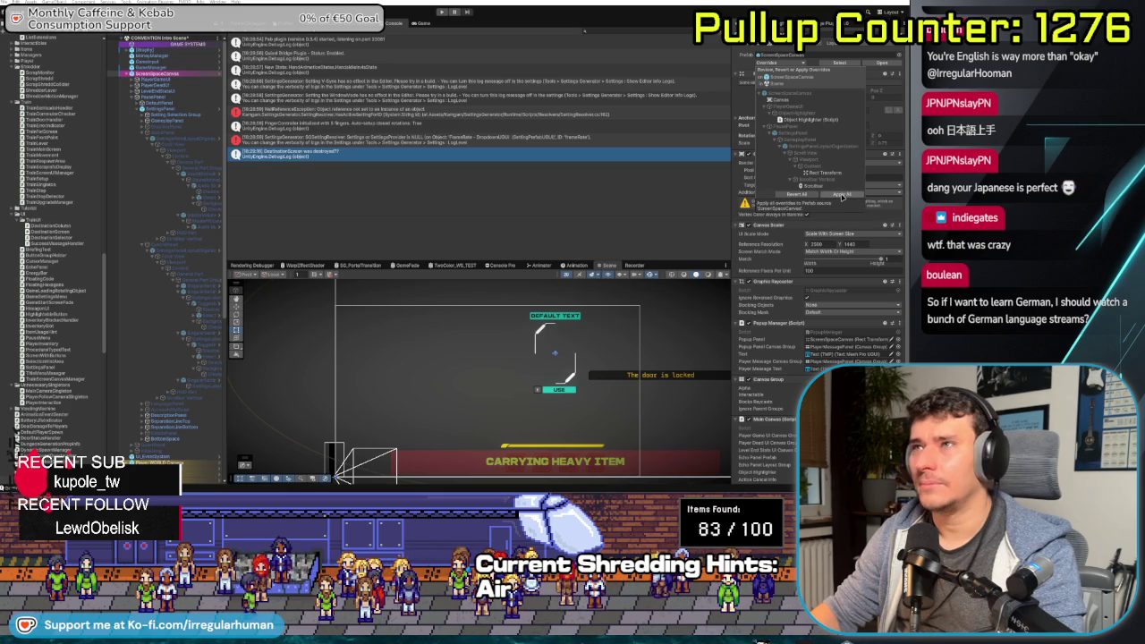
click(840, 194)
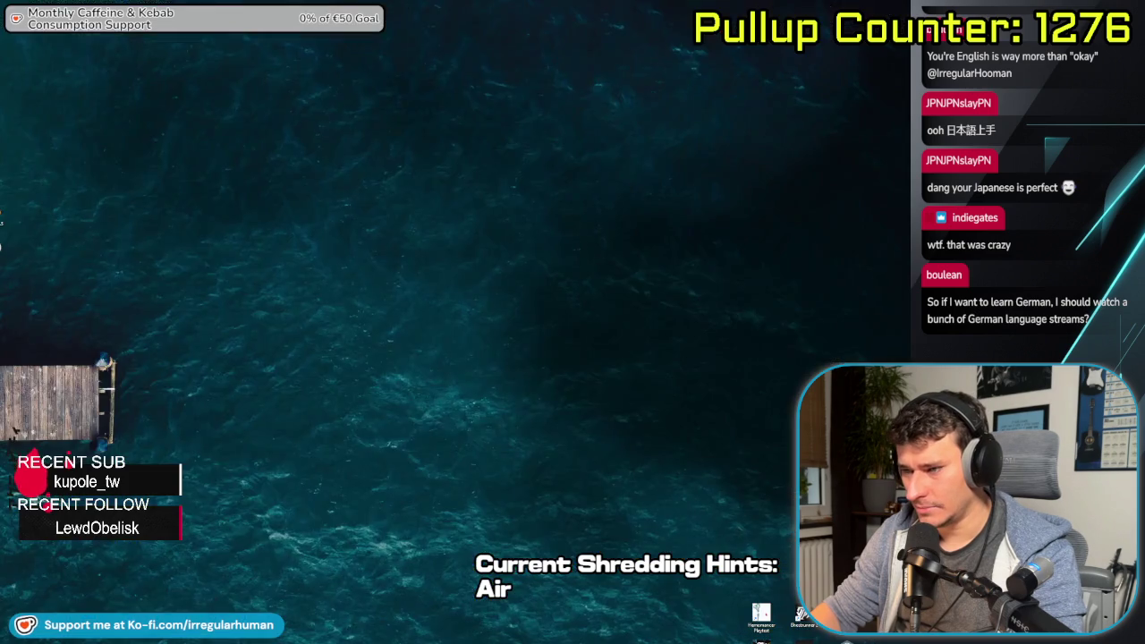
Stage the Scripts folder and vHierarchy Data.asset in Fork
key(alt+Tab)
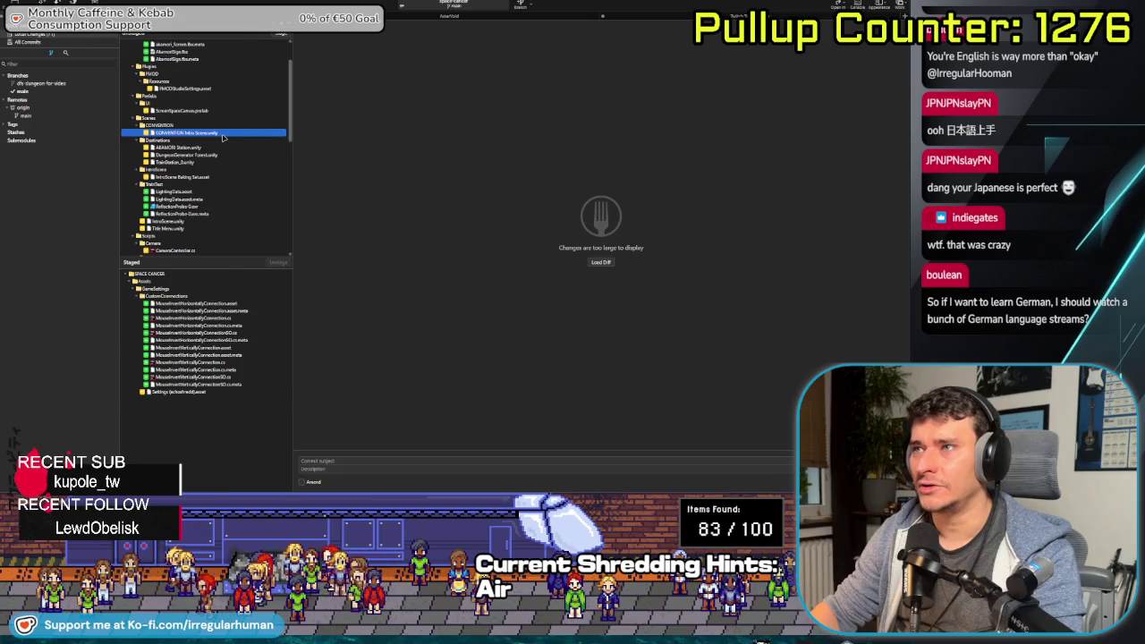
scroll(219, 139, up, 2)
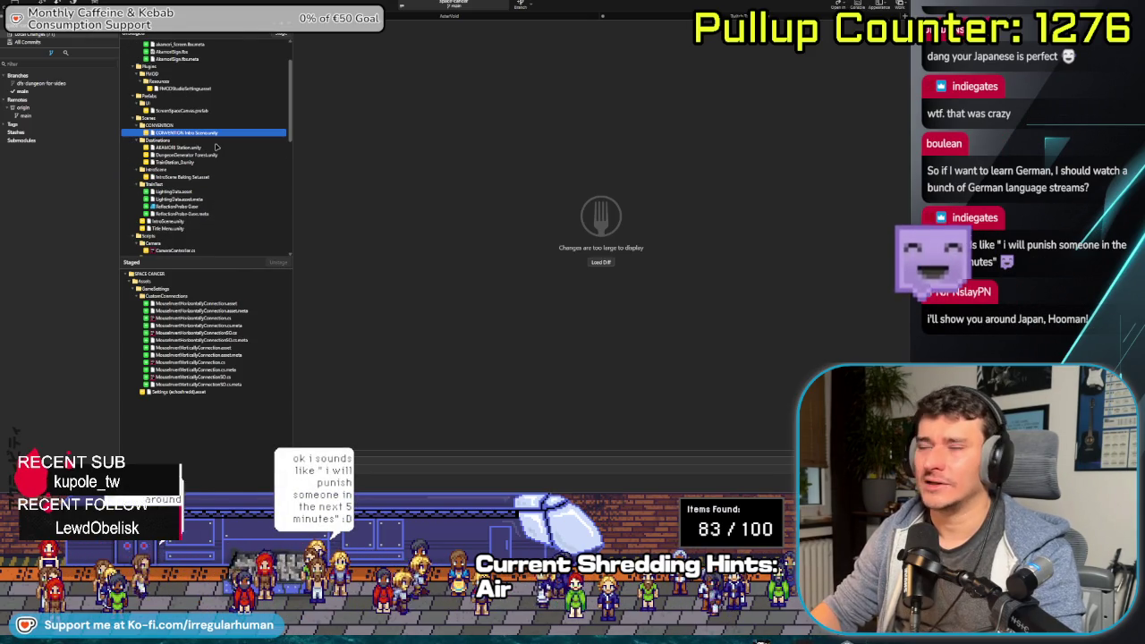
scroll(216, 144, down, 1)
scroll(215, 144, up, 1)
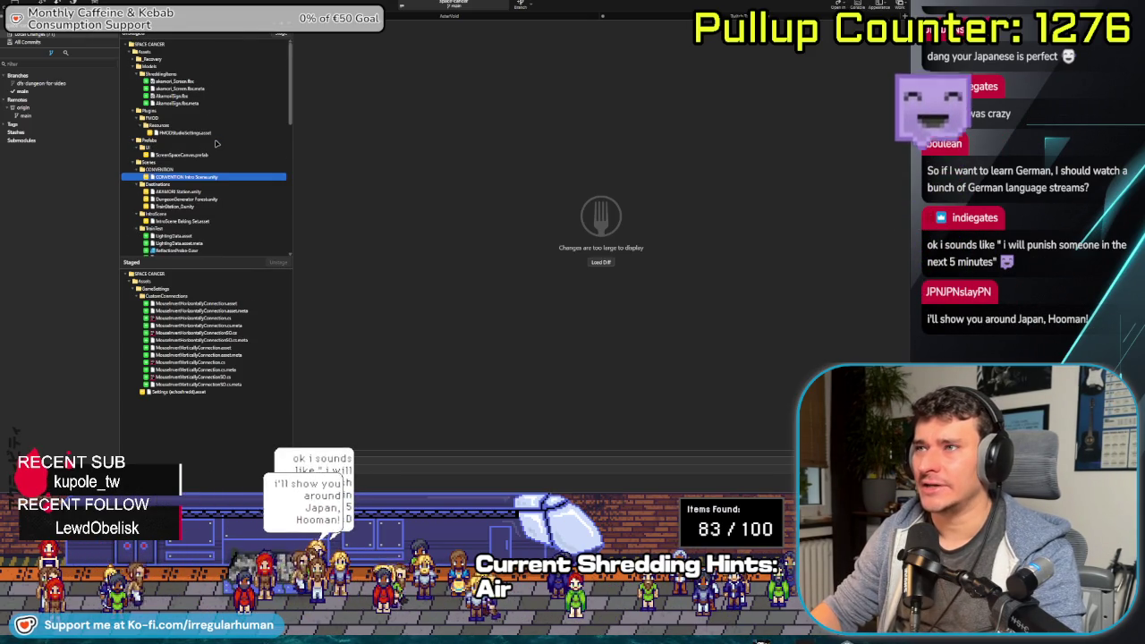
scroll(224, 144, down, 2)
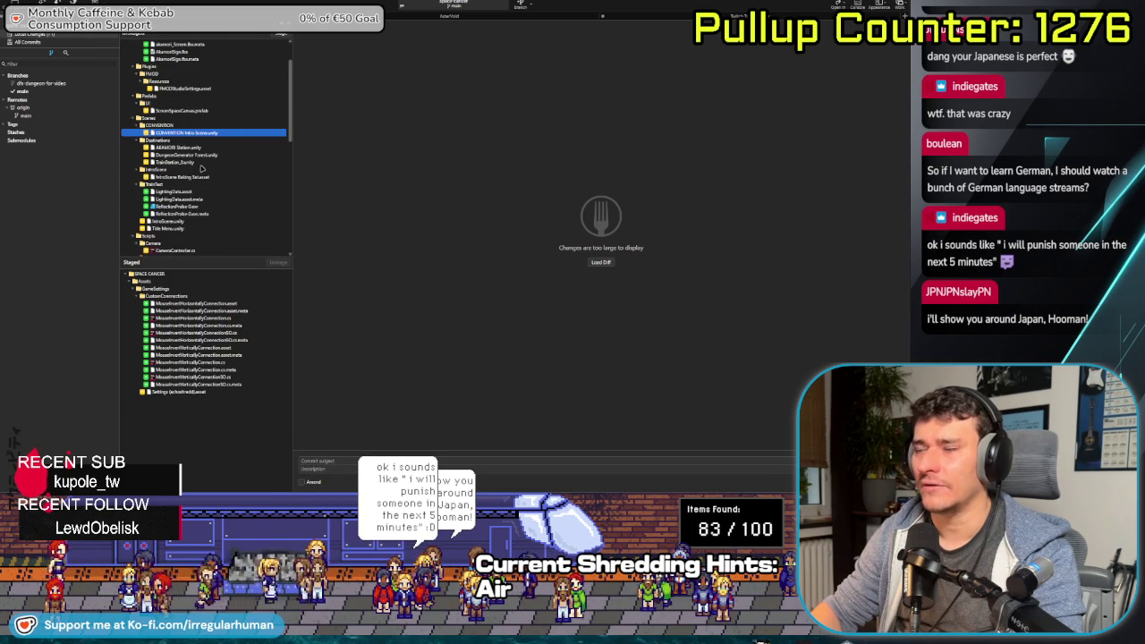
scroll(190, 170, down, 2)
click(184, 192)
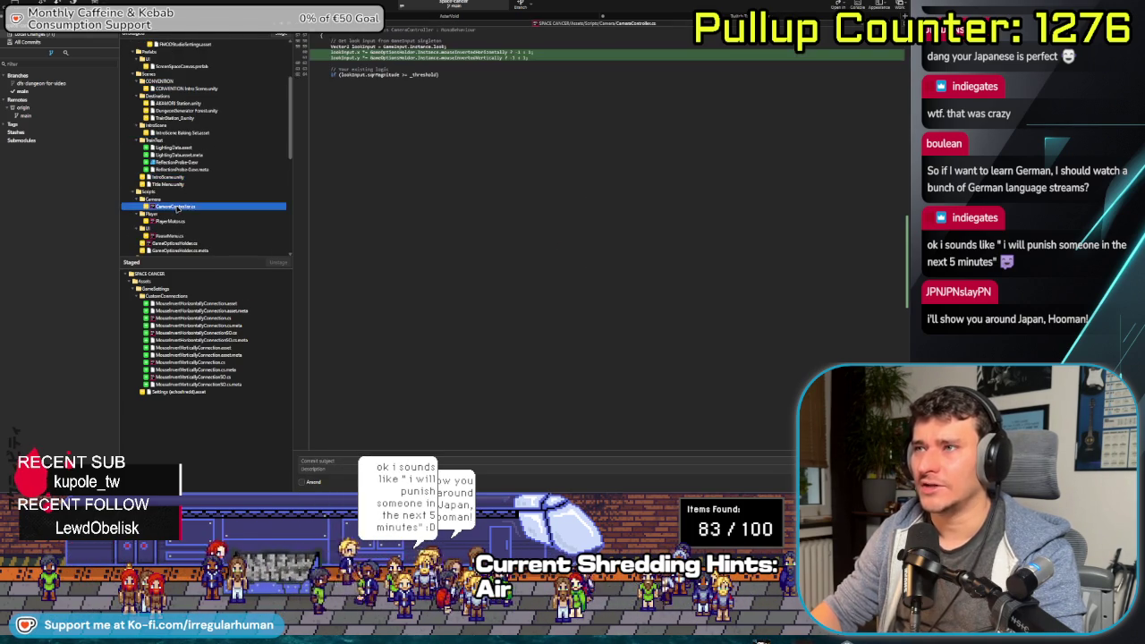
scroll(174, 161, down, 3)
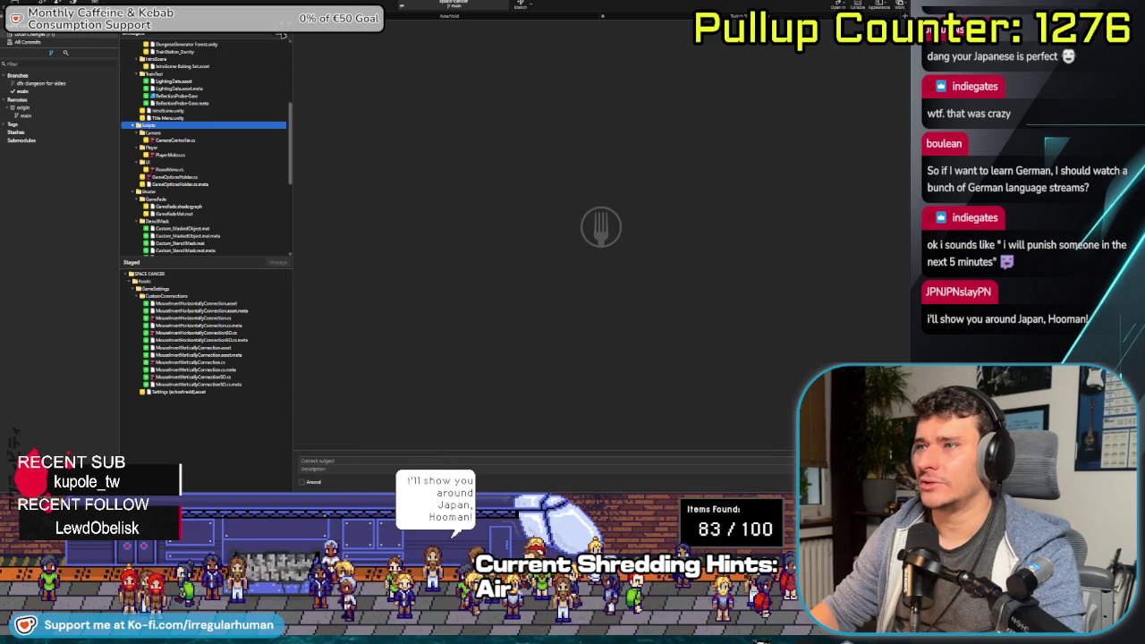
click(281, 36)
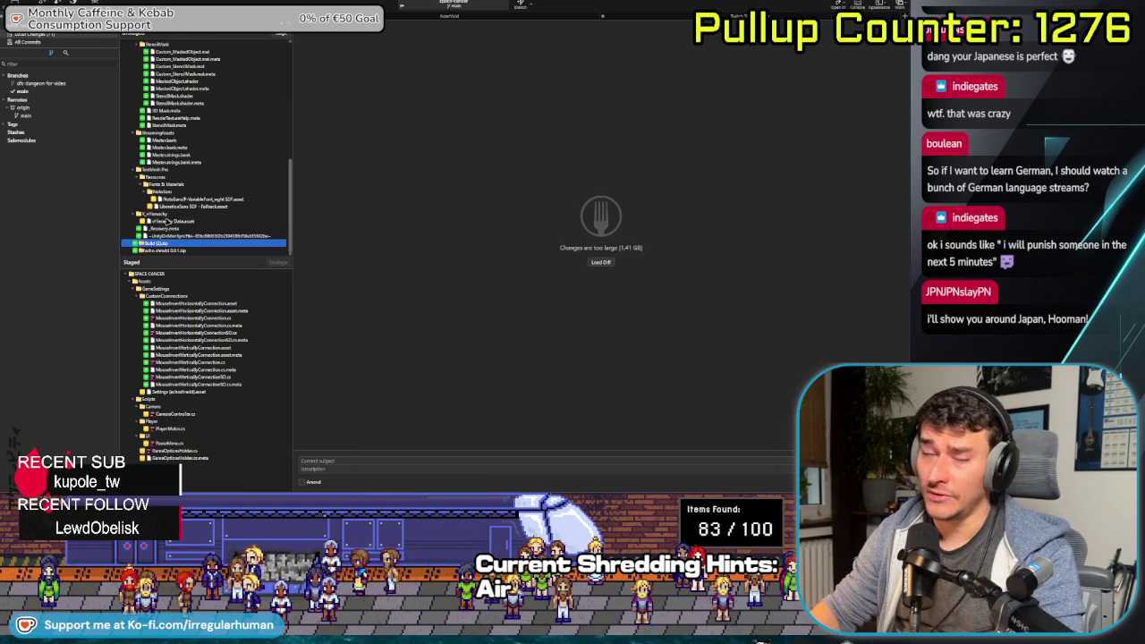
click(166, 221)
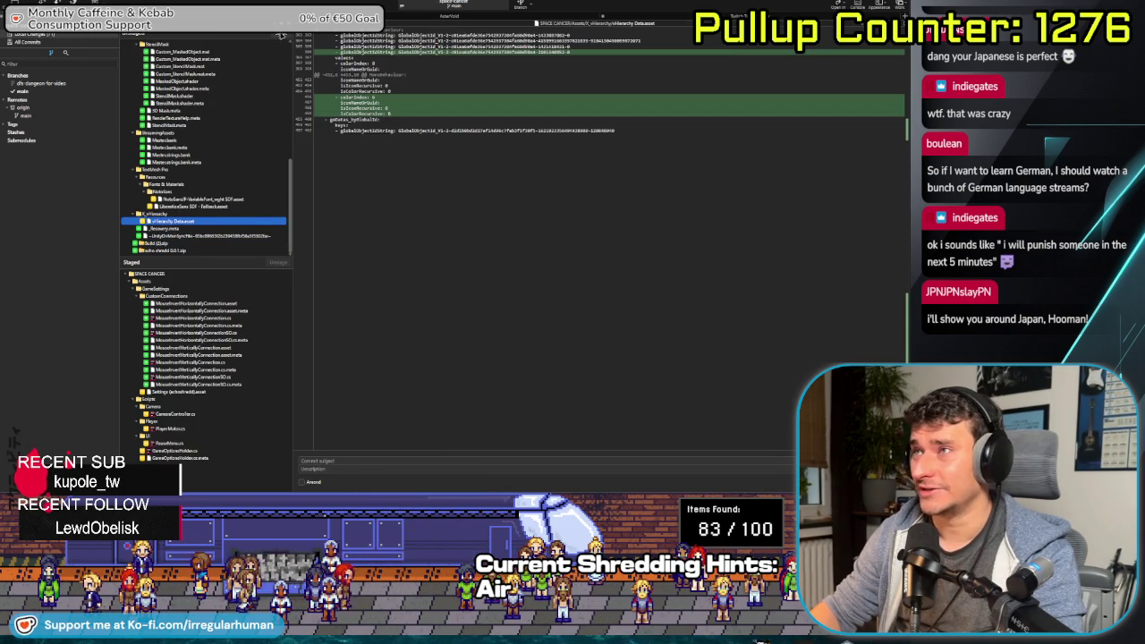
double_click(166, 221)
Stage ScreenSpaceCanvas.prefab and start the commit summary about added inverted-mouse settings
click(196, 223)
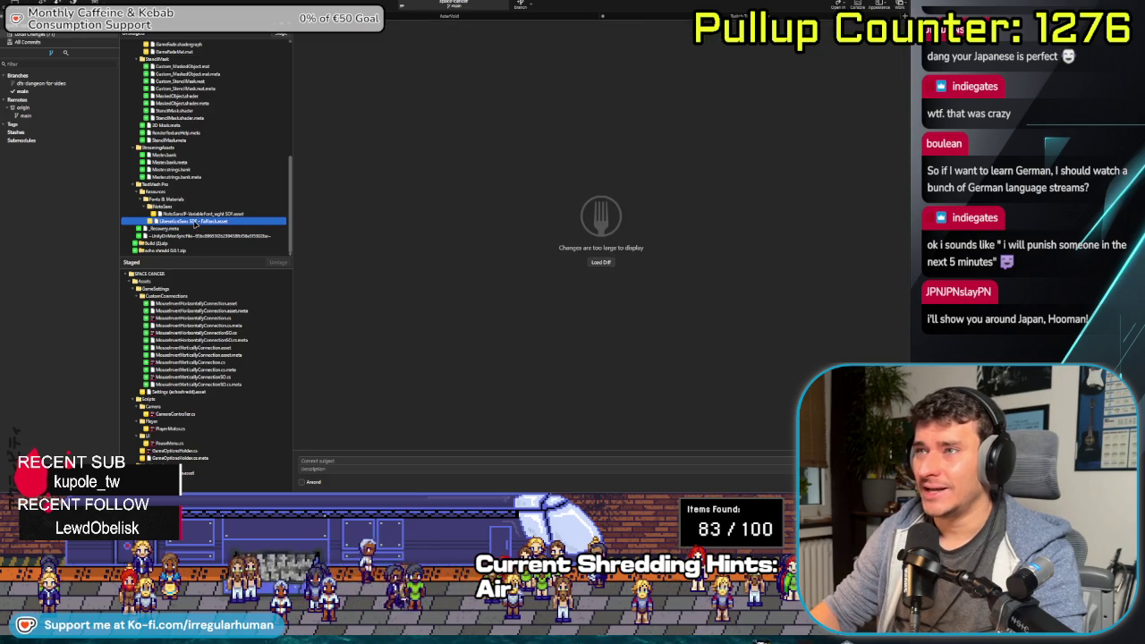
scroll(183, 196, up, 5)
scroll(173, 164, up, 2)
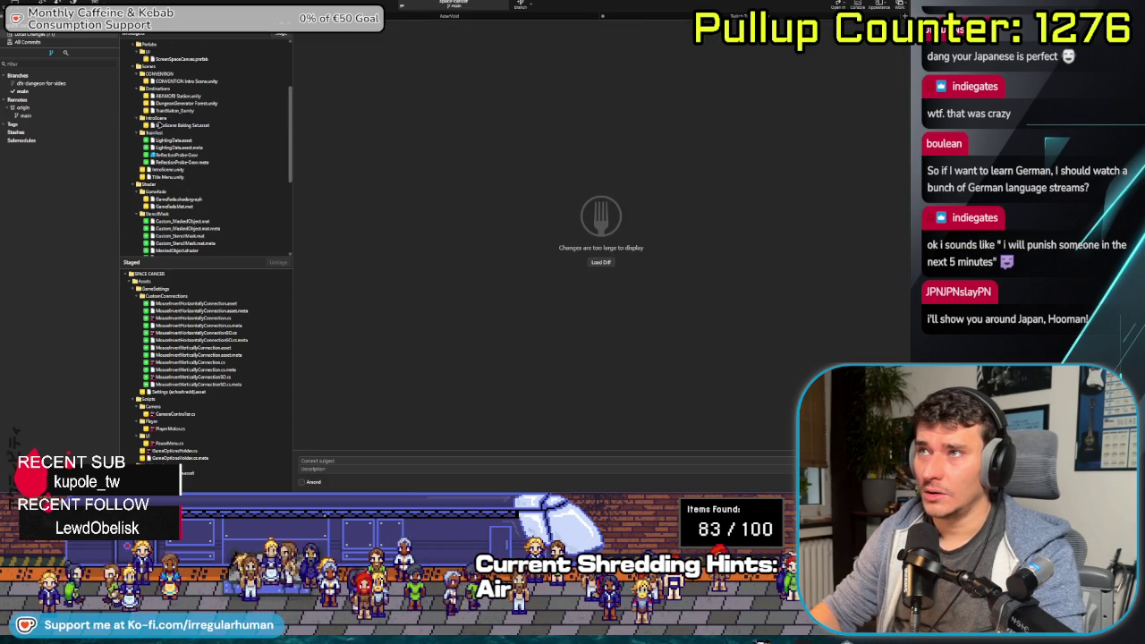
scroll(170, 166, up, 4)
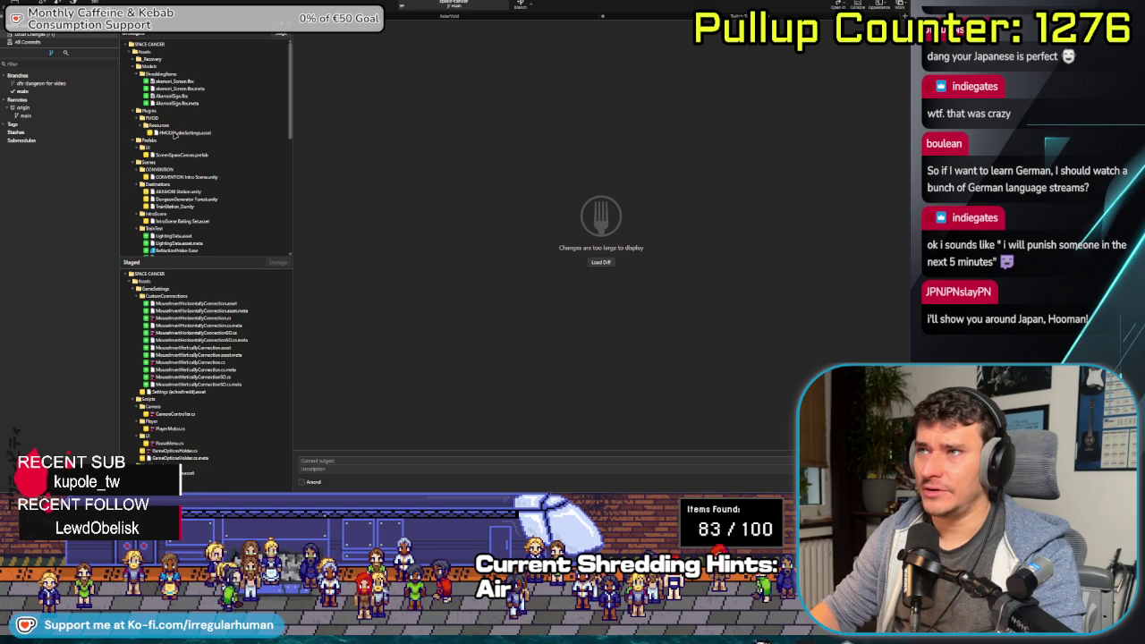
click(173, 155)
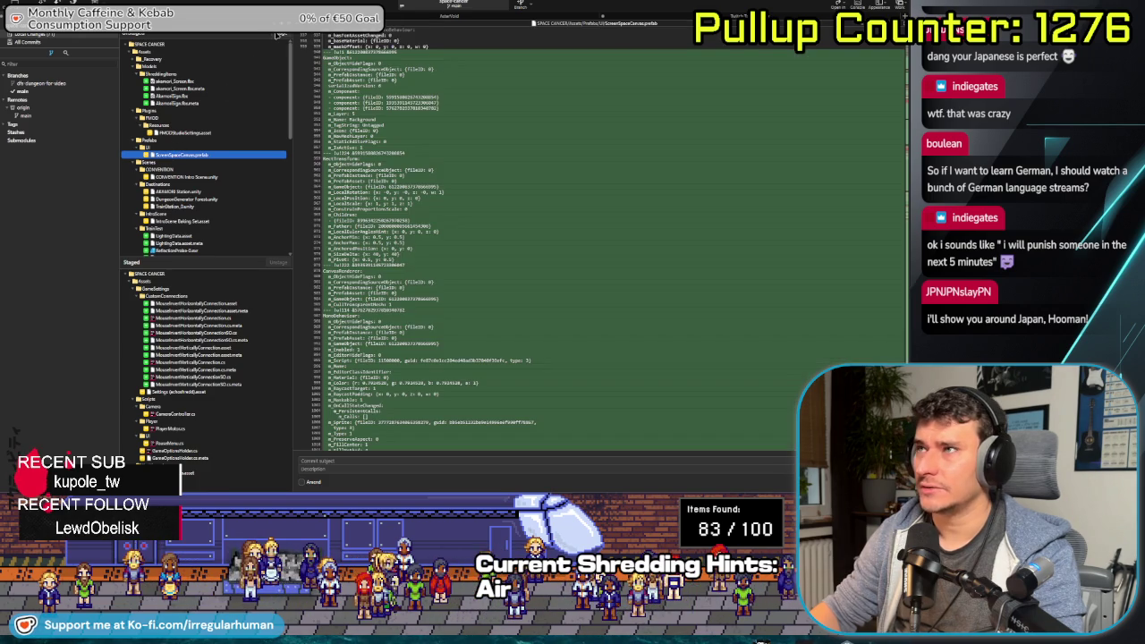
click(279, 34)
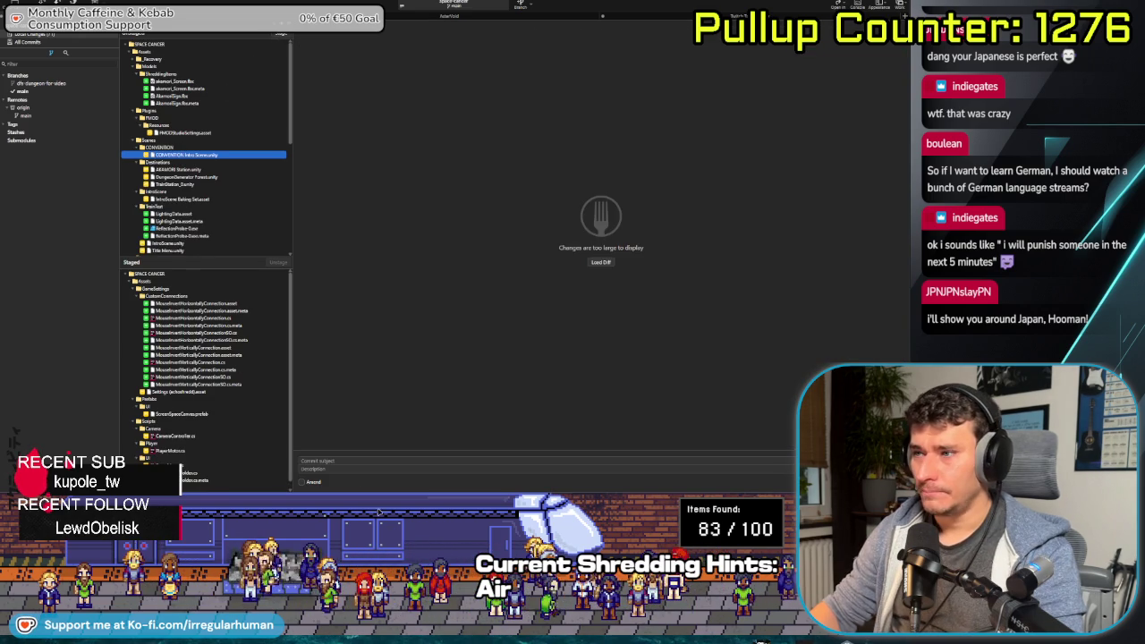
text(Added S)
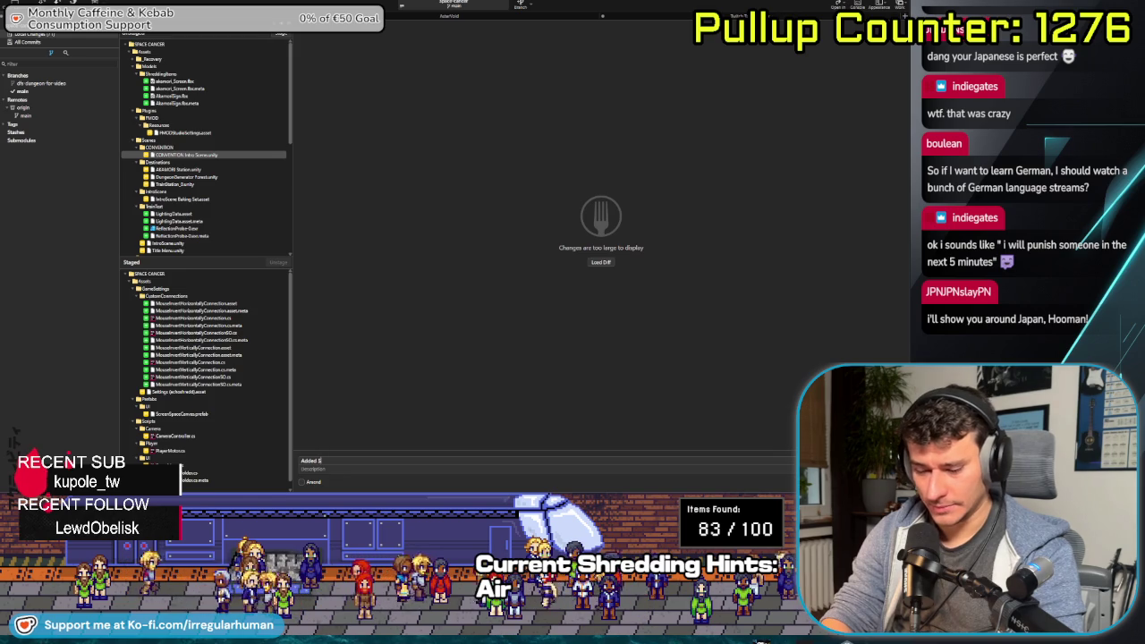
text(ettings for)
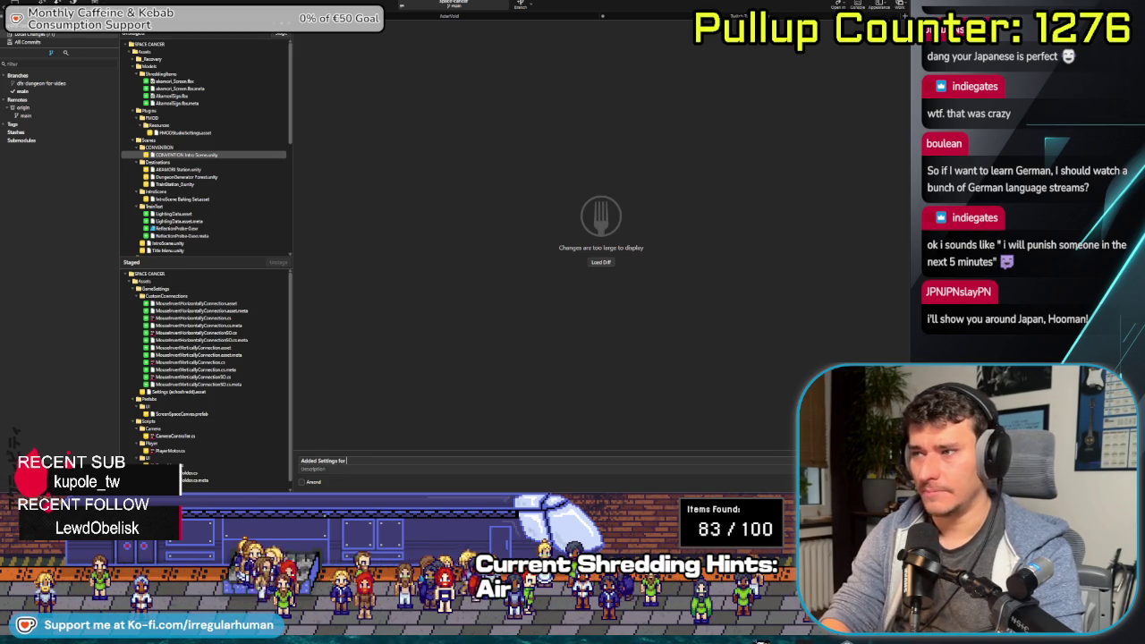
text(verted mouses)
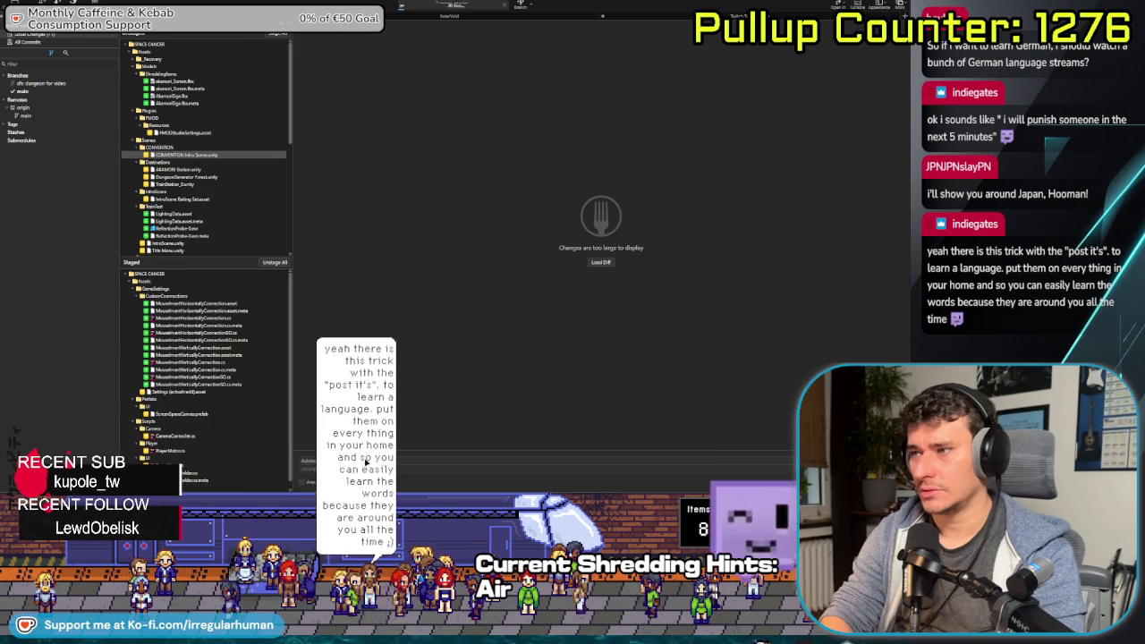
Commit the staged settings and mouse-invert files, leaving only scene and asset changes unstaged
key(ctrl+Return)
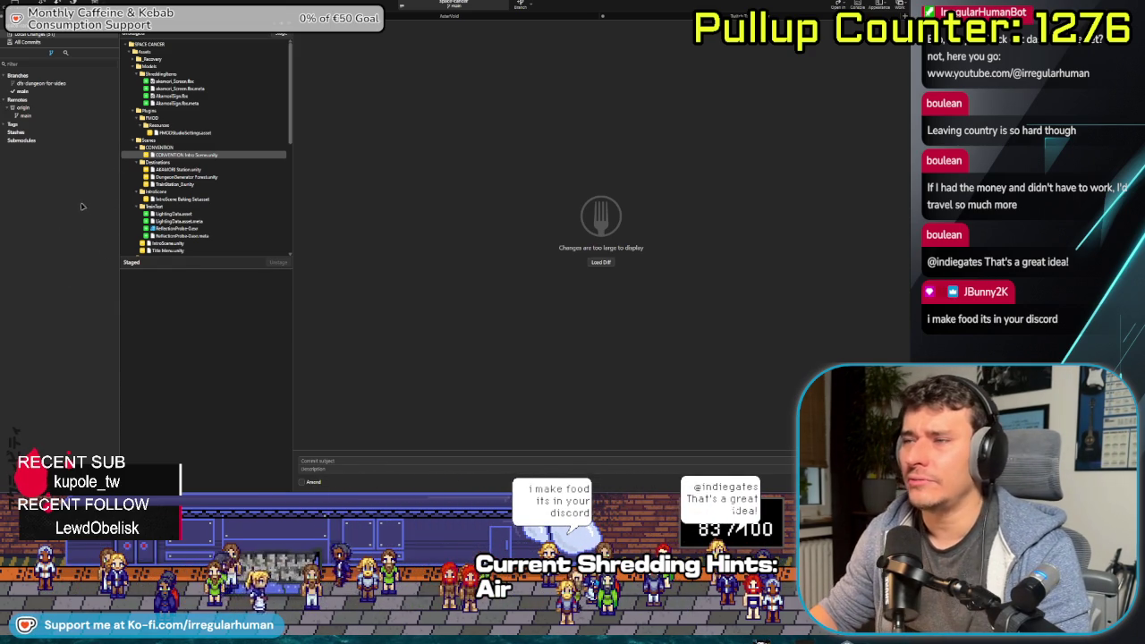
drag(126, 256, 129, 283)
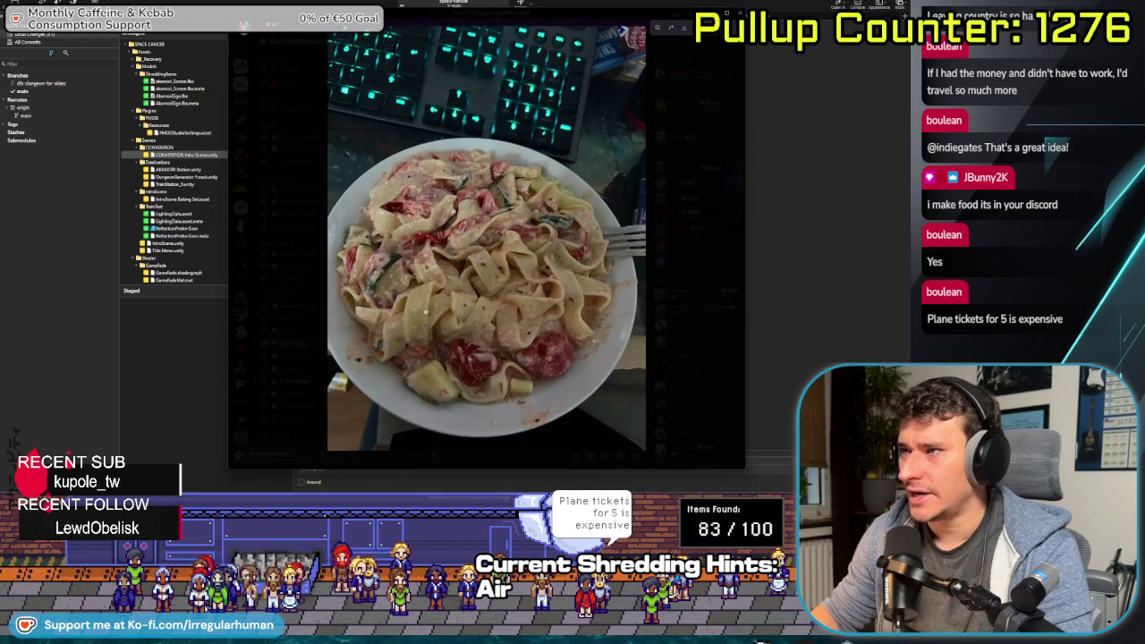
click(383, 269)
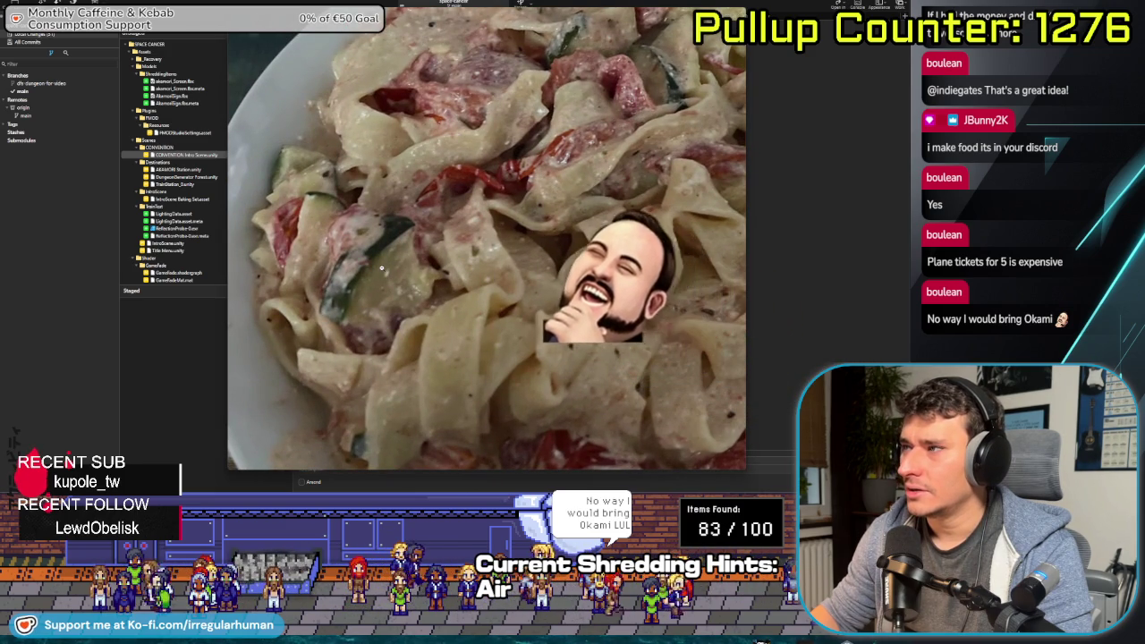
click(381, 267)
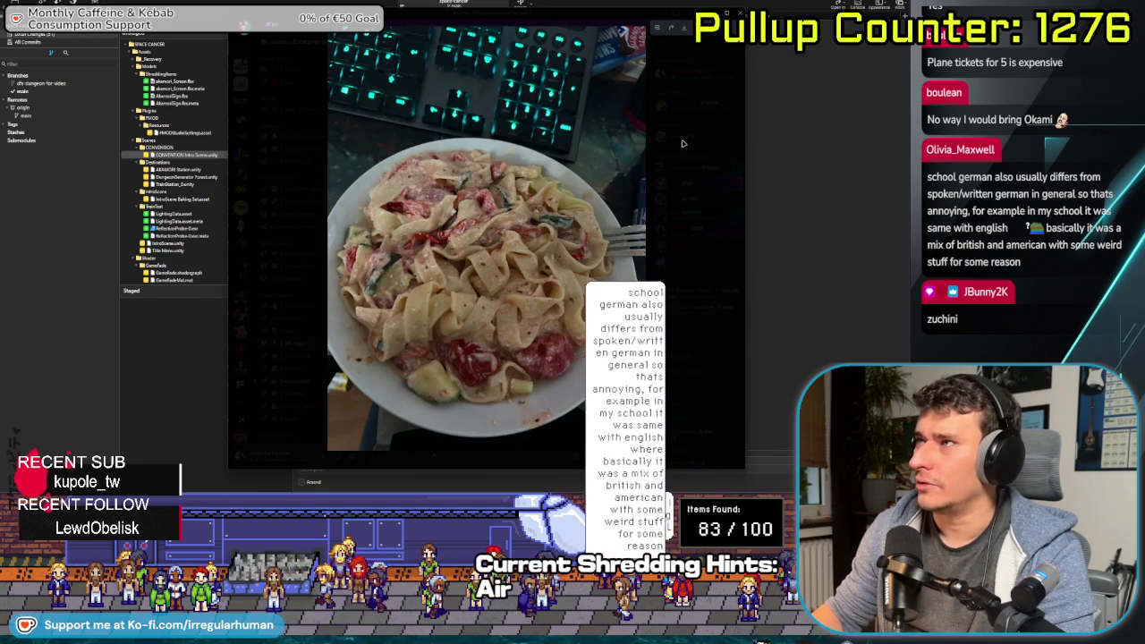
click(680, 143)
key(alt+Tab)
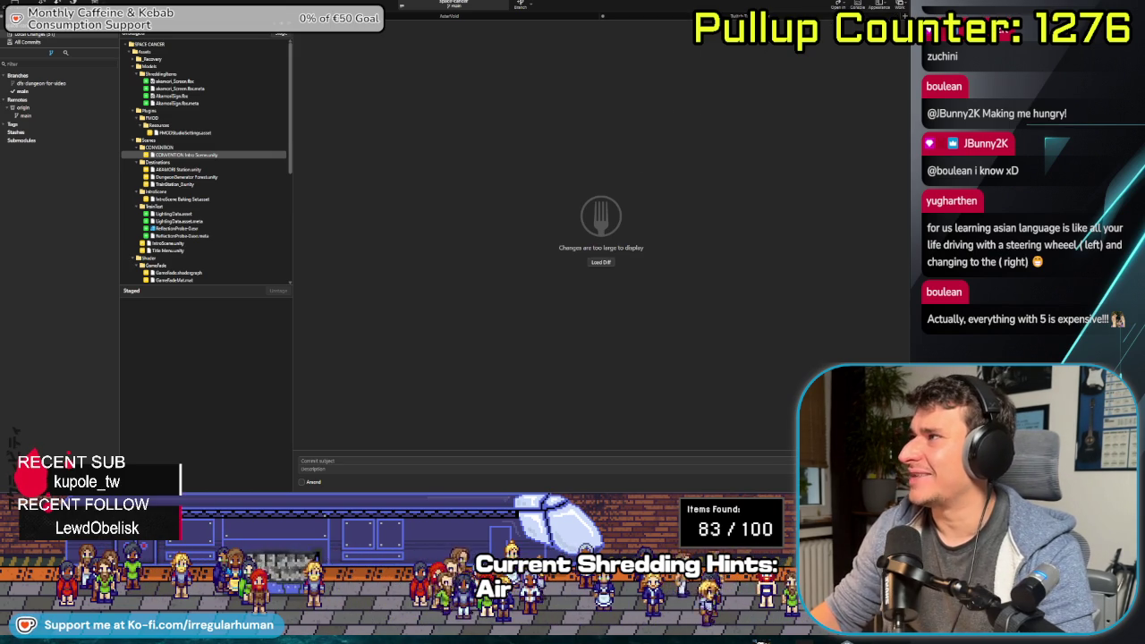
Return from Fork to the Unity Editor showing the 'CARRYING HEAVY ITEM' HUD canvas
key(alt+Tab)
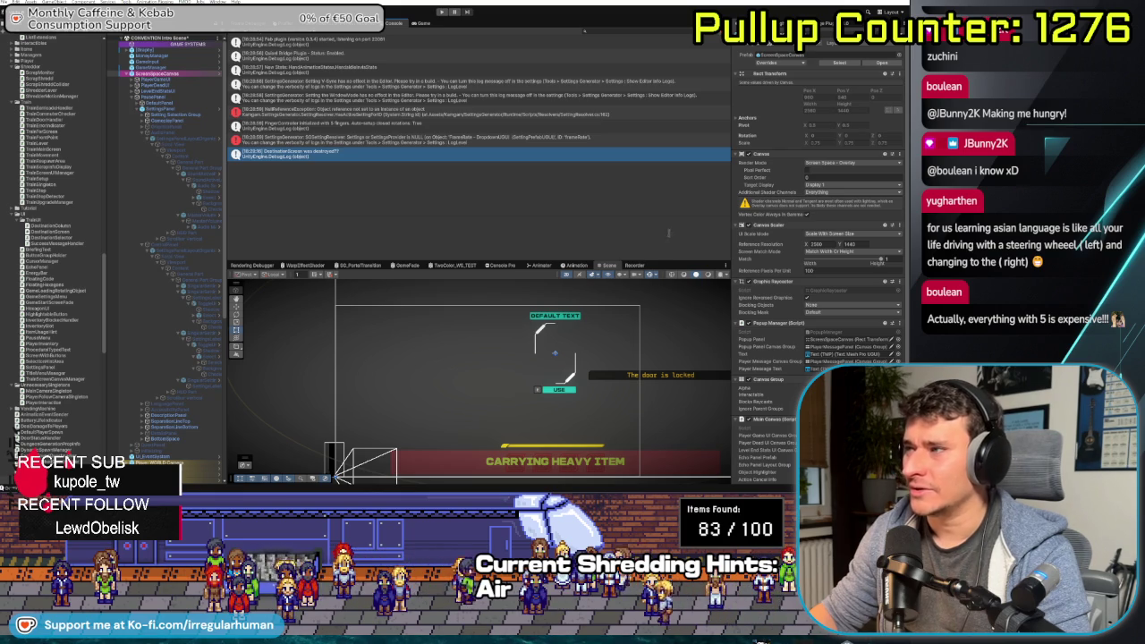
Turn off 2D mode, frame SettingsPanel and GameManager, then fly through the station to the train
click(565, 273)
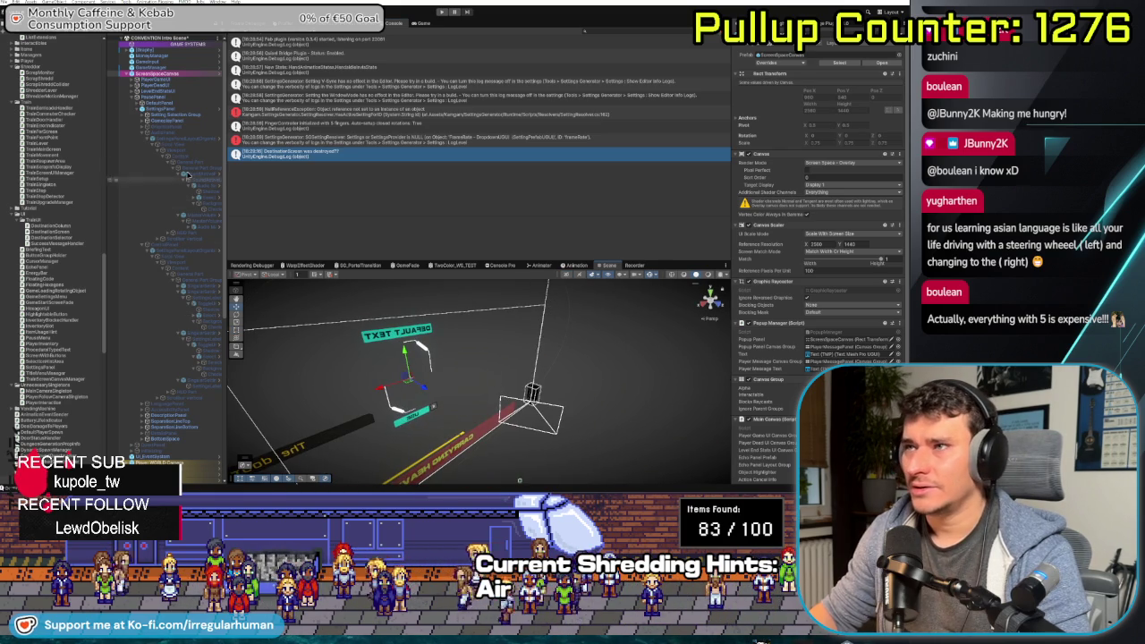
double_click(179, 176)
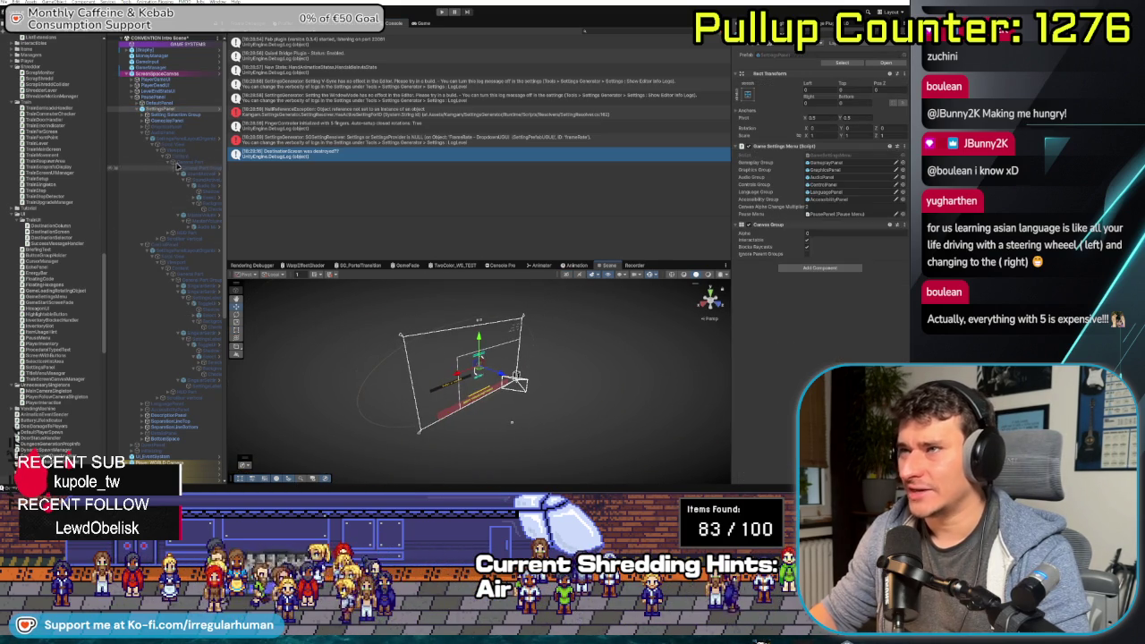
double_click(165, 103)
mouse_move(553, 411)
mouse_down()
mouse_move(477, 320)
mouse_move(520, 471)
mouse_up()
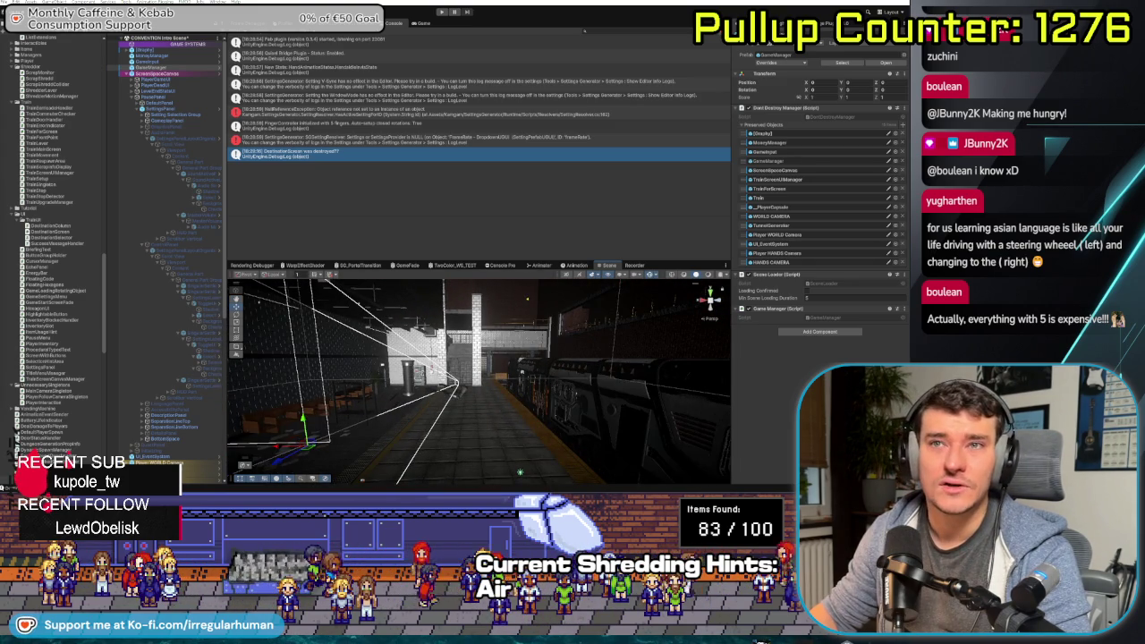
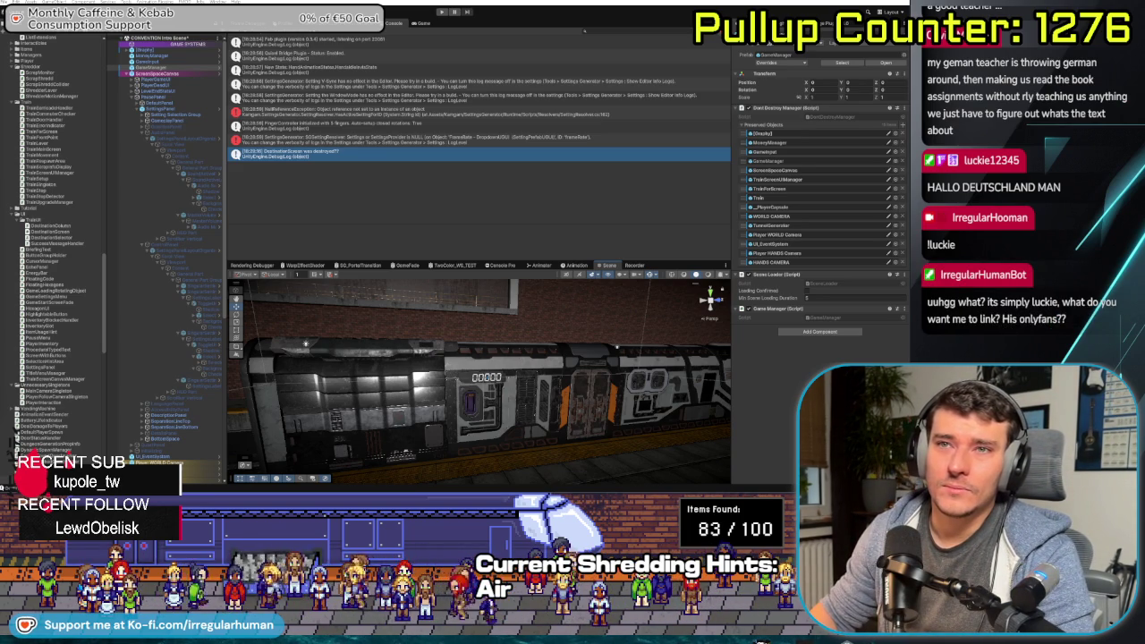
Orbit the Scene view to look down the station platform, then switch to the Game view
drag(530, 291, 534, 363)
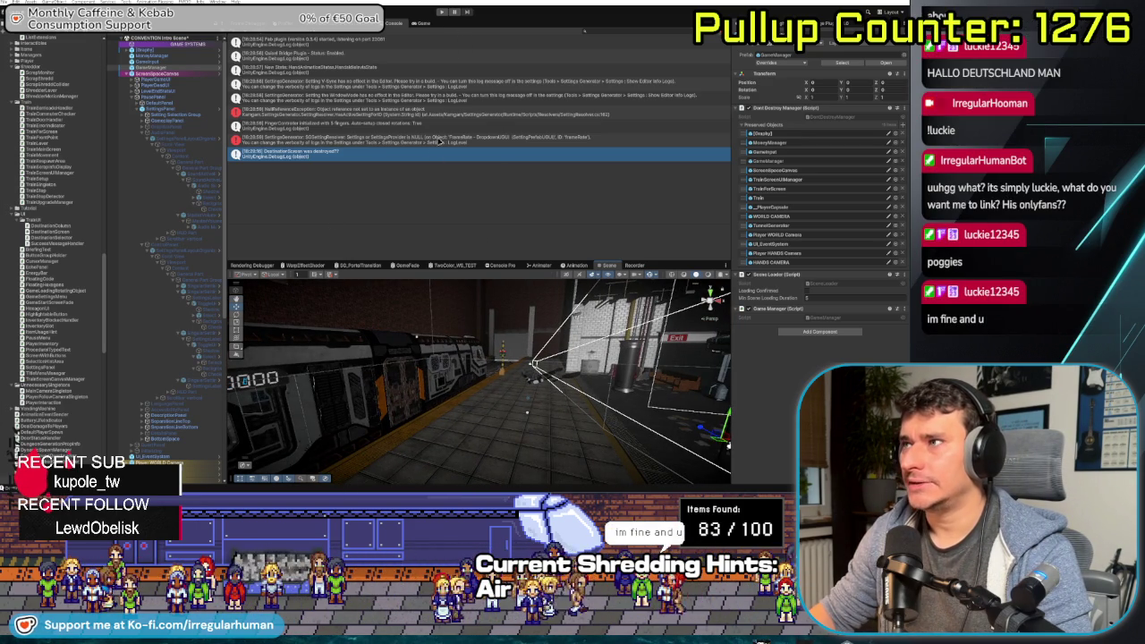
click(403, 23)
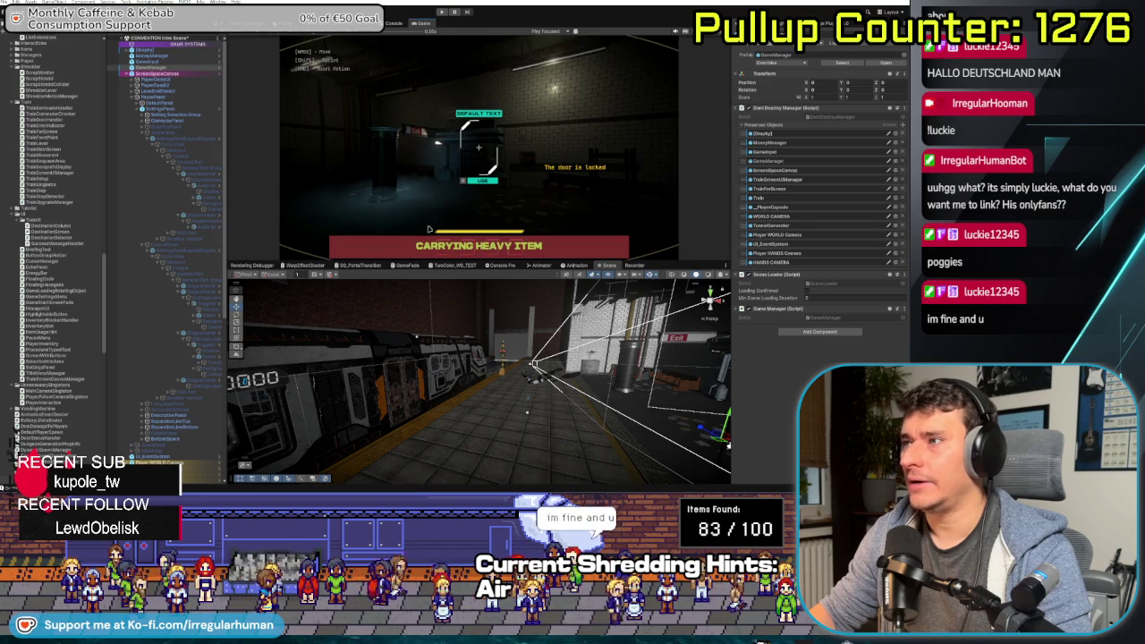
Start play mode, check the pause menu's Settings > Controls page, and resume
click(441, 14)
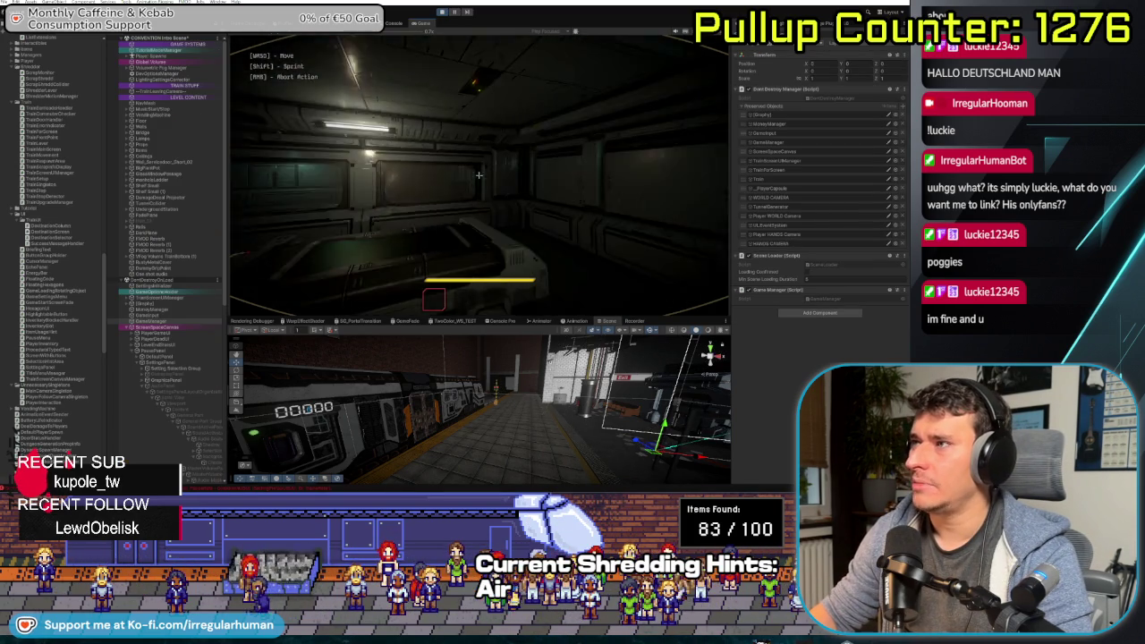
key(Escape)
click(478, 175)
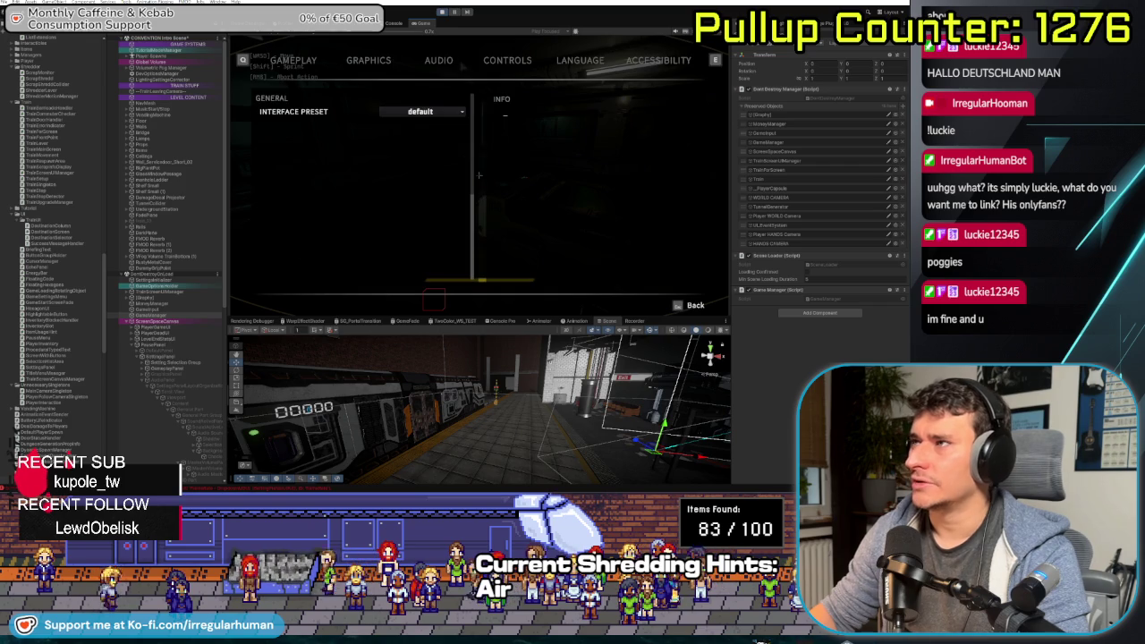
key(e)
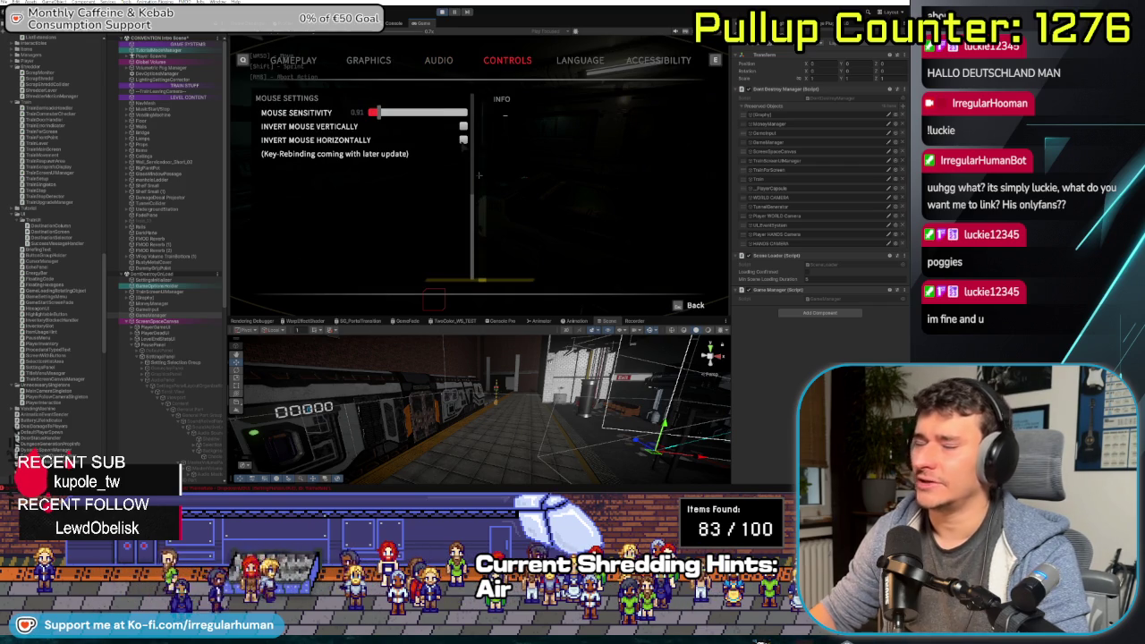
key(Escape)
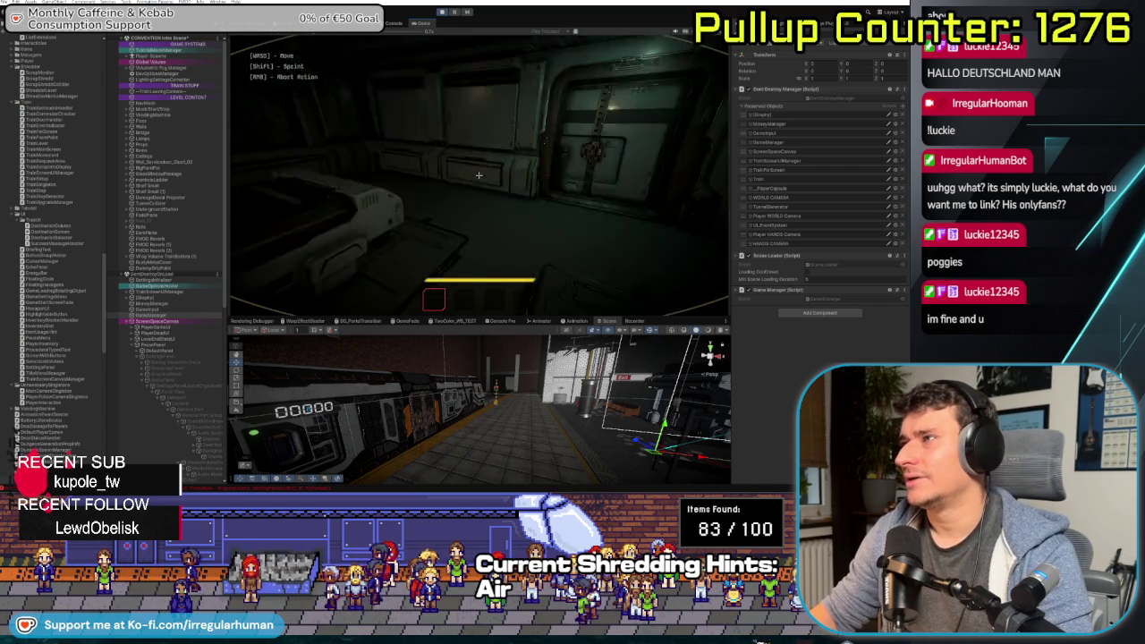
Walk out onto the lit station platform, pause the game again, and resume
key(w)
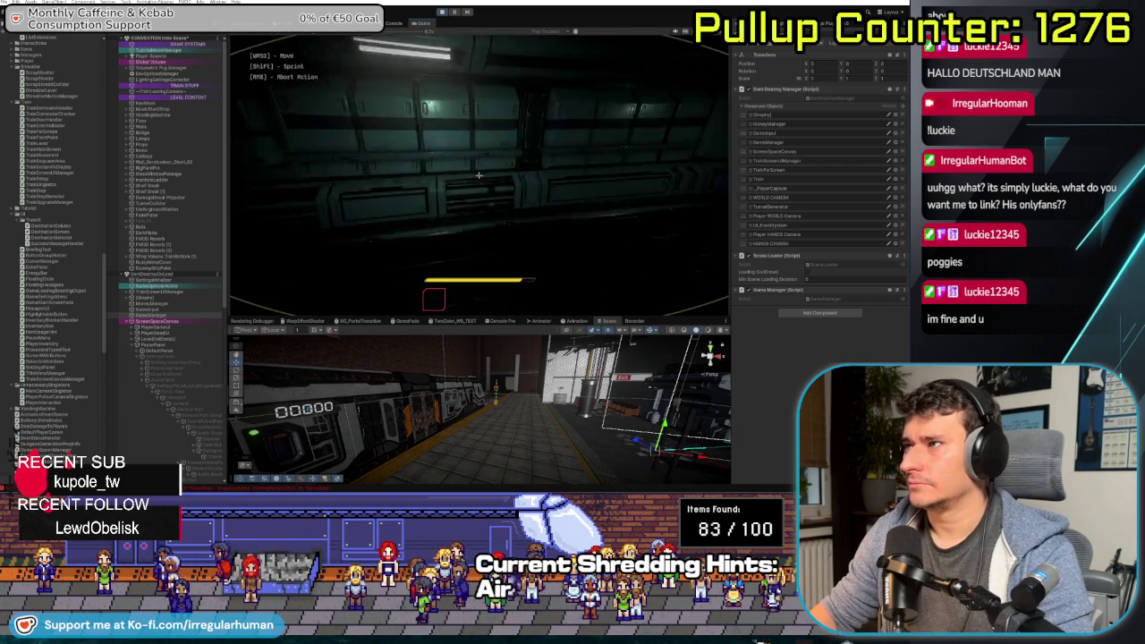
key(w)
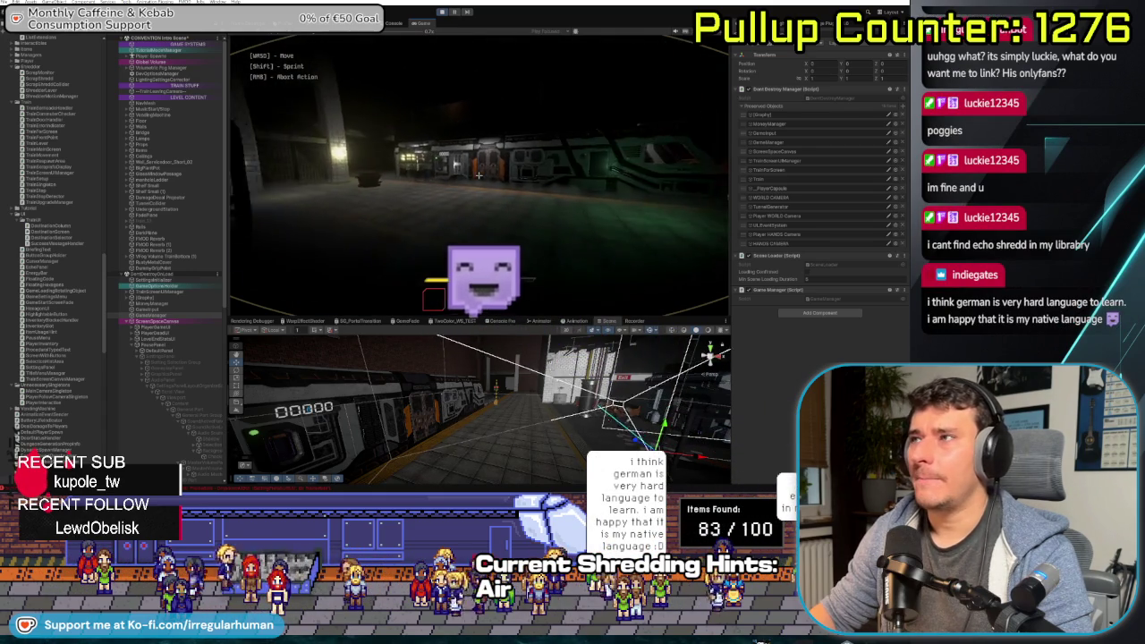
key(Escape)
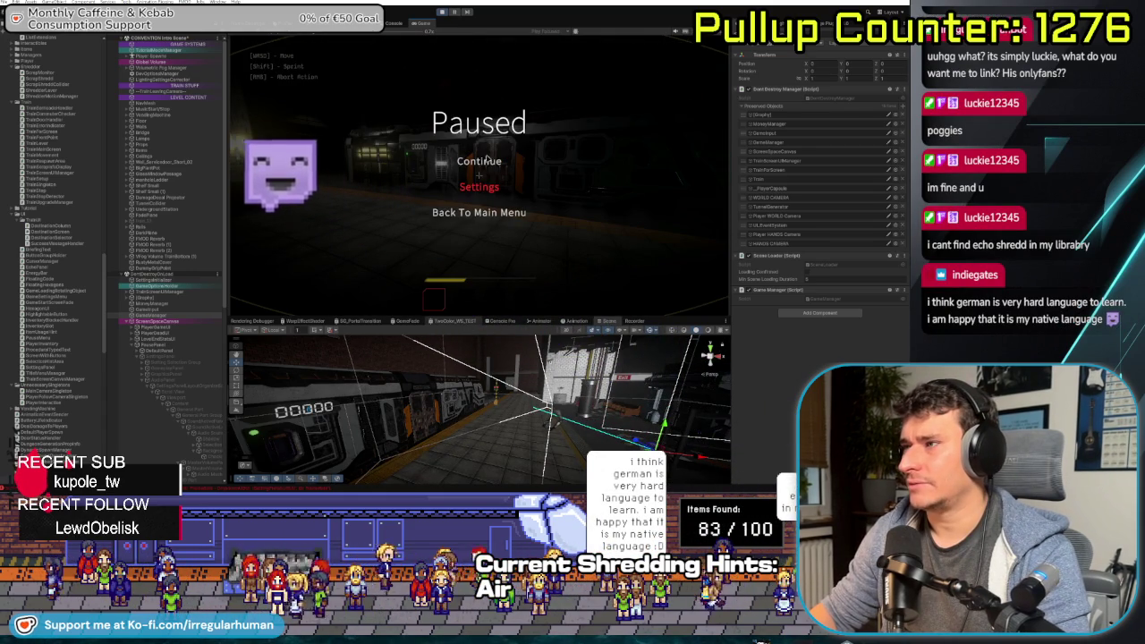
click(456, 320)
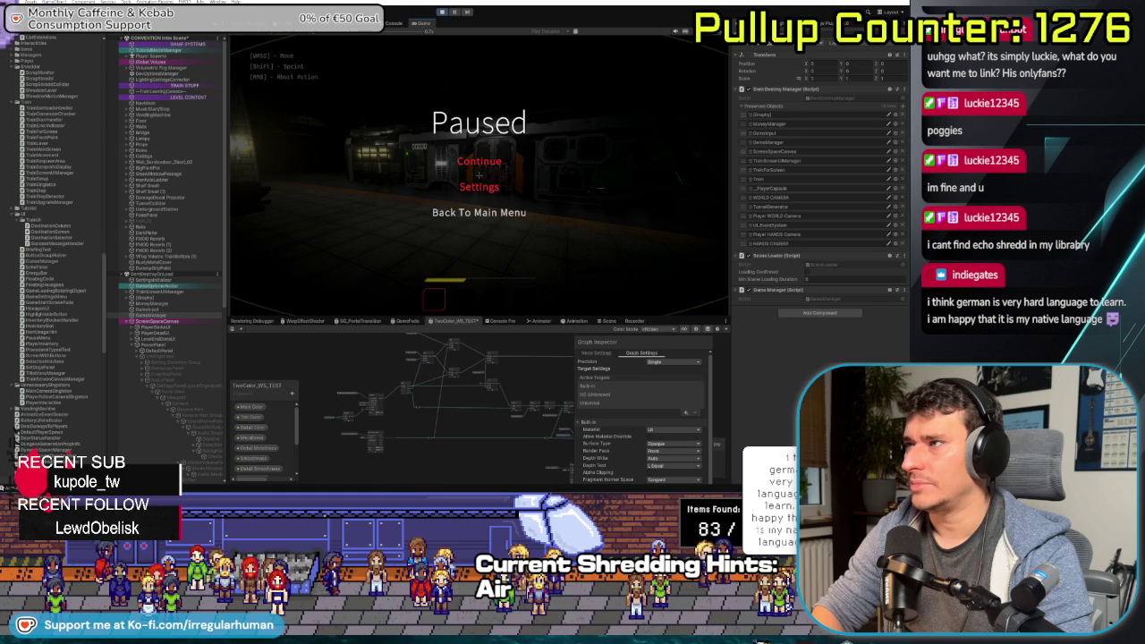
click(478, 161)
Board the train, walk to the driver's cab, inspect the destination terminal, then pause
key(w)
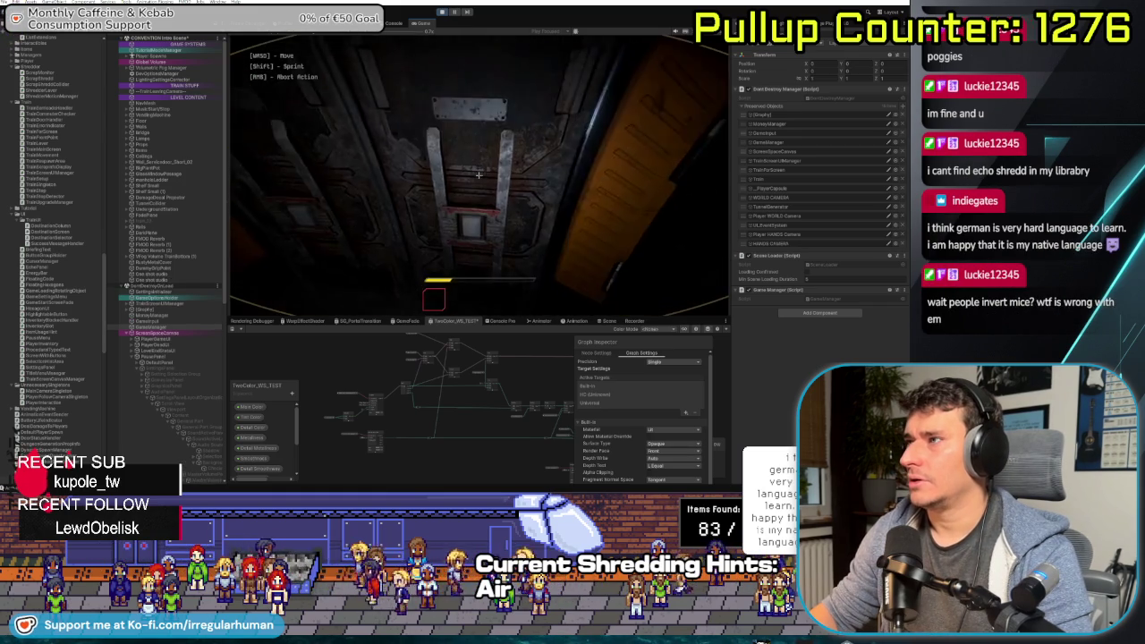
key(e)
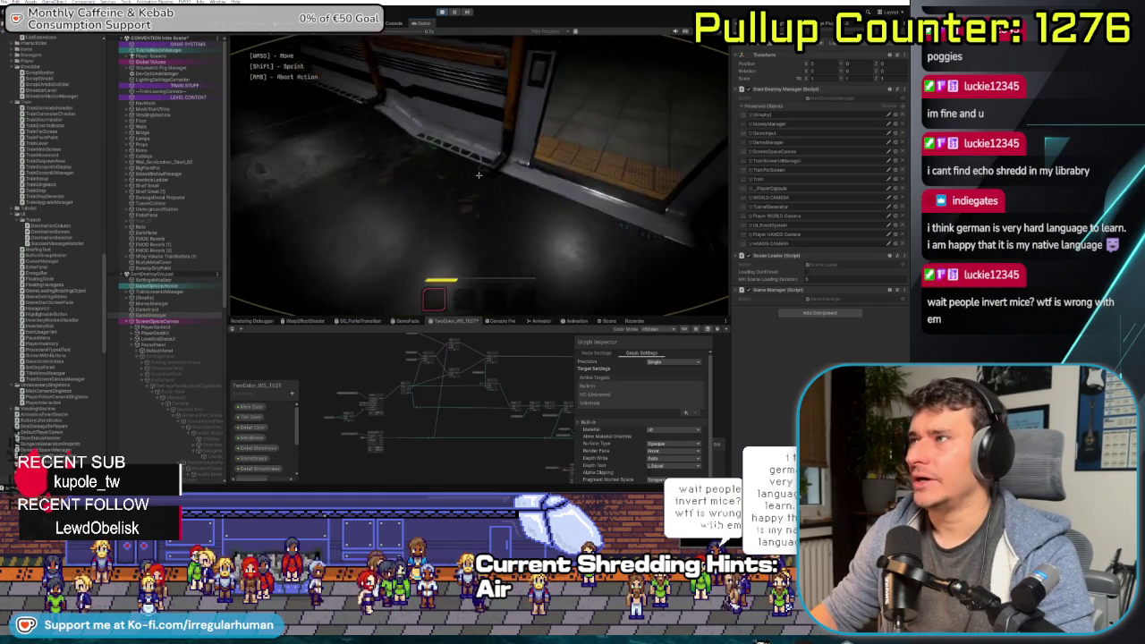
key(w)
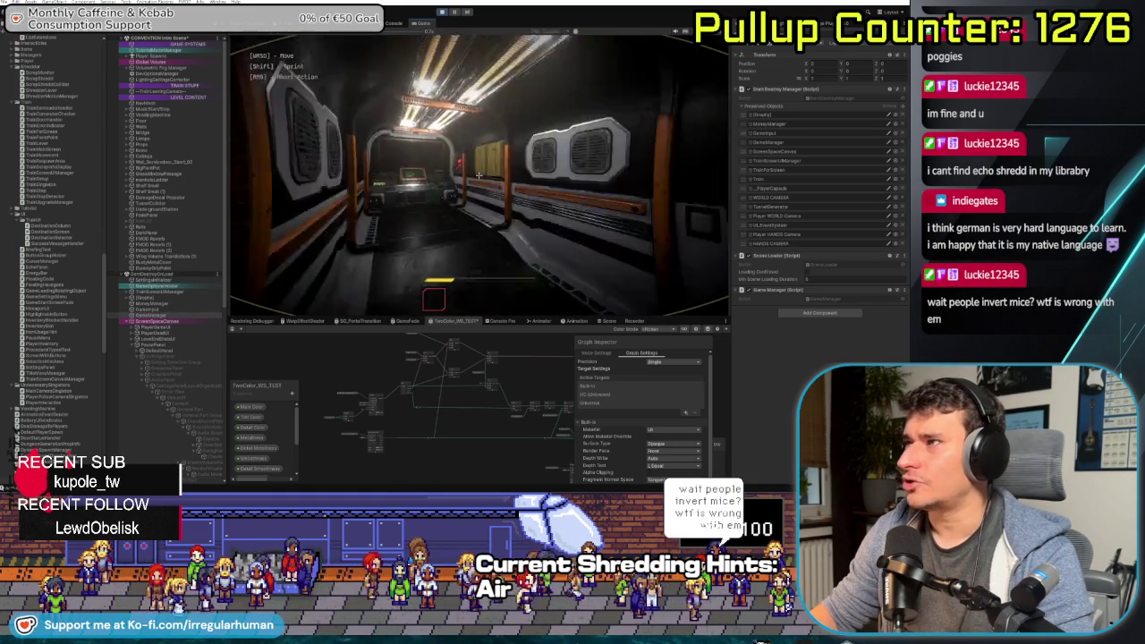
key(w)
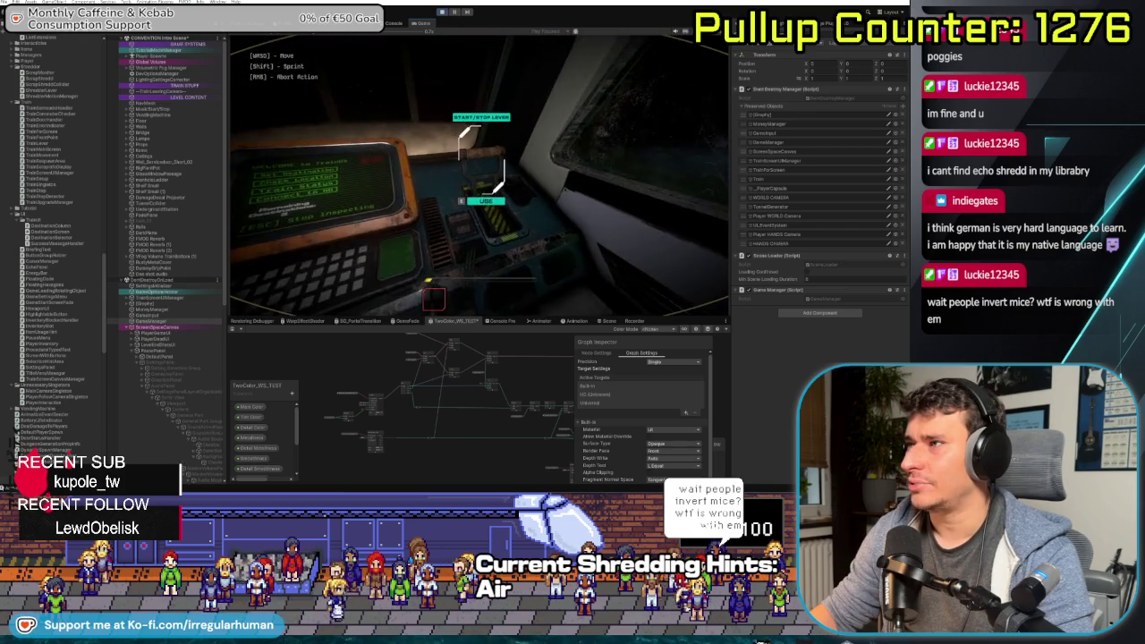
key(e)
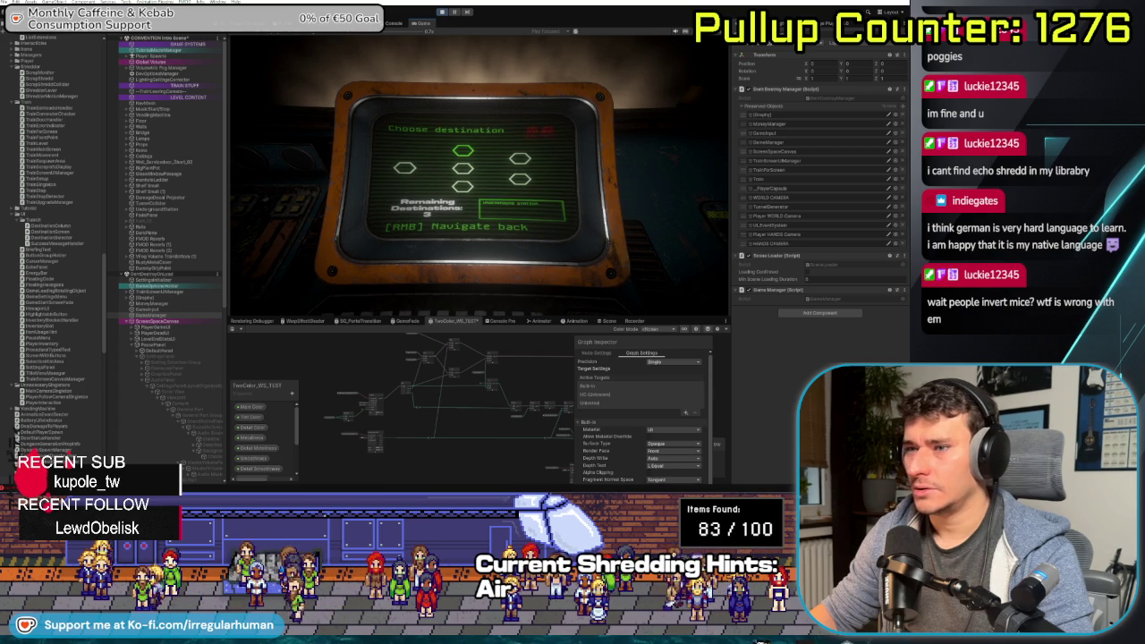
key(Escape)
Read the NullReferenceException stack trace in the Console, then rerun play mode and recheck the log
click(395, 23)
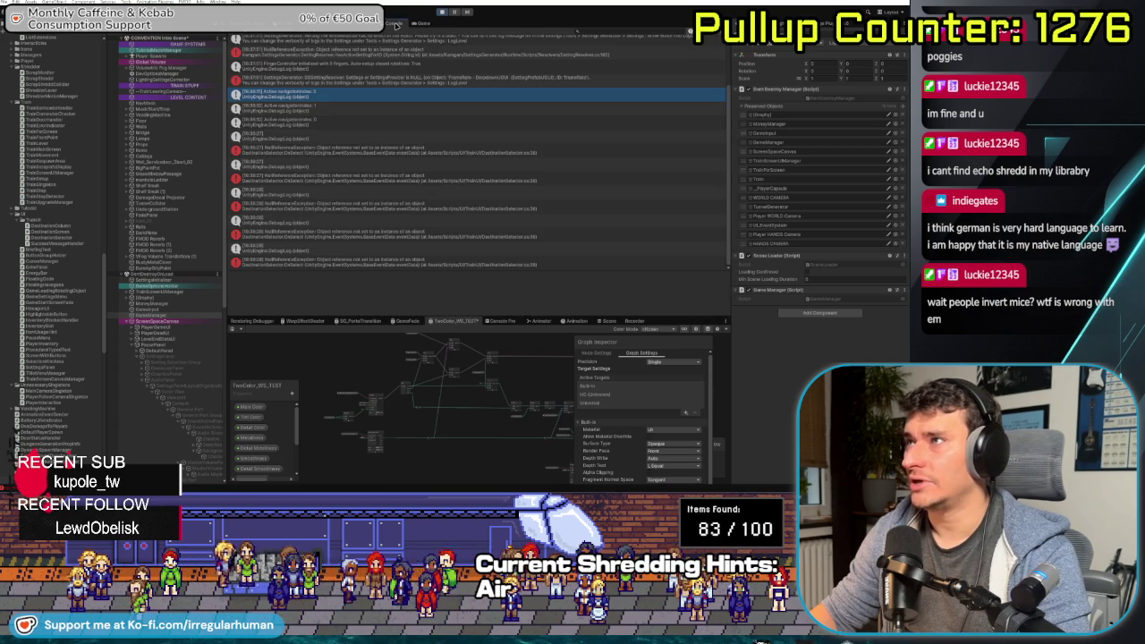
scroll(377, 161, up, 2)
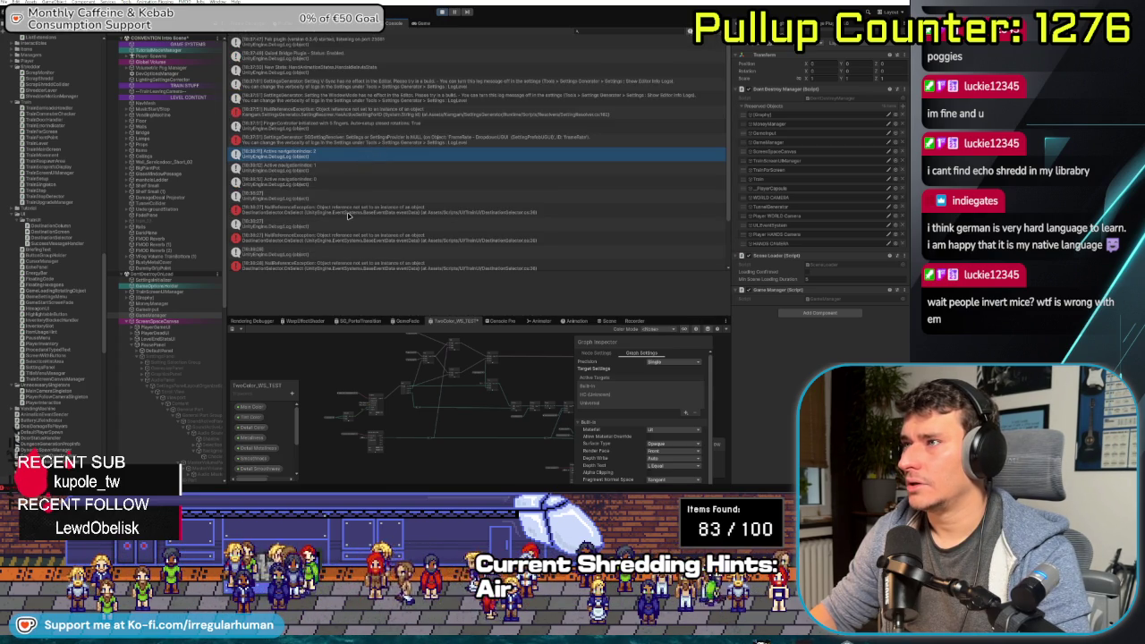
click(349, 212)
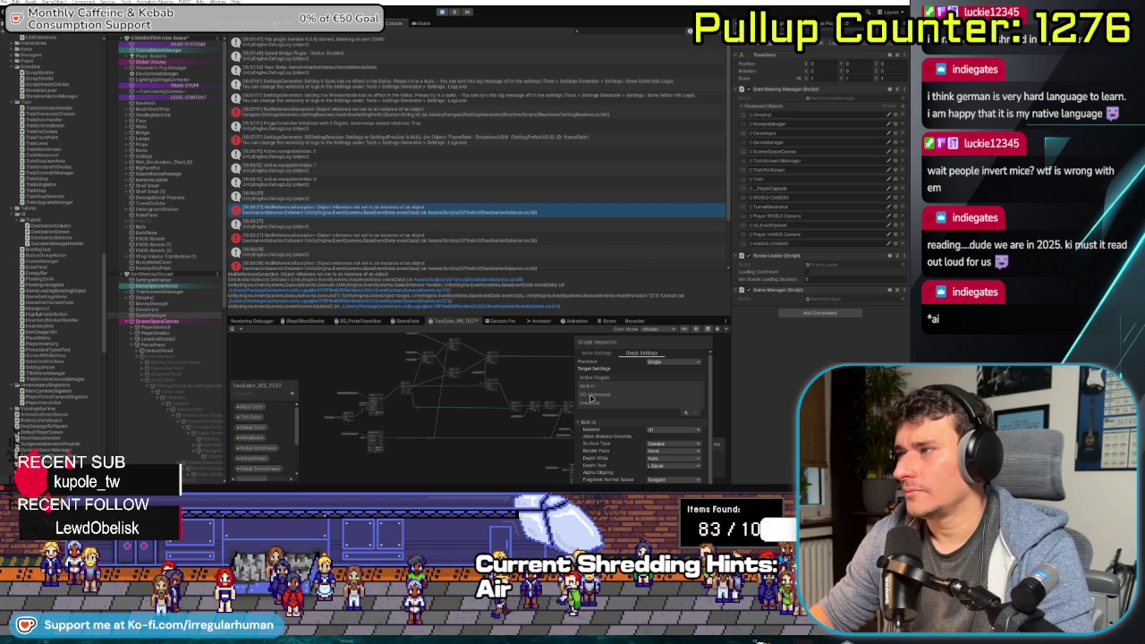
scroll(527, 421, up, 3)
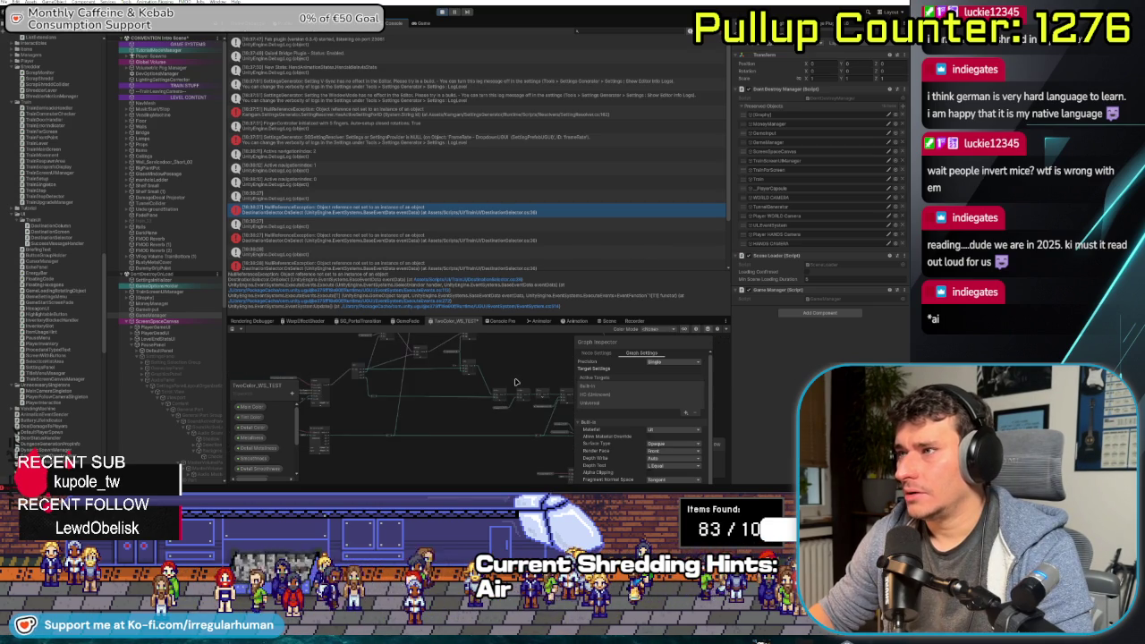
scroll(471, 421, up, 2)
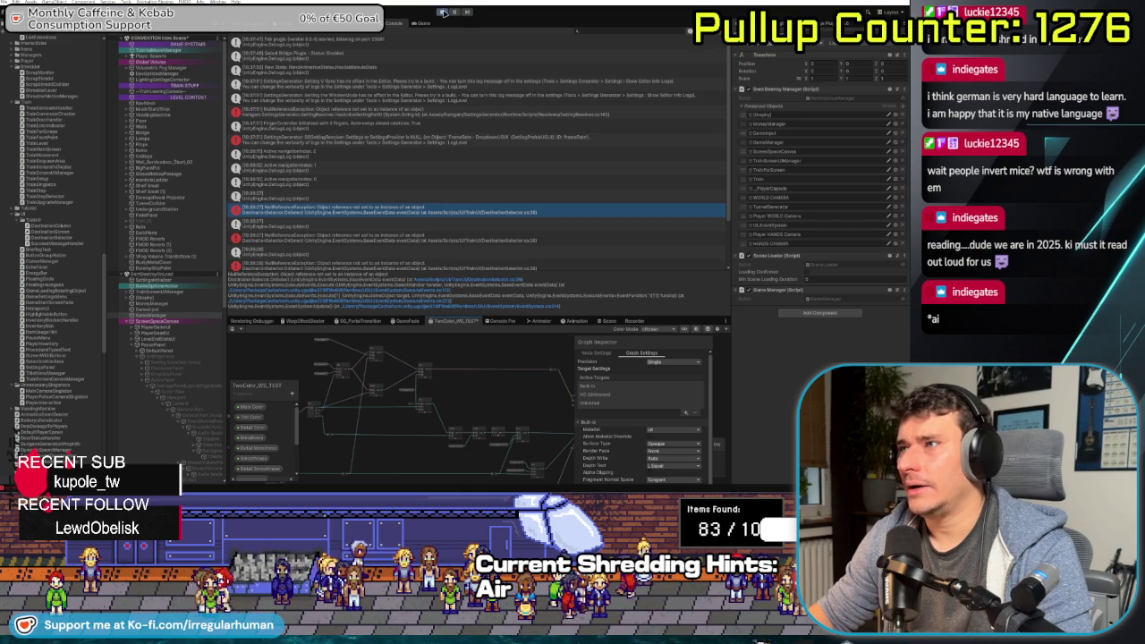
click(442, 12)
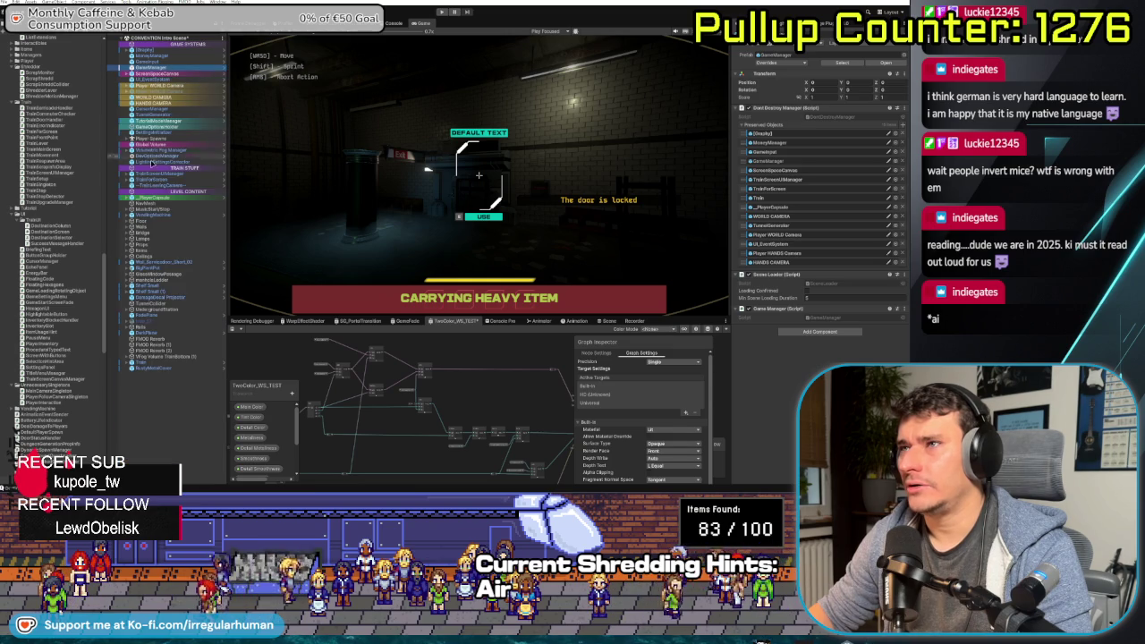
click(393, 22)
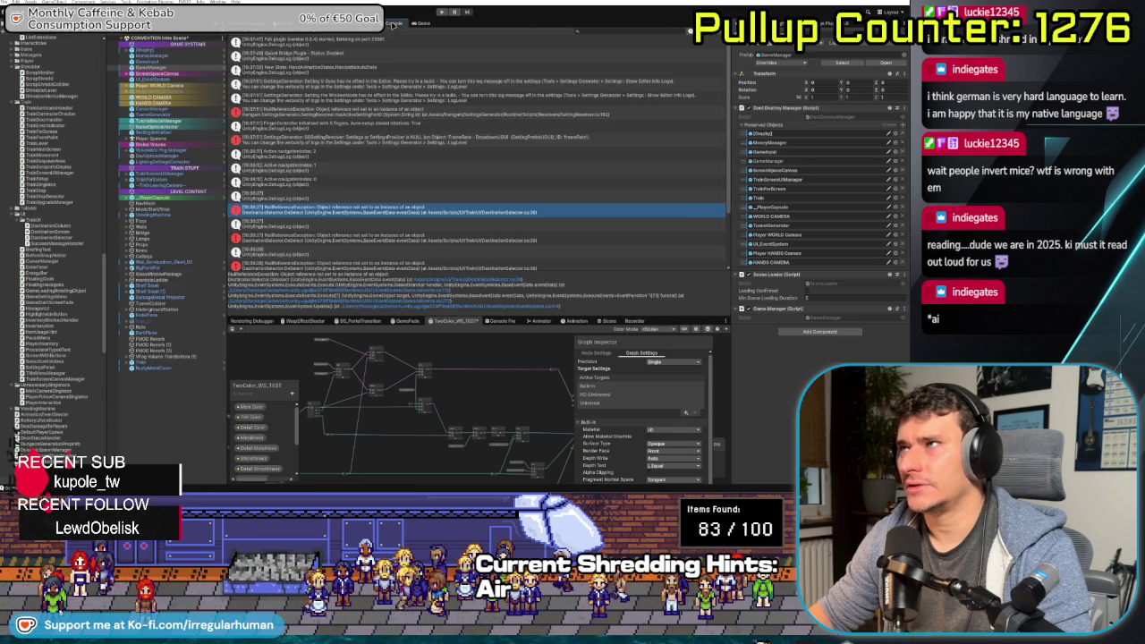
Open DestinationSelector.cs line 36 in Rider, review the OnSelect null check, and return to Unity
double_click(355, 208)
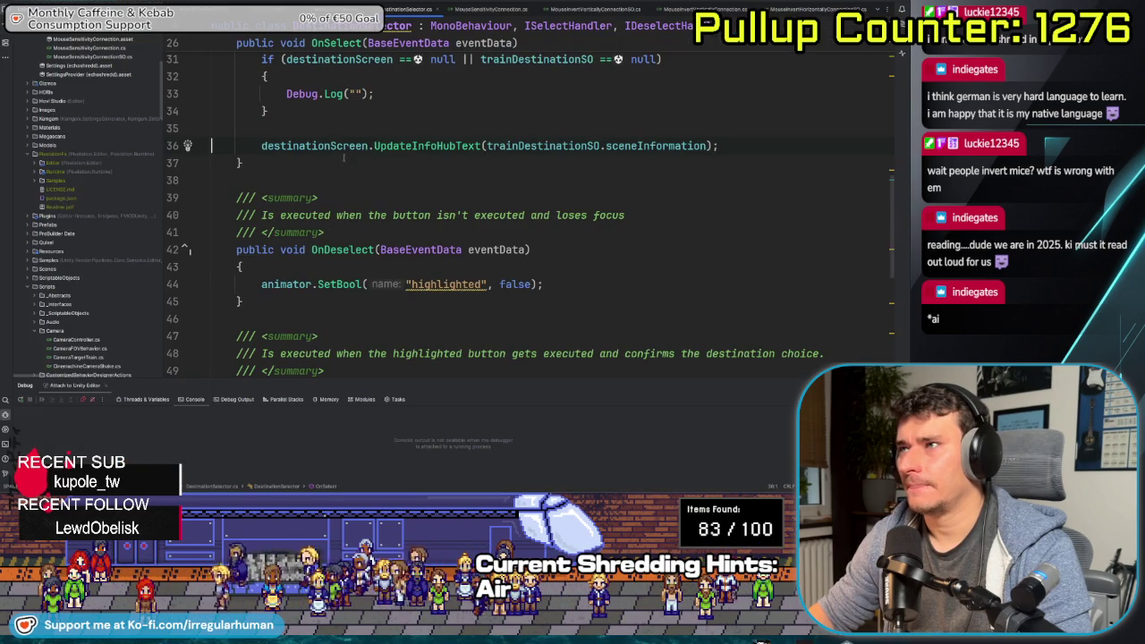
scroll(374, 265, up, 3)
key(Home)
key(shift+Up)
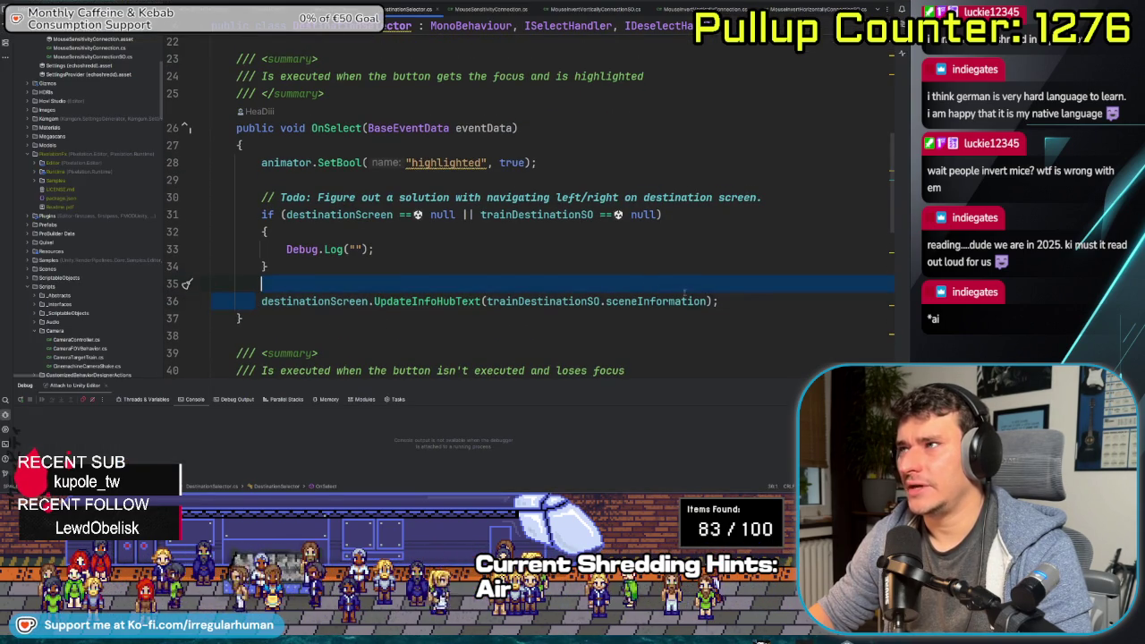
key(End)
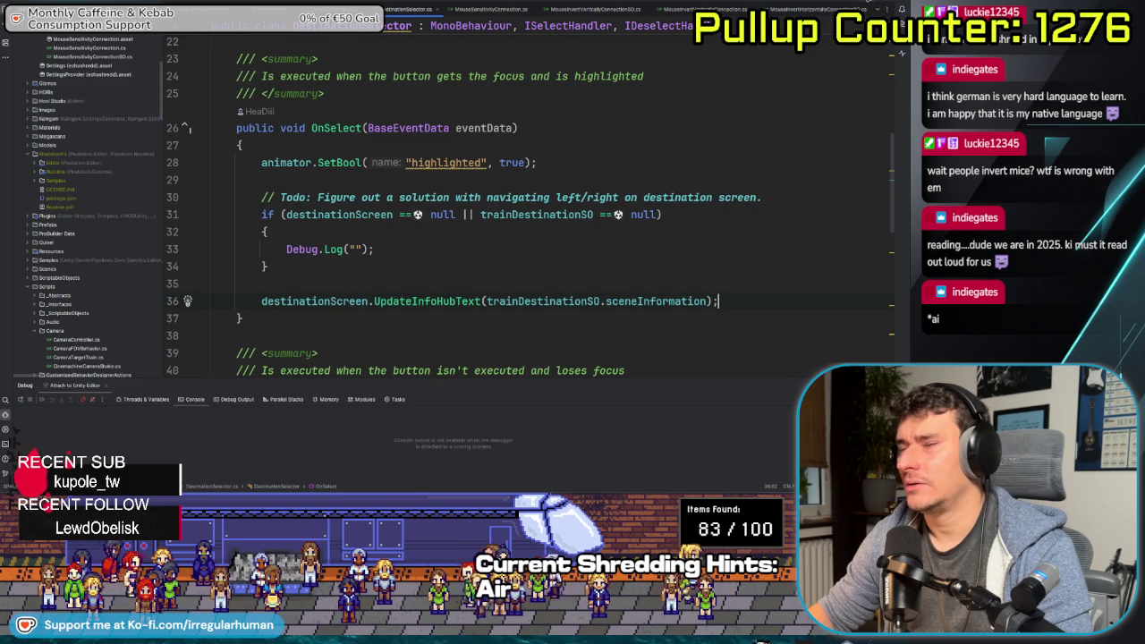
key(alt+Tab)
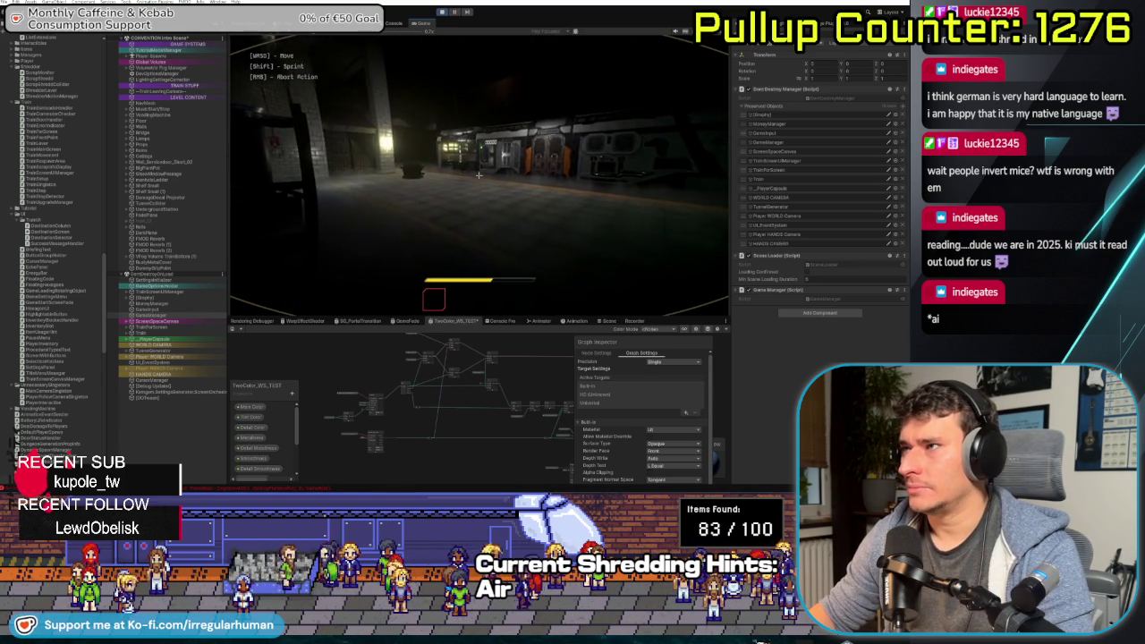
Walk to the TrainOS terminal, open and close the pause menu twice, then show the Console errors
key(w)
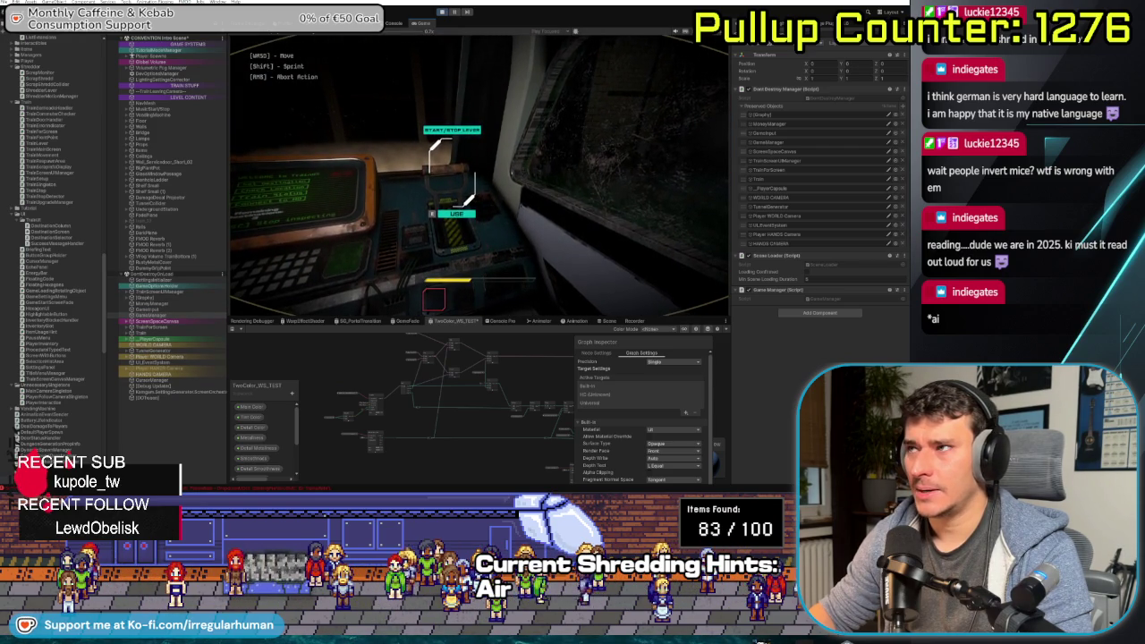
key(e)
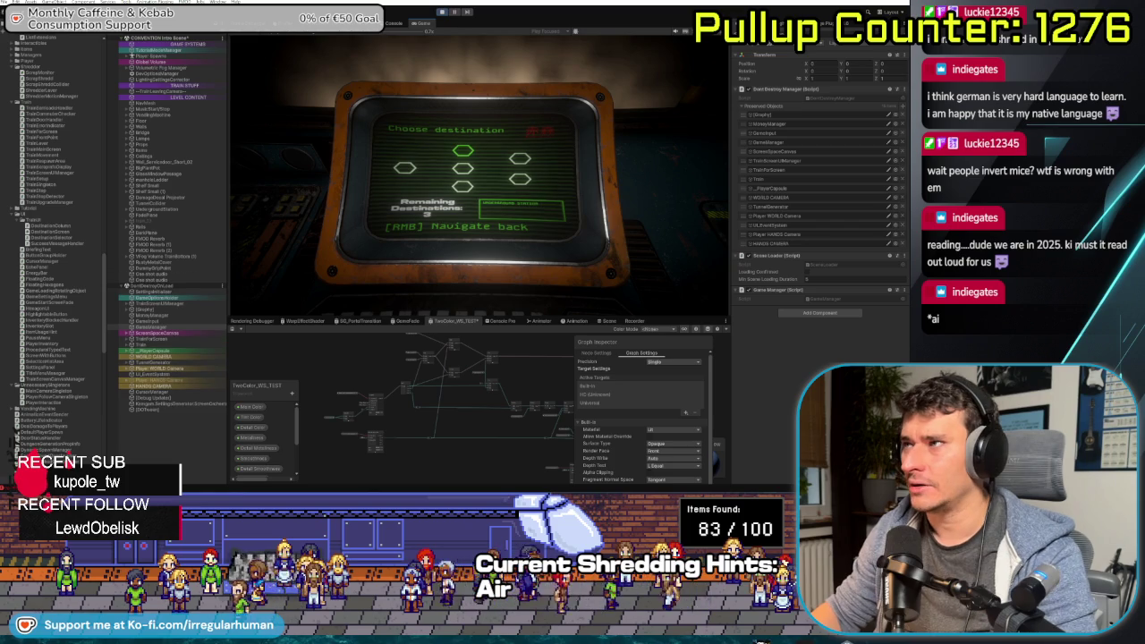
key(Escape)
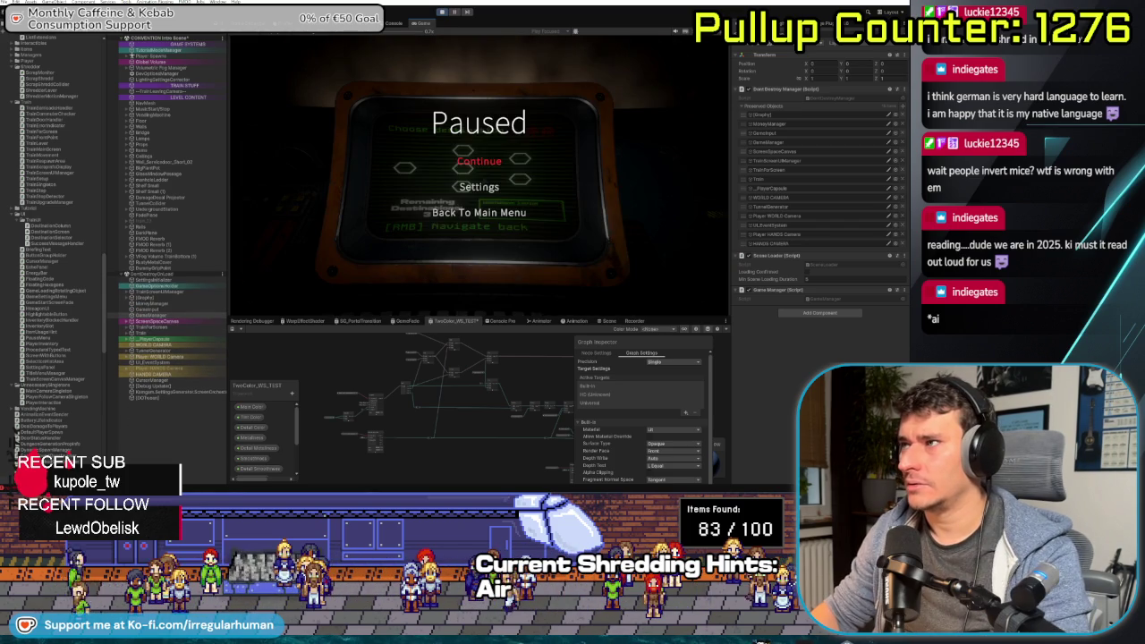
key(Escape)
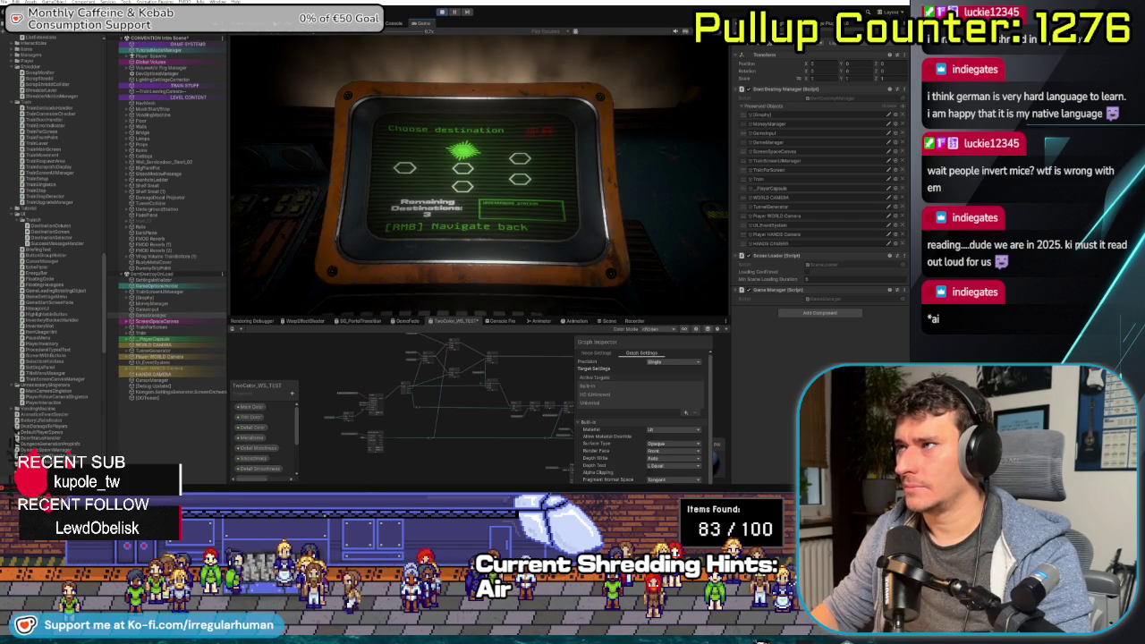
key(Escape)
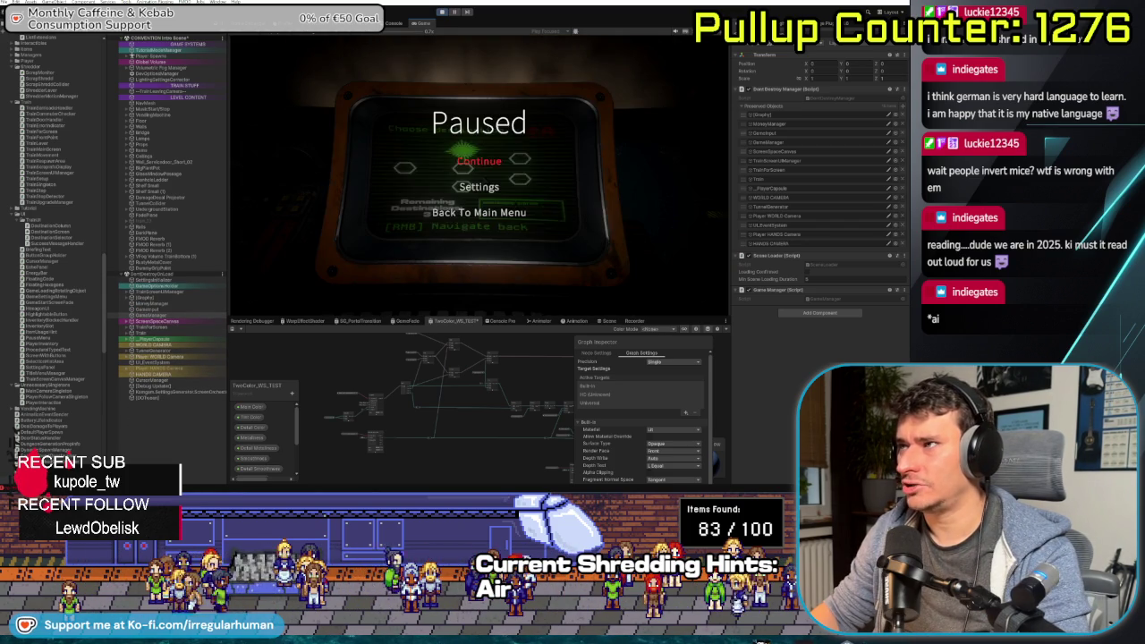
key(Escape)
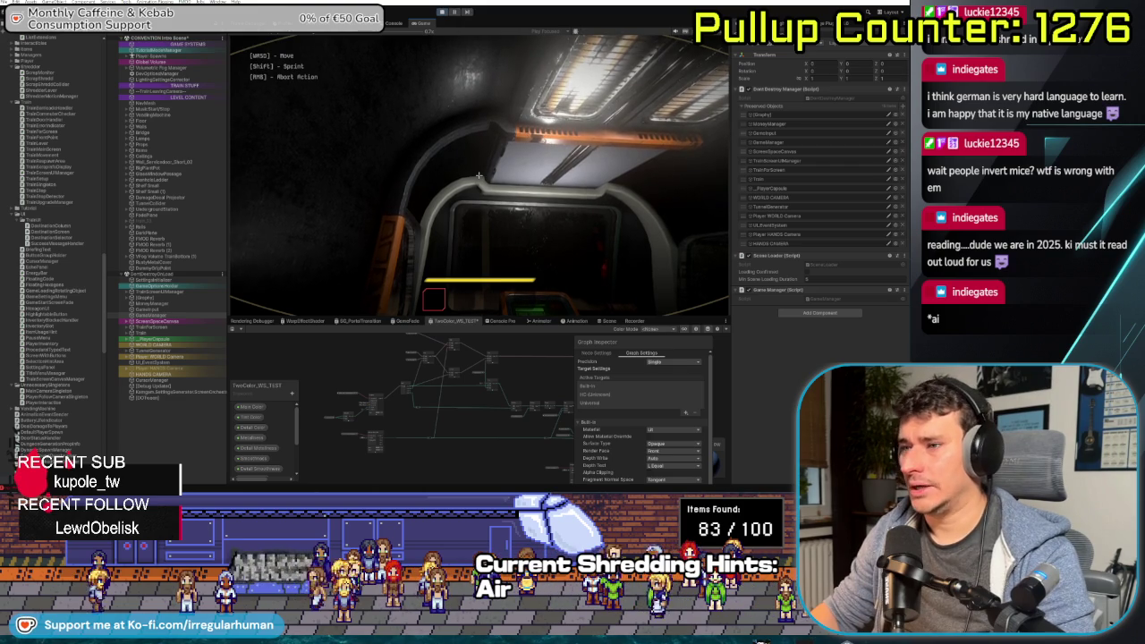
click(391, 23)
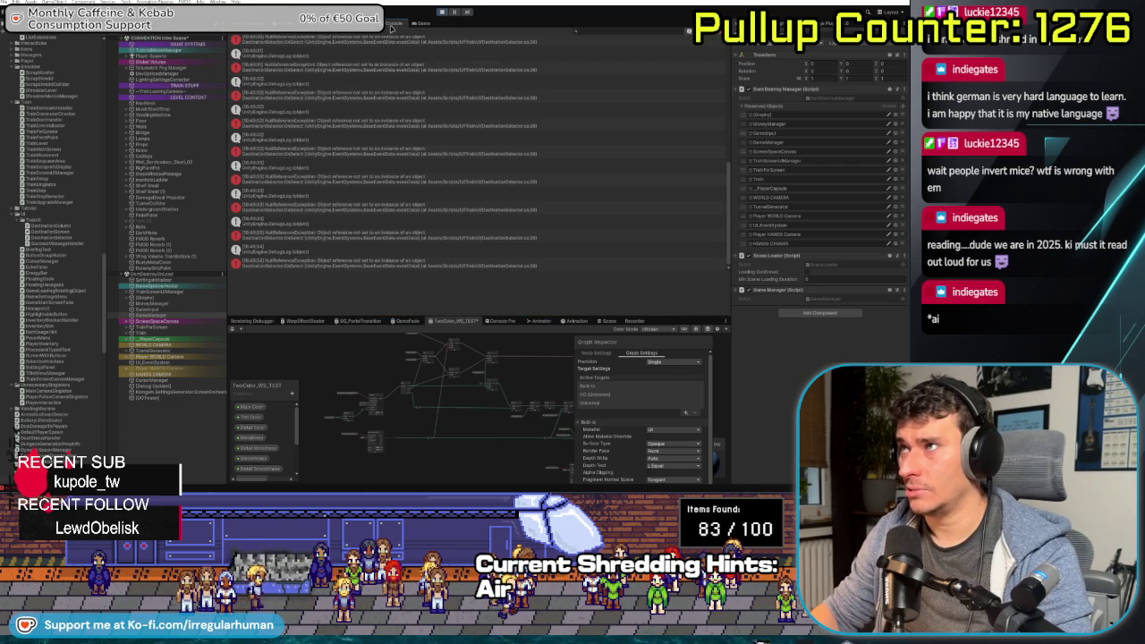
Read the error stack traces and follow the SettingsResolver error to its Dropdown object's components
scroll(464, 239, up, 5)
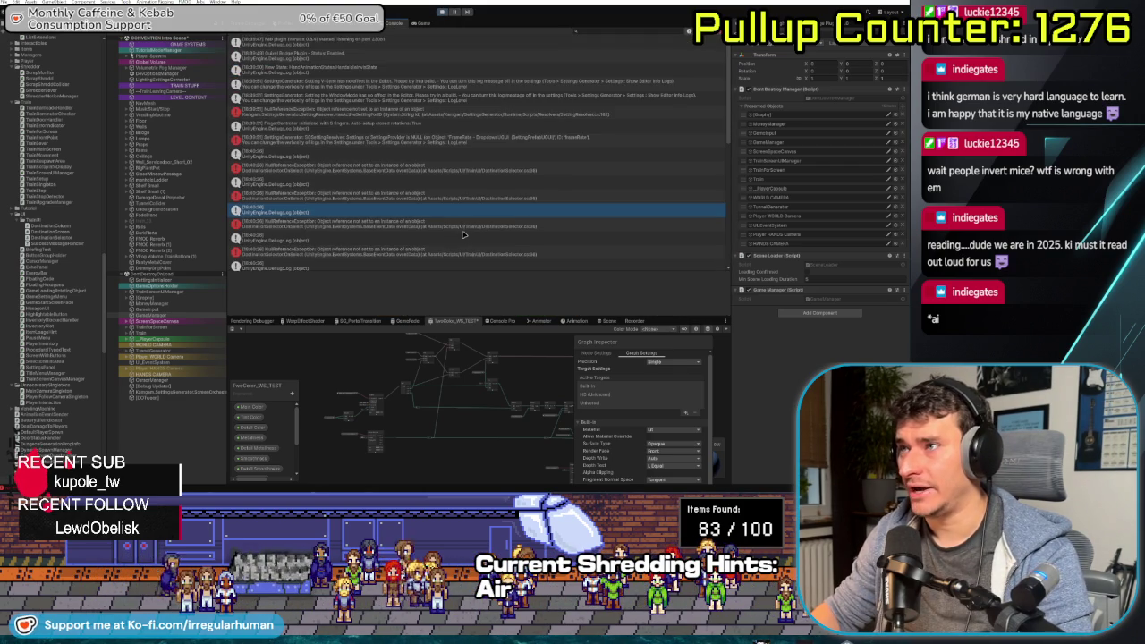
click(296, 182)
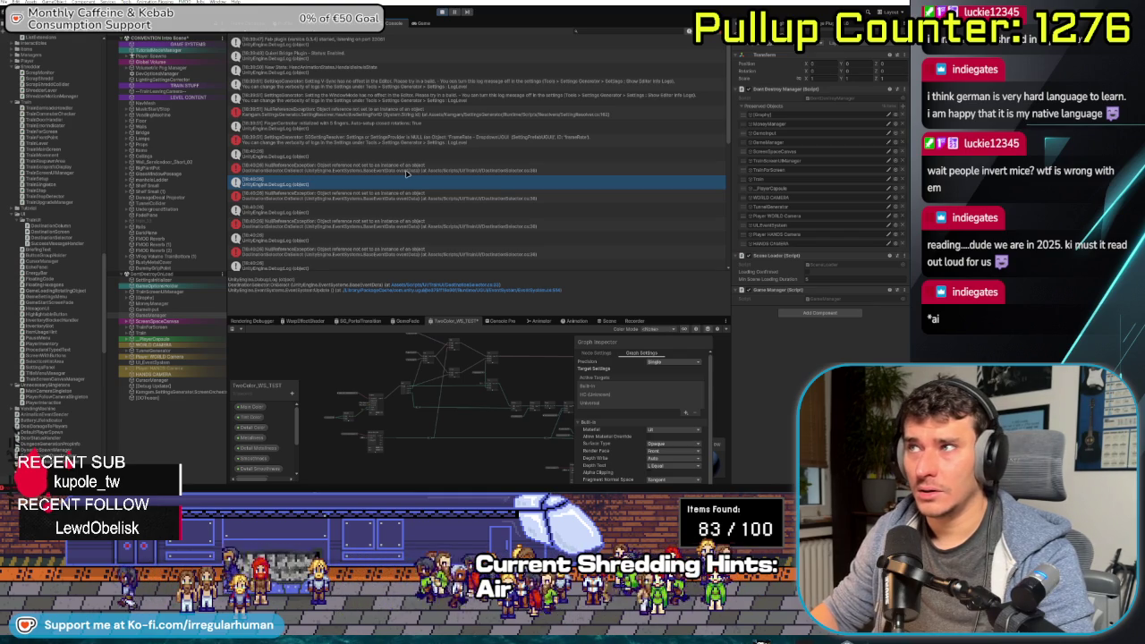
click(328, 113)
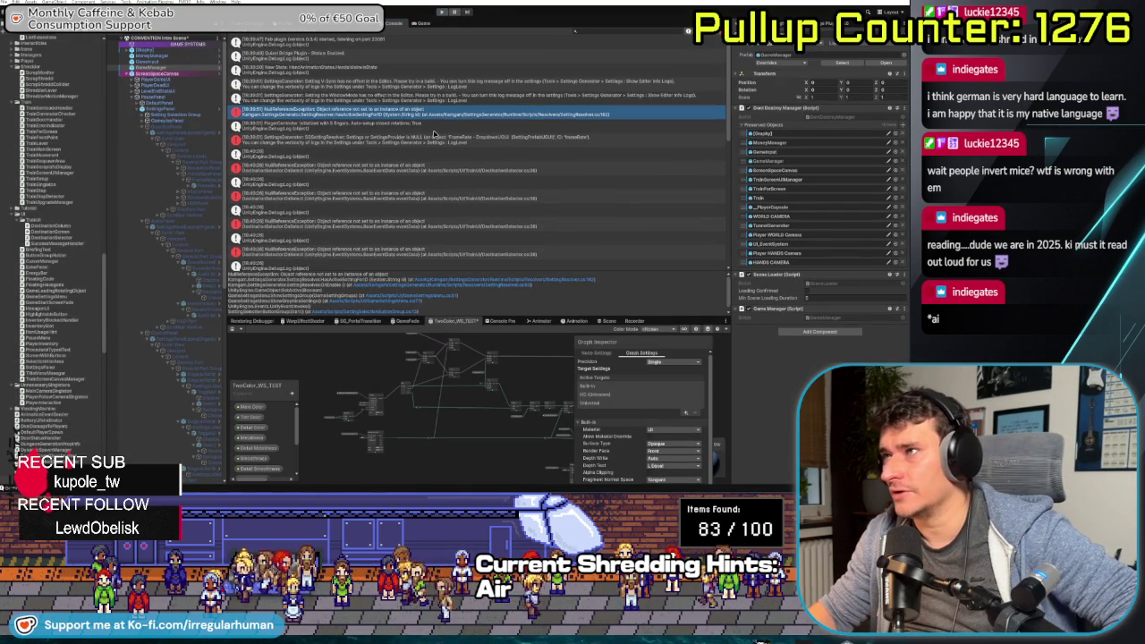
click(205, 186)
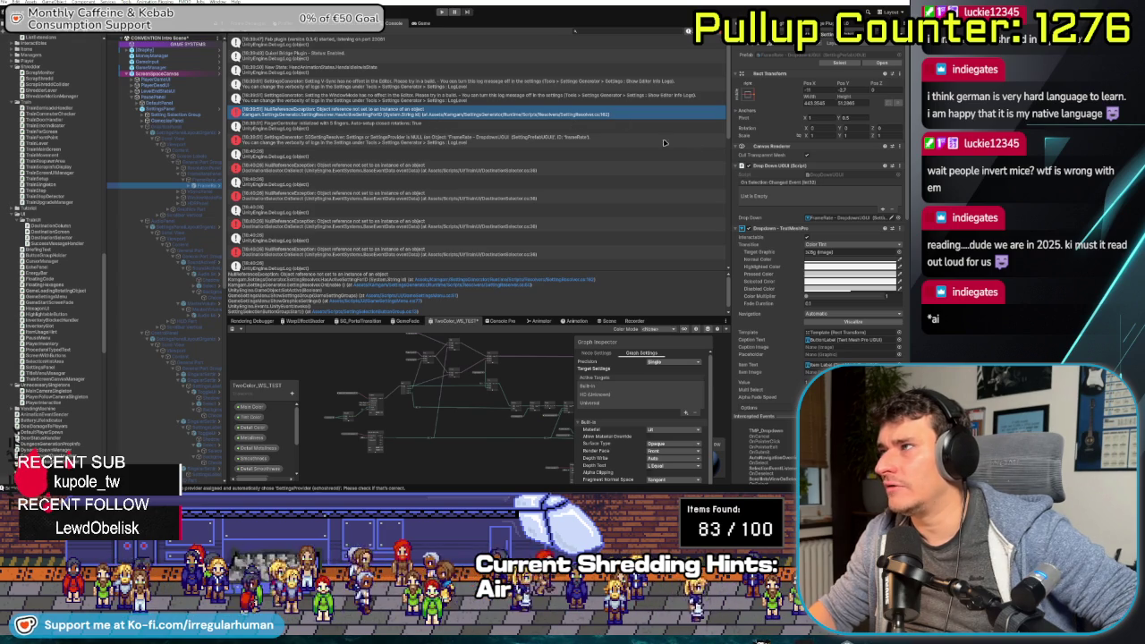
Switch the lower panel to the Scene view, enlarge it, and frame the HUD canvas
scroll(746, 290, down, 3)
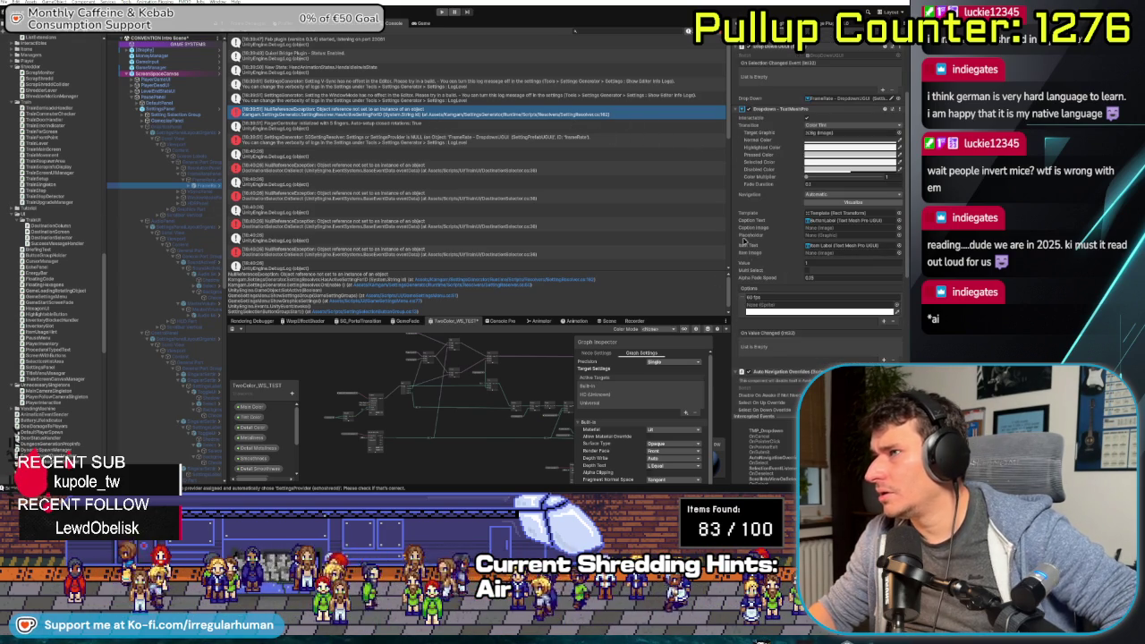
click(607, 320)
mouse_move(588, 315)
mouse_down()
mouse_move(589, 218)
mouse_move(546, 298)
mouse_up()
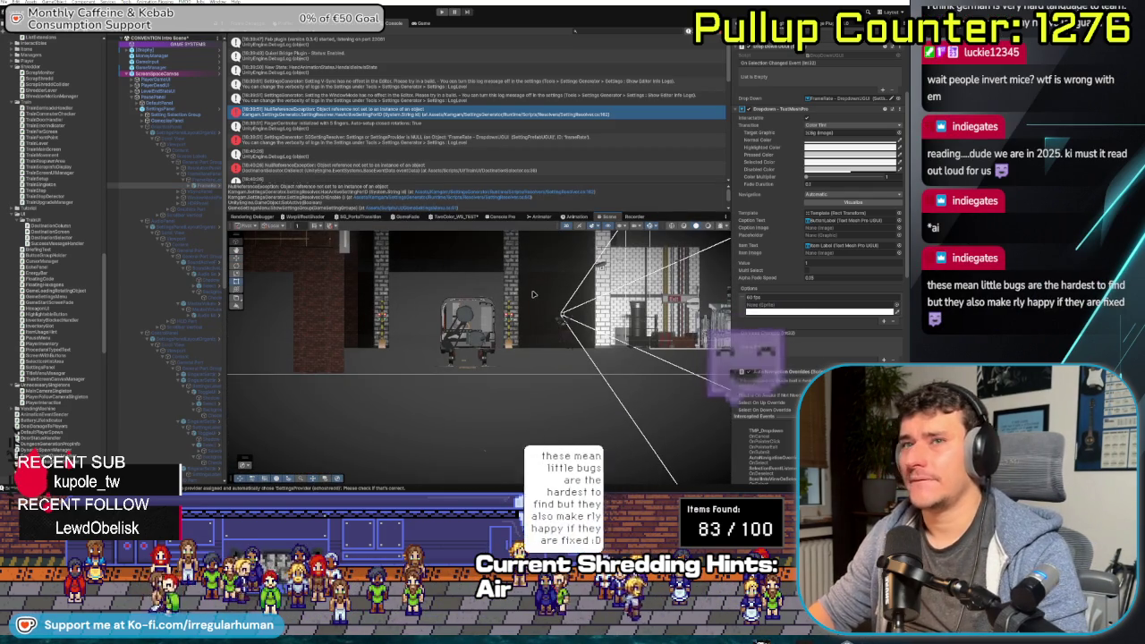
scroll(451, 246, up, 5)
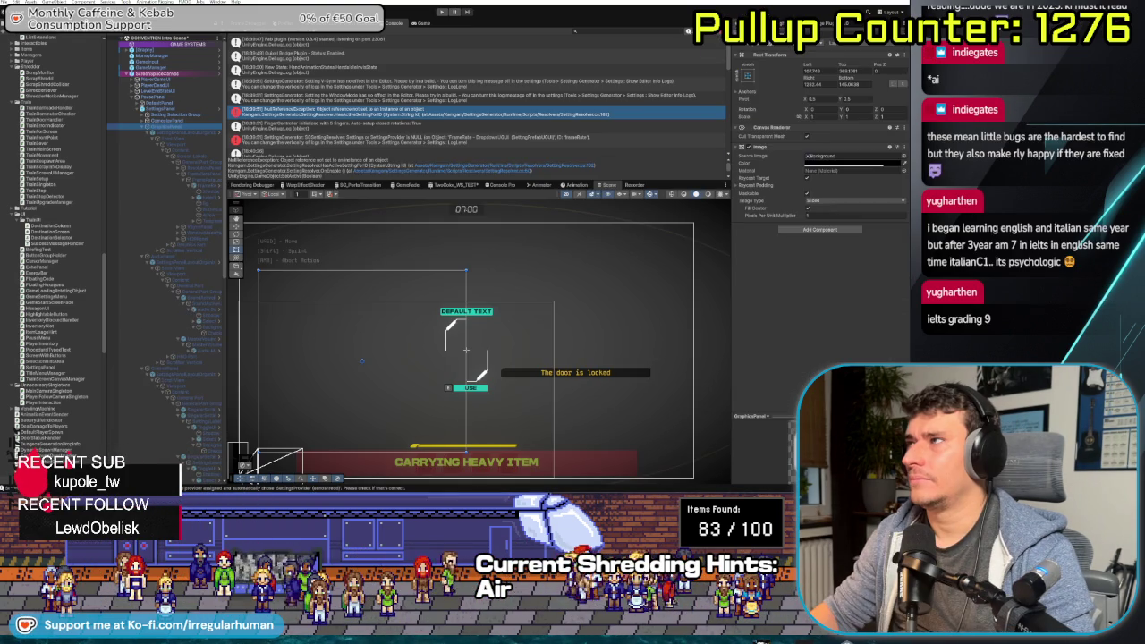
Select the full-screen UI panel, start play mode, and glance at the log before returning to the game
click(465, 349)
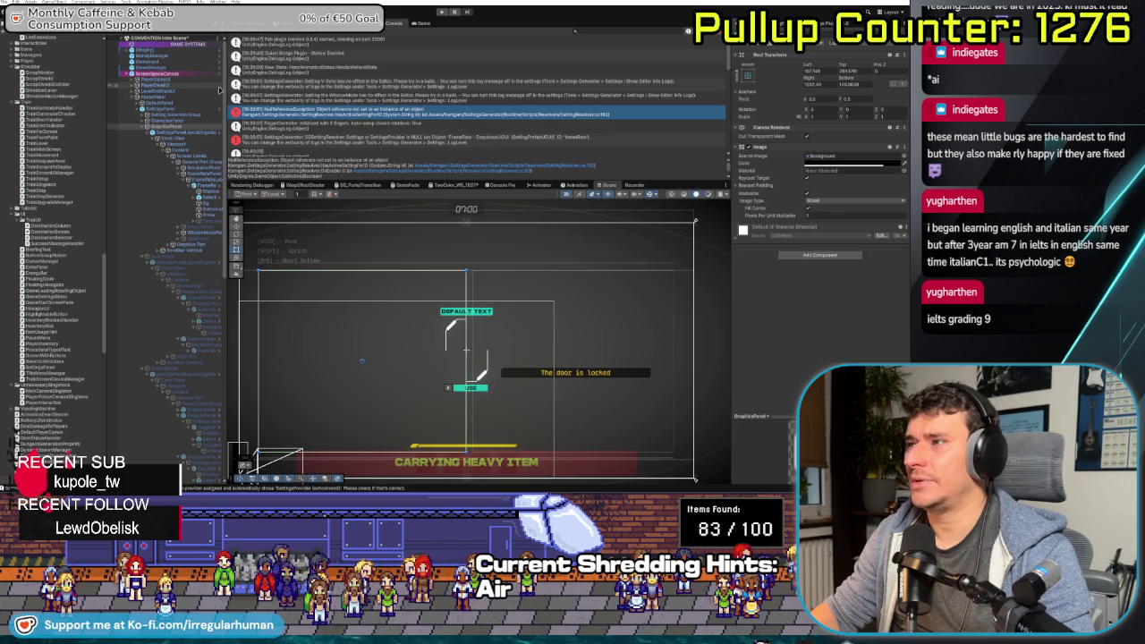
click(442, 12)
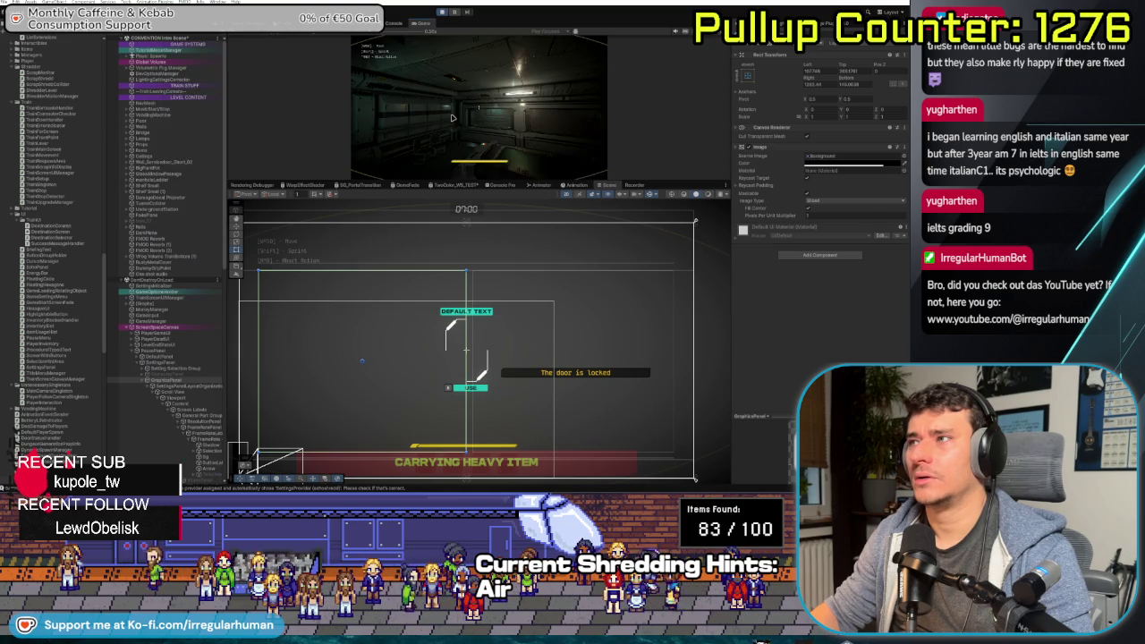
click(394, 22)
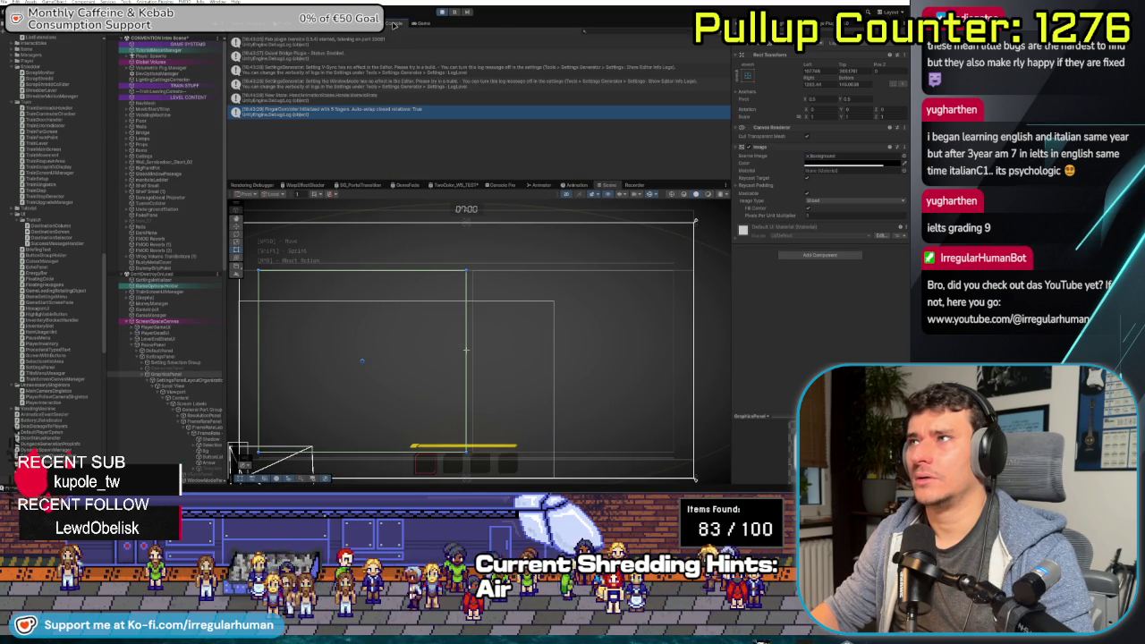
click(419, 22)
Change the Frame Rate Cap from Unlimitiert in the pause menu's Settings, then resume play
key(Escape)
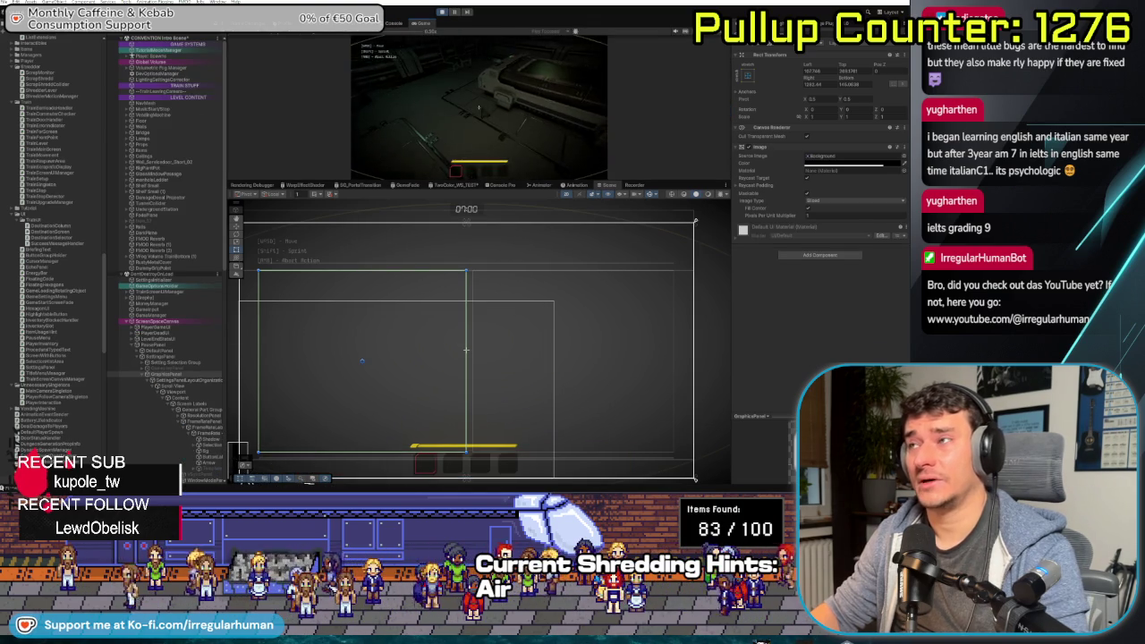
key(Return)
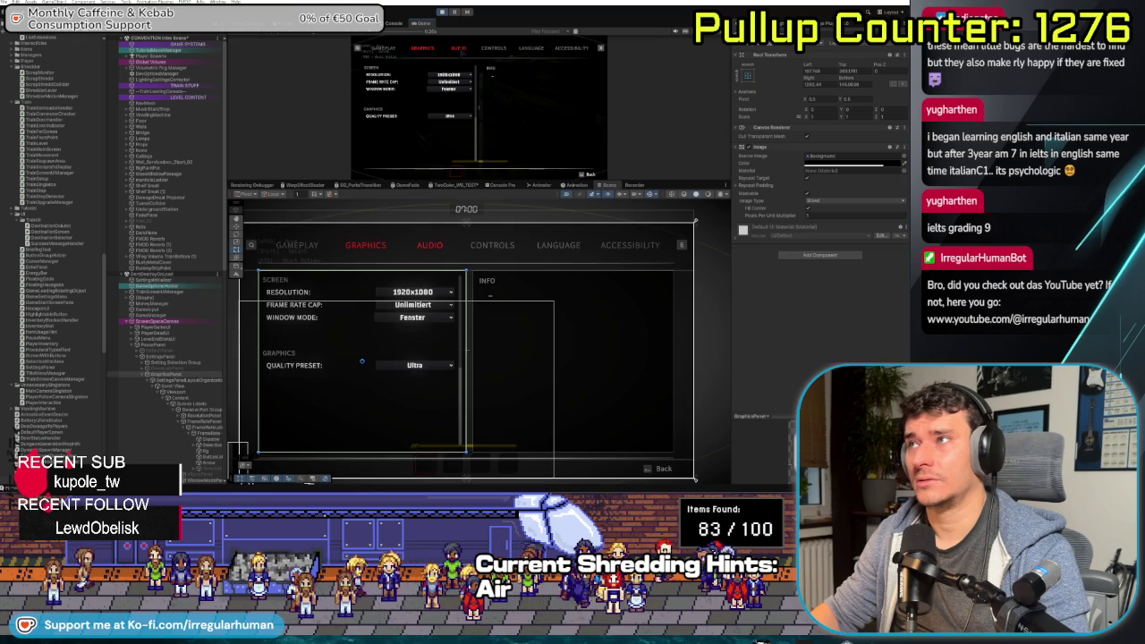
key(Return)
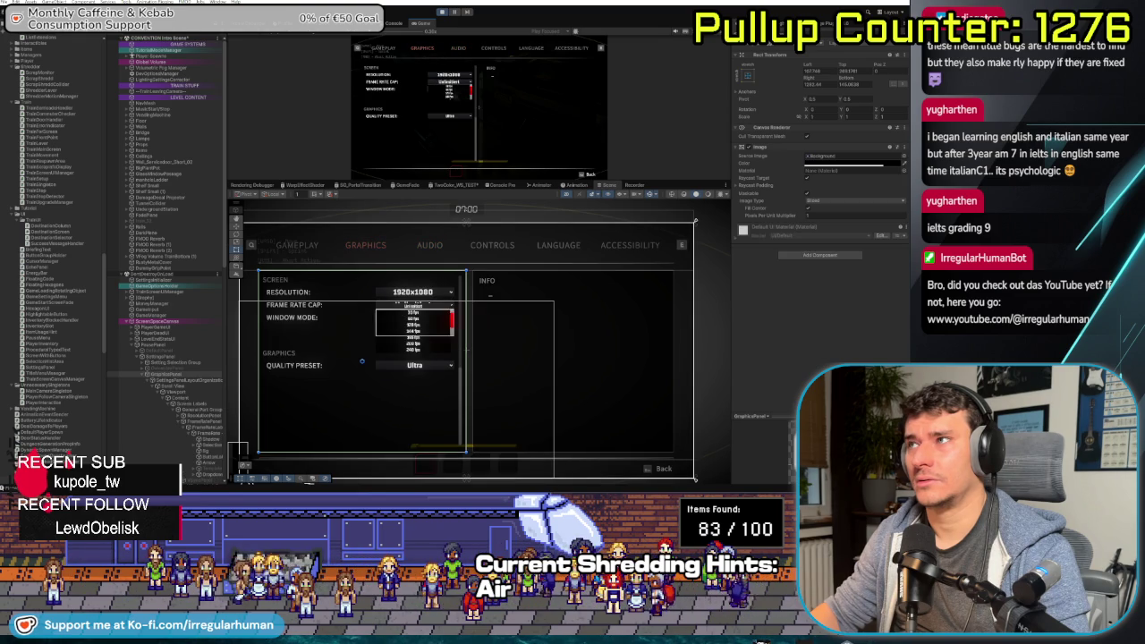
key(Down)
key(Return)
key(Return)
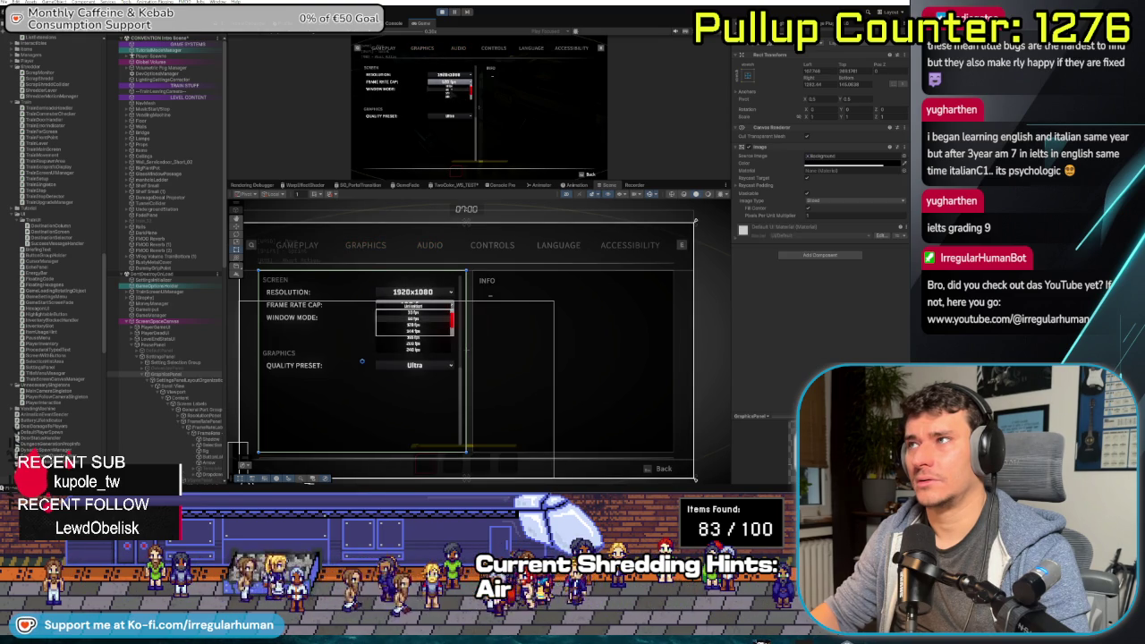
key(Escape)
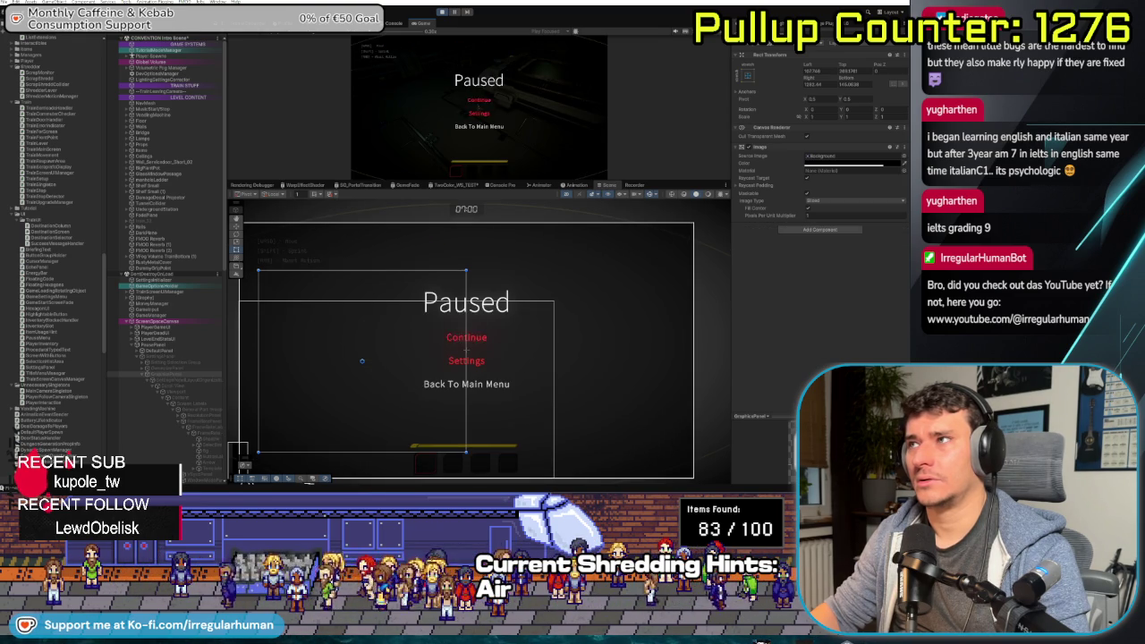
key(Escape)
Toggle the F3 debug stats overlay on and off, pause again, and stop play mode
key(F3)
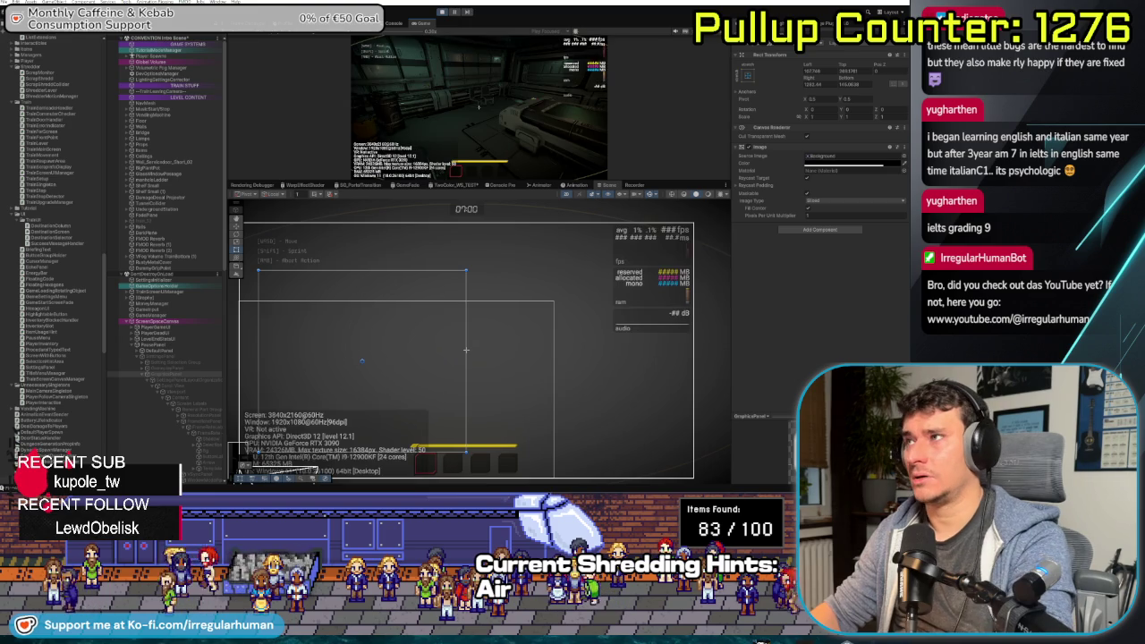
key(F3)
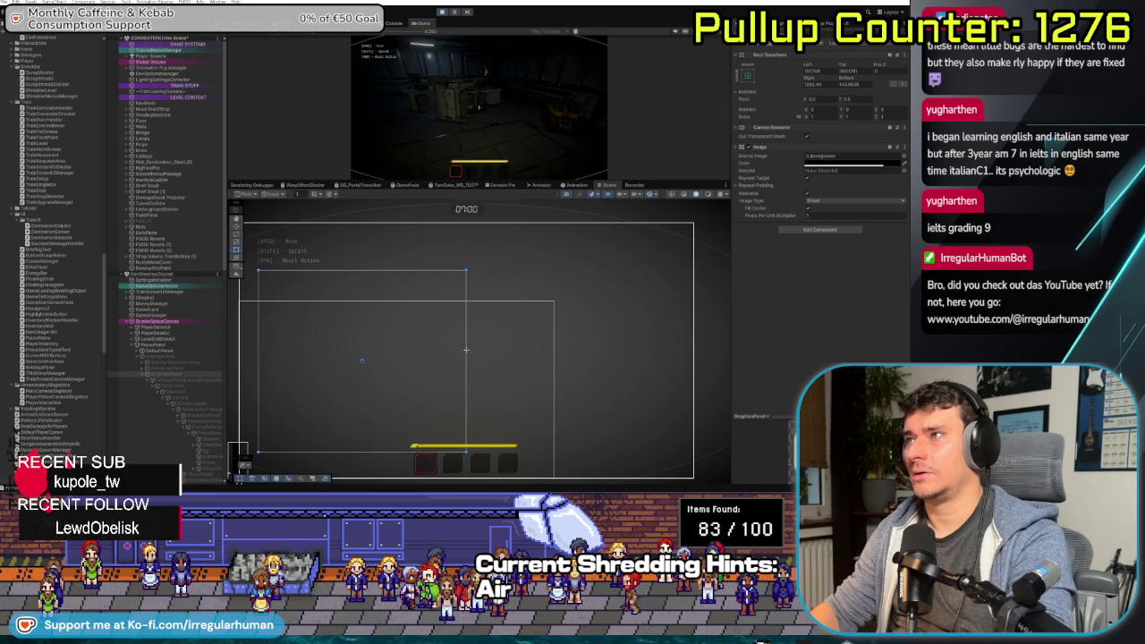
key(Escape)
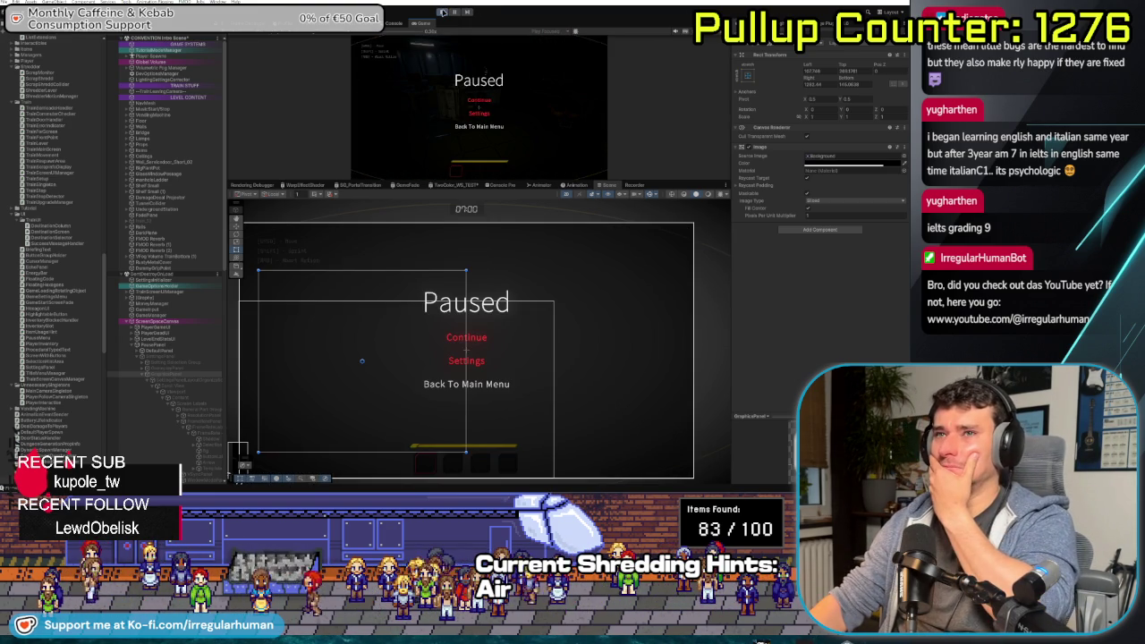
click(442, 12)
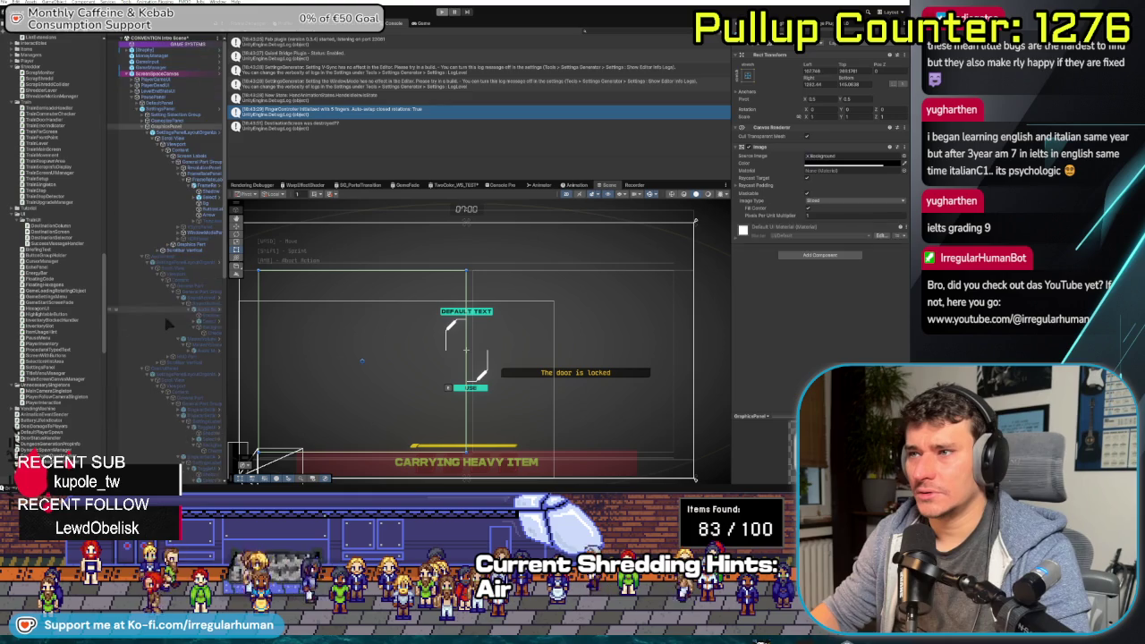
Select GraphicsPanel, collapse its children, and narrow the selection to a single settings sub-panel
click(141, 134)
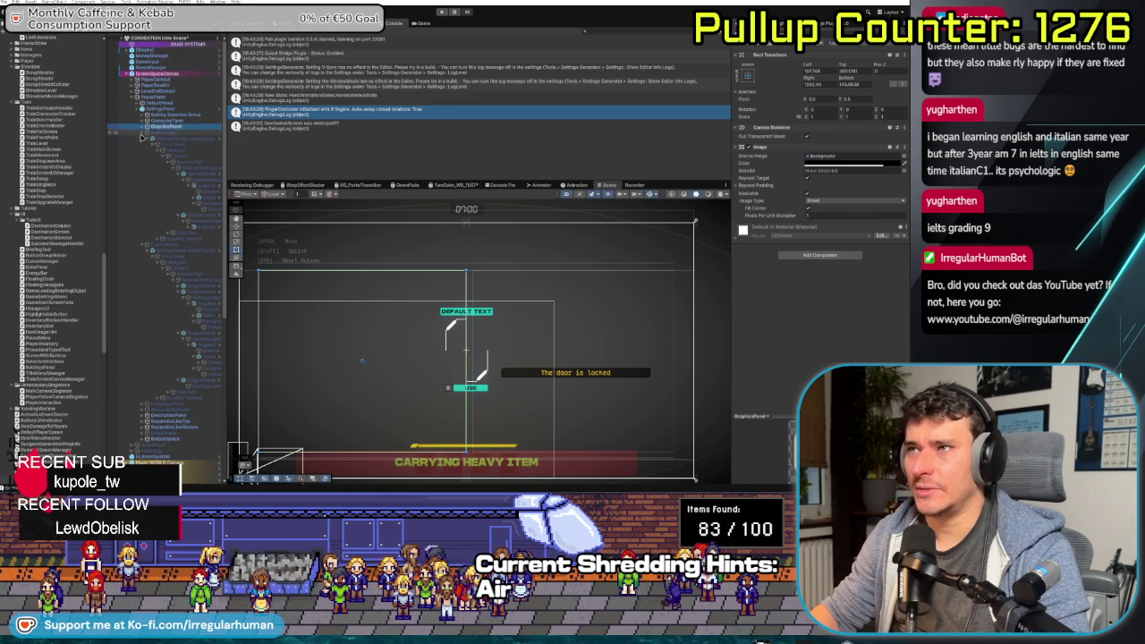
alt+click(143, 127)
click(143, 127)
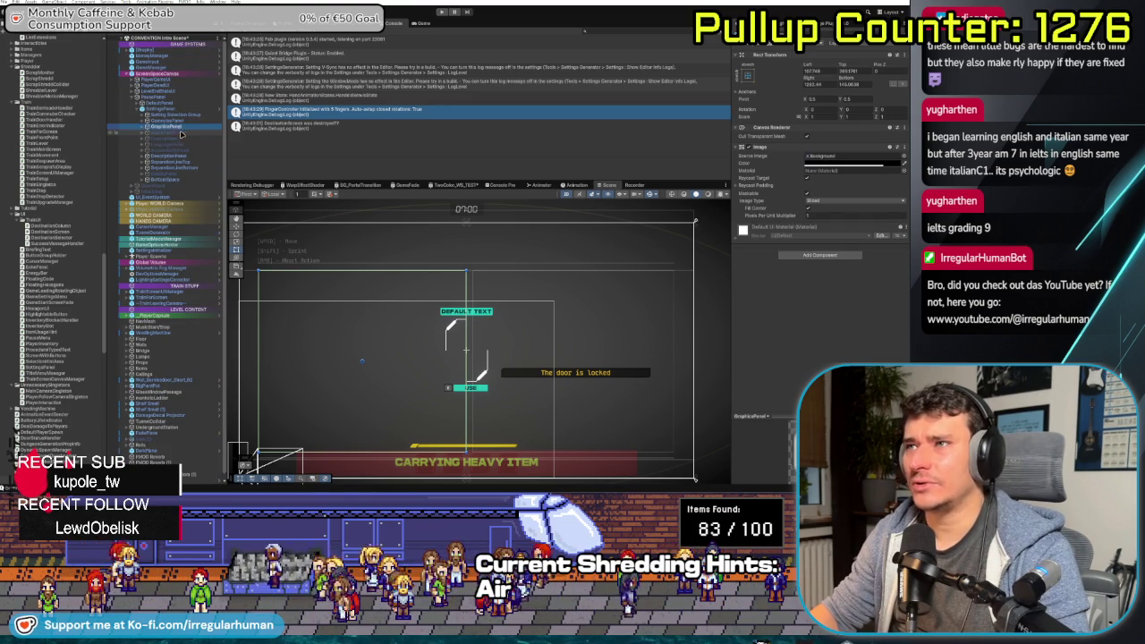
shift+click(175, 150)
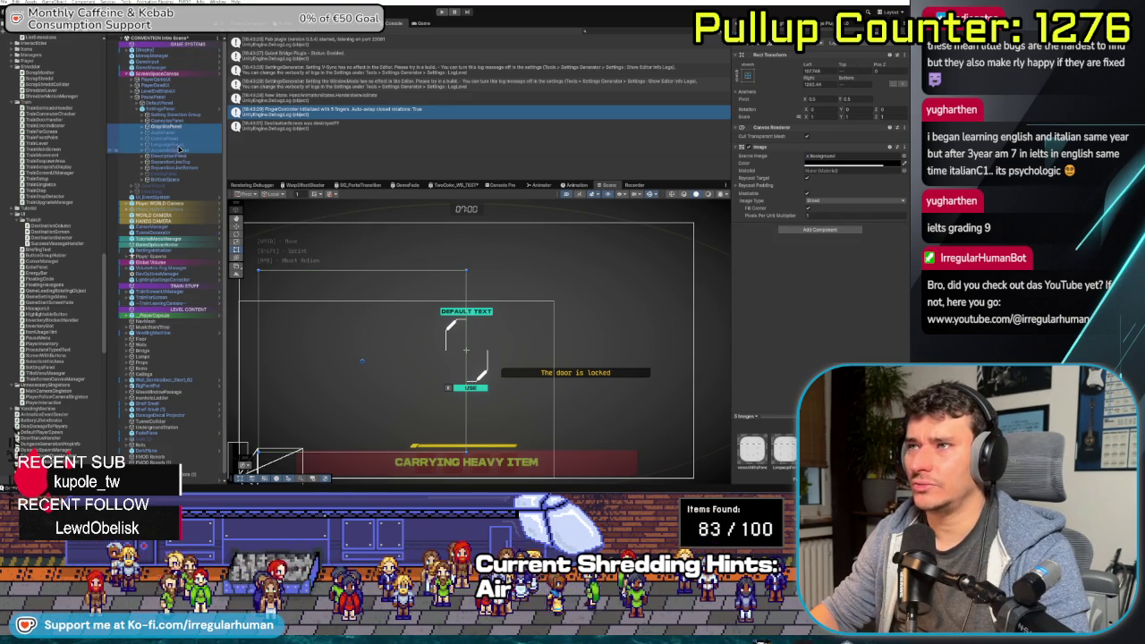
shift+click(150, 152)
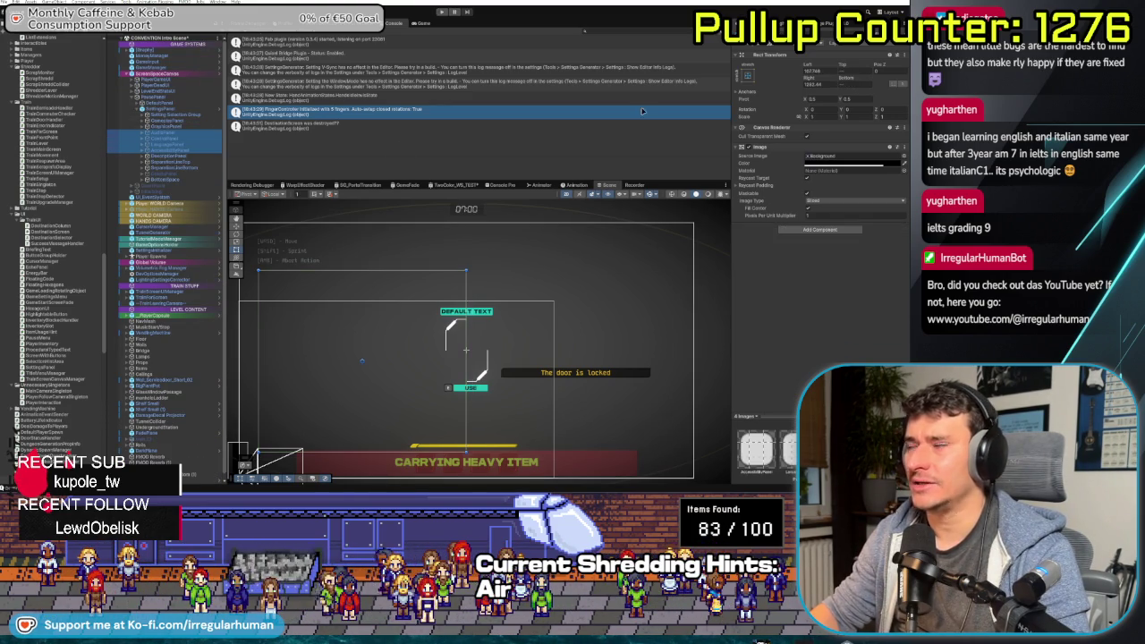
shift+click(150, 126)
ctrl+click(167, 168)
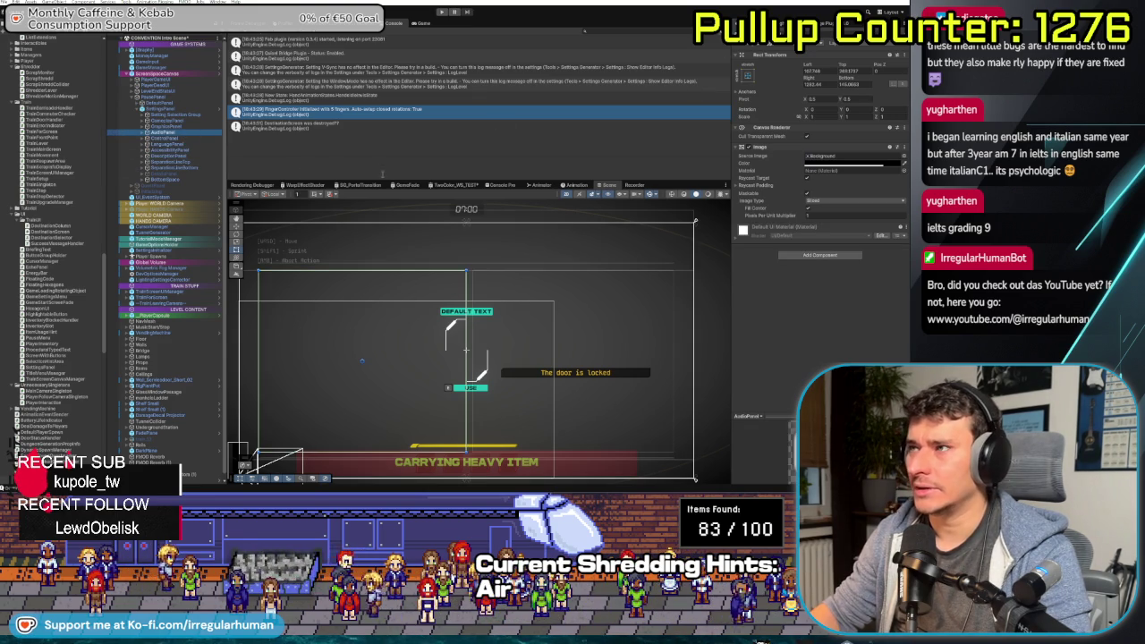
Show the Animation window below a taller console and restart play mode
click(575, 185)
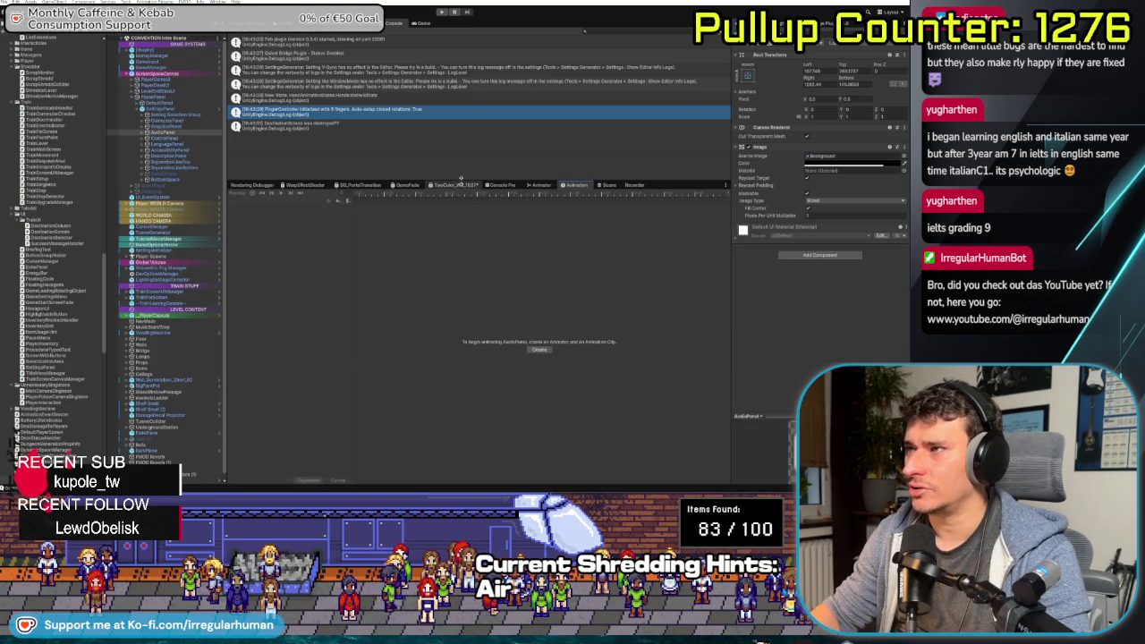
drag(459, 179, 460, 297)
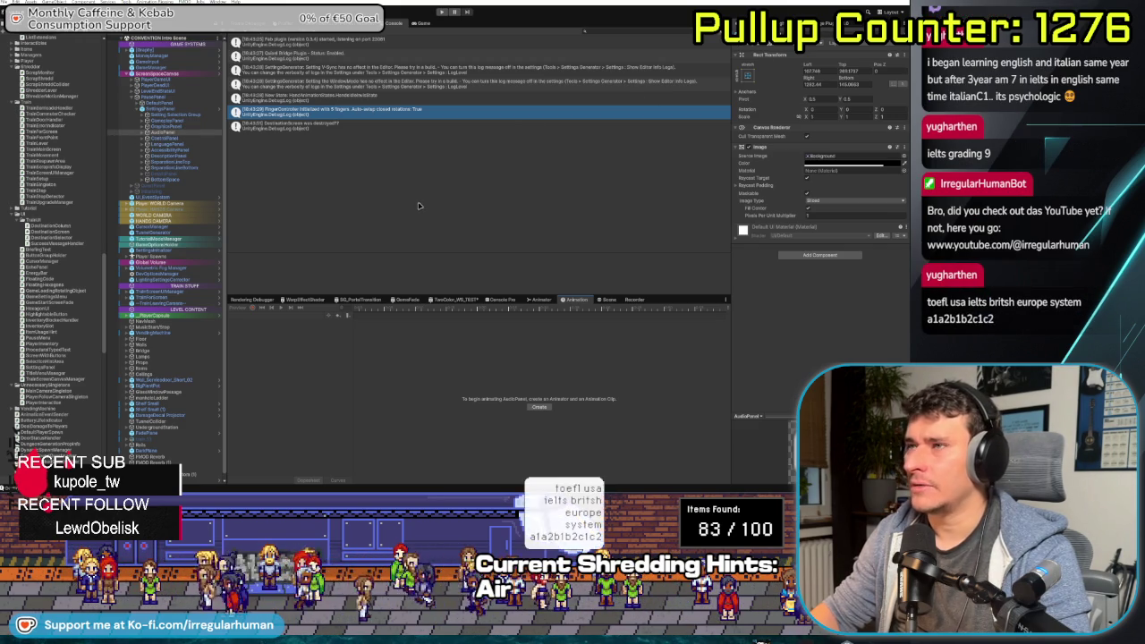
click(441, 13)
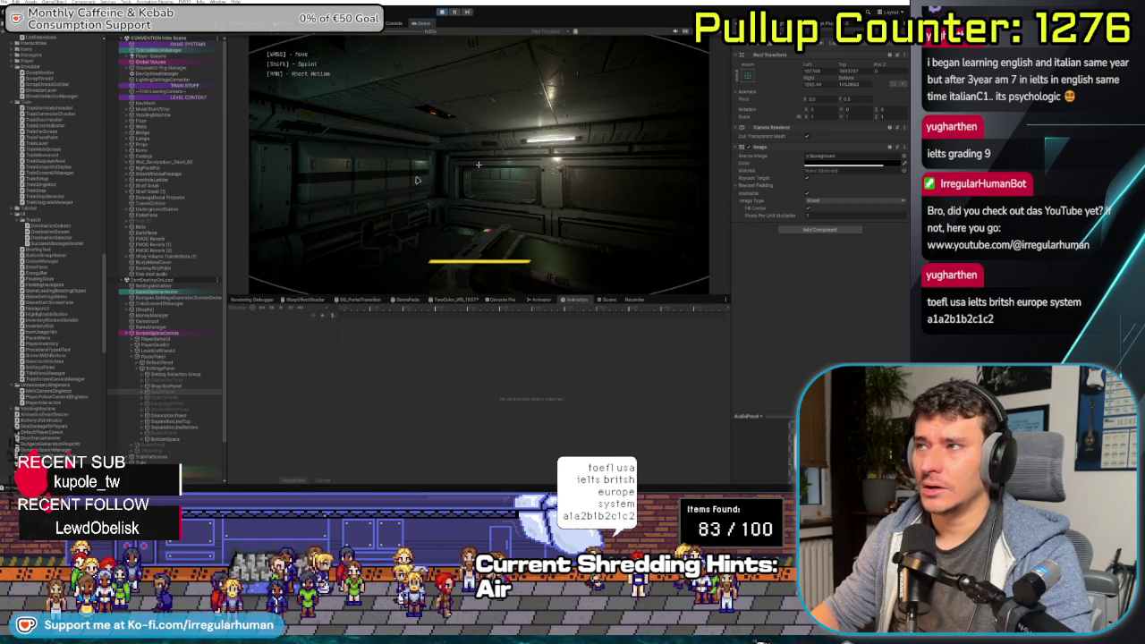
Read the new NullReferenceException stack trace, then restart play and select the runtime AudioPanel
click(395, 24)
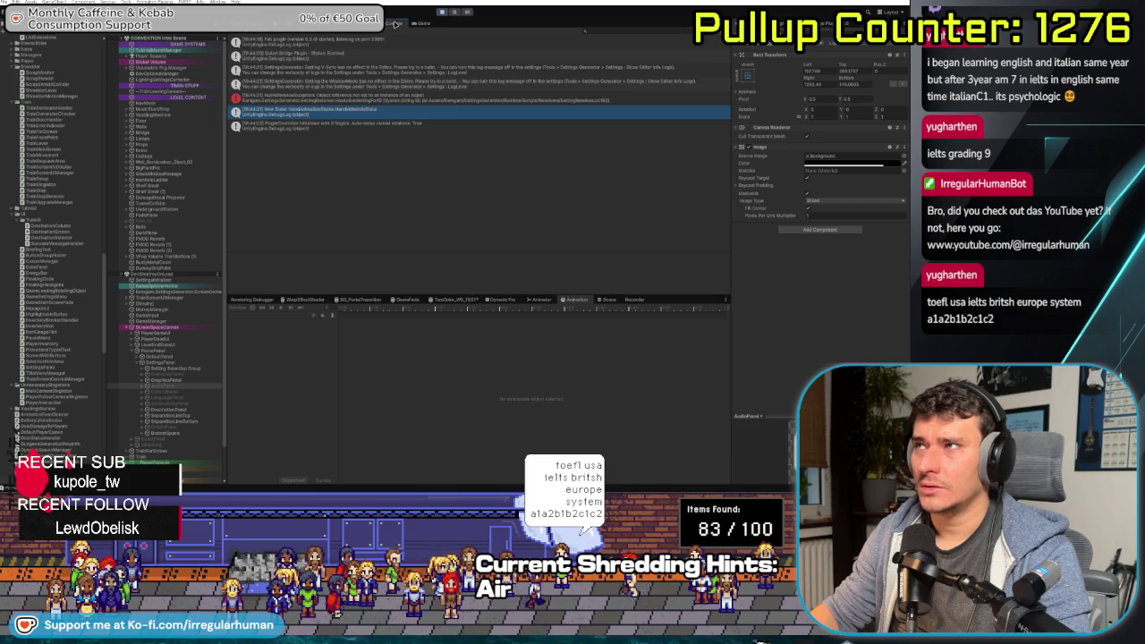
click(385, 102)
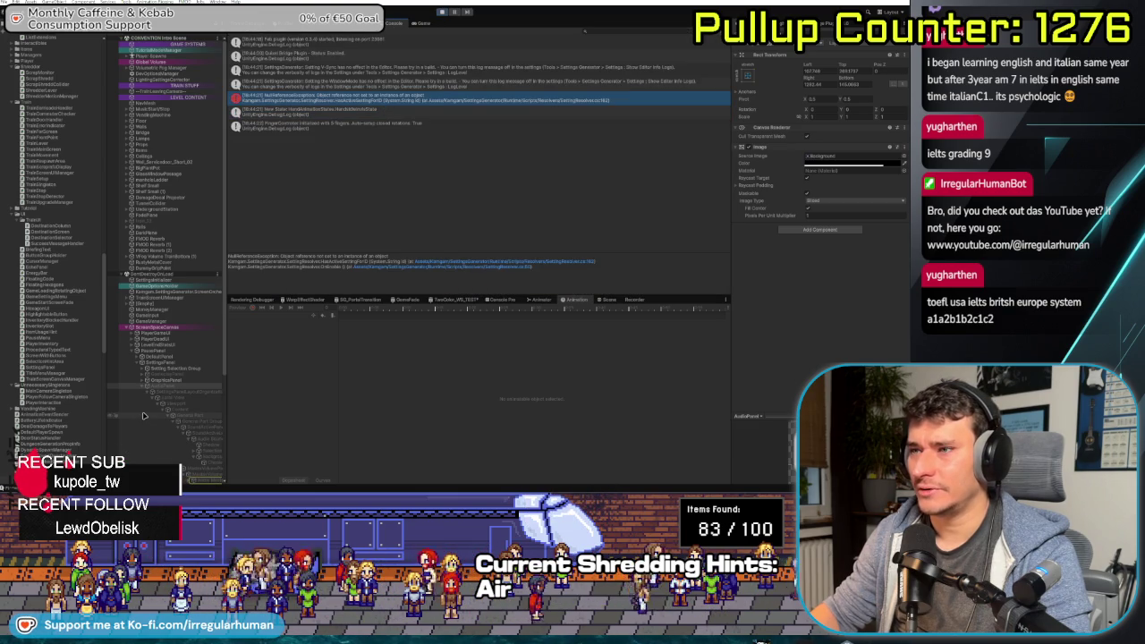
scroll(143, 416, down, 3)
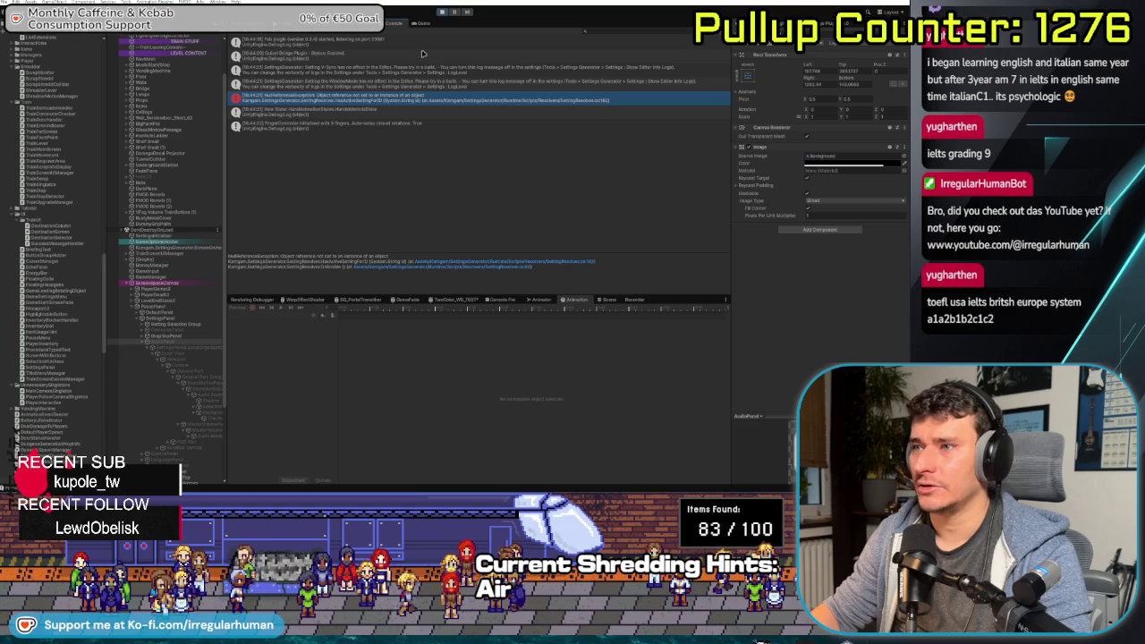
click(439, 13)
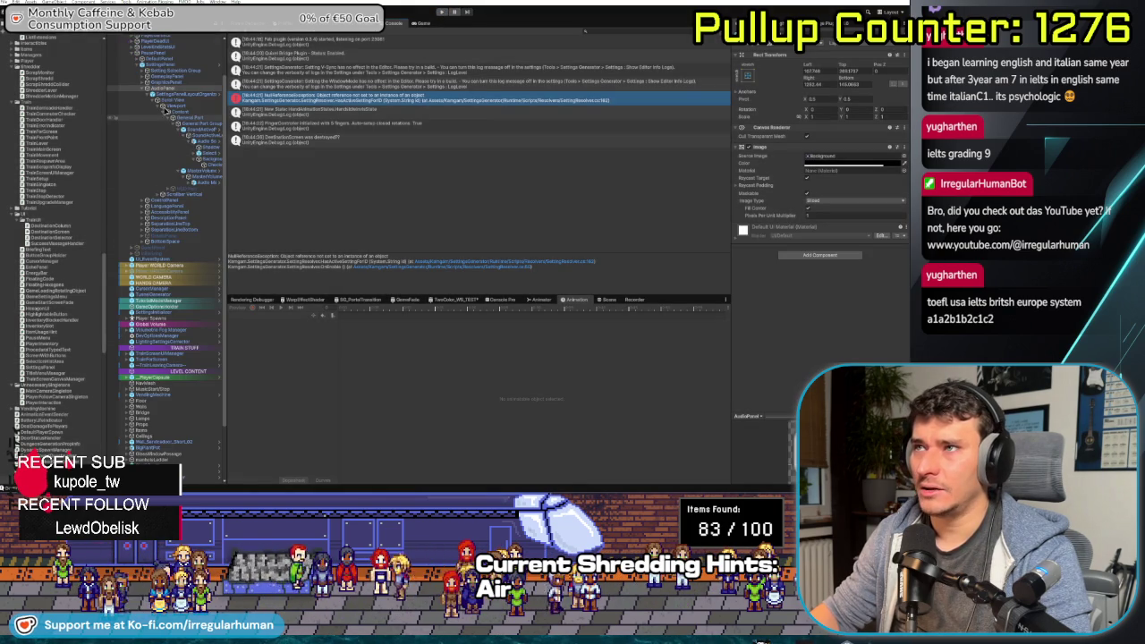
click(169, 89)
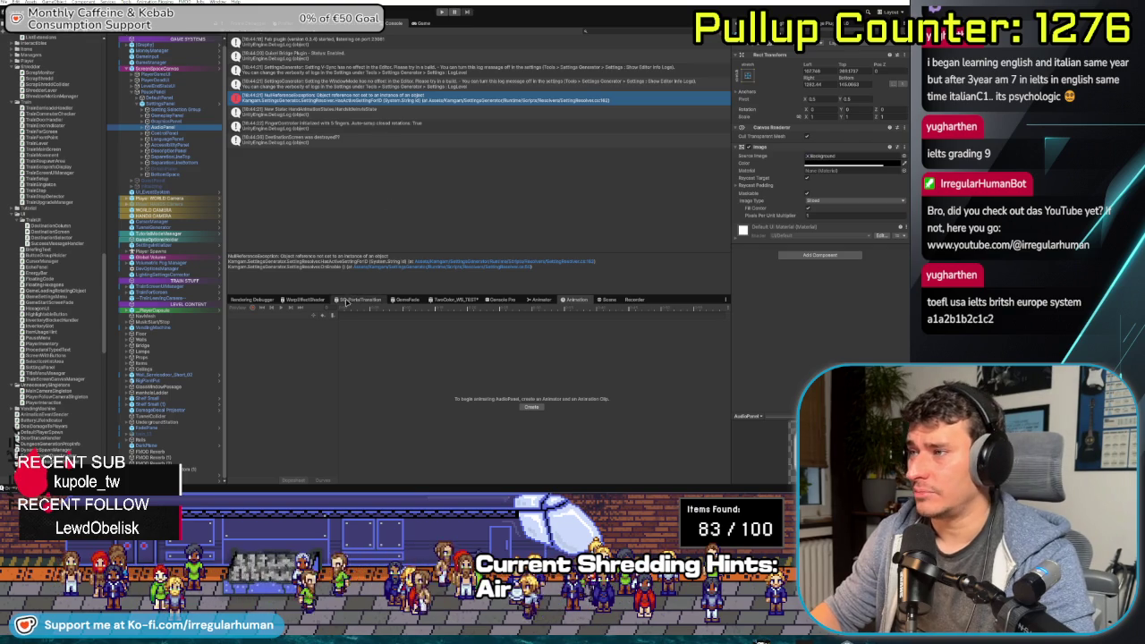
Enlarge the Console log area twice, then bring the running Game view back
drag(340, 293, 333, 311)
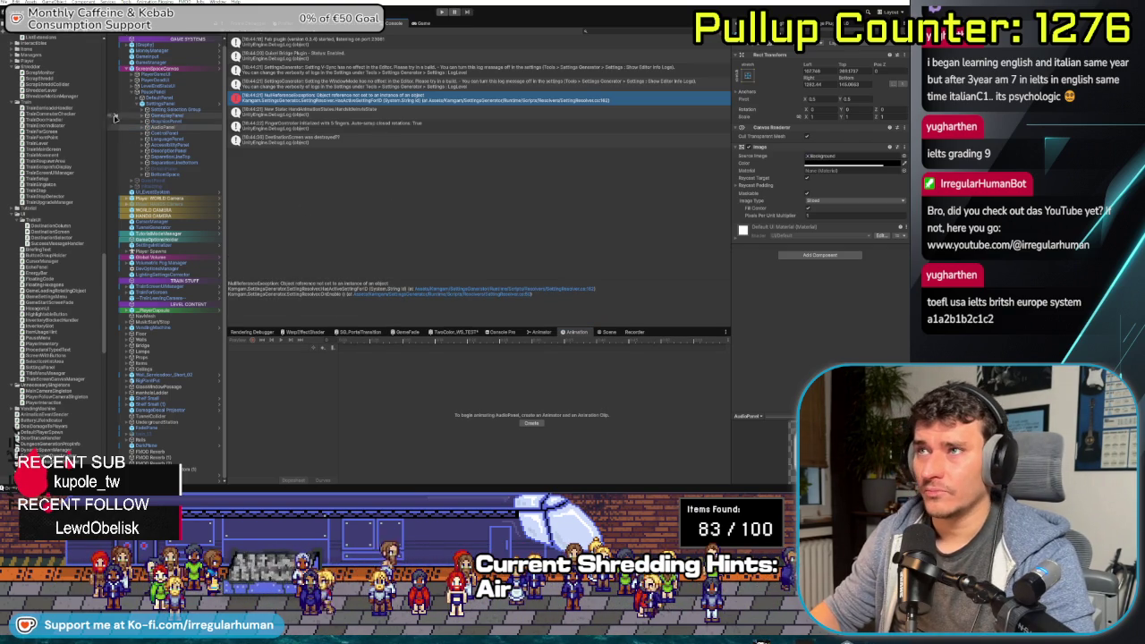
scroll(189, 313, up, 1)
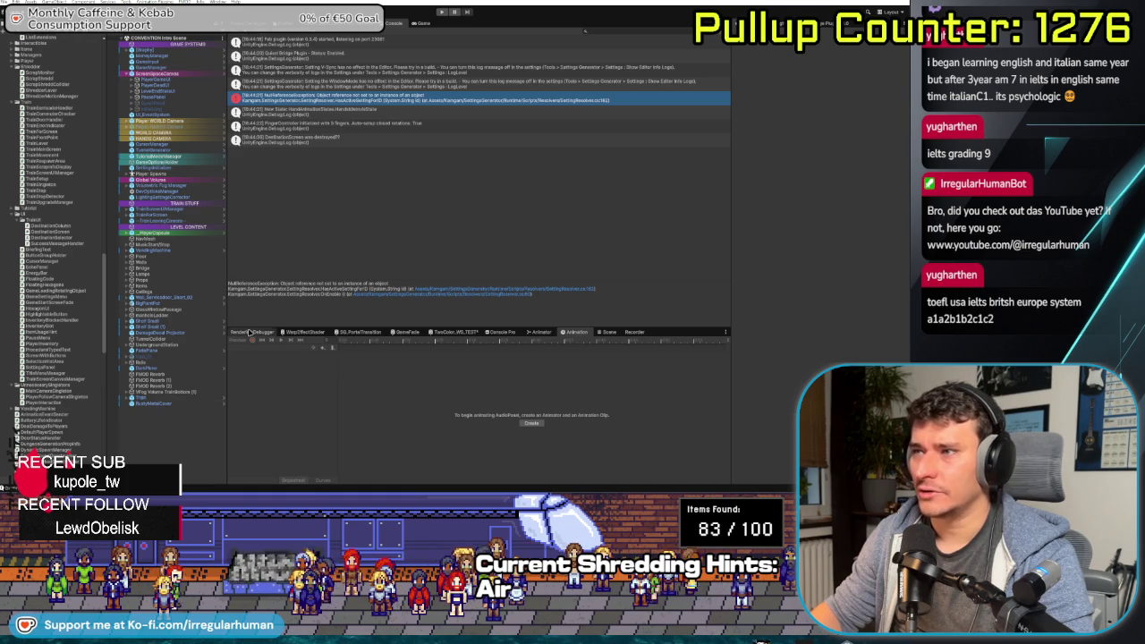
drag(279, 327, 279, 341)
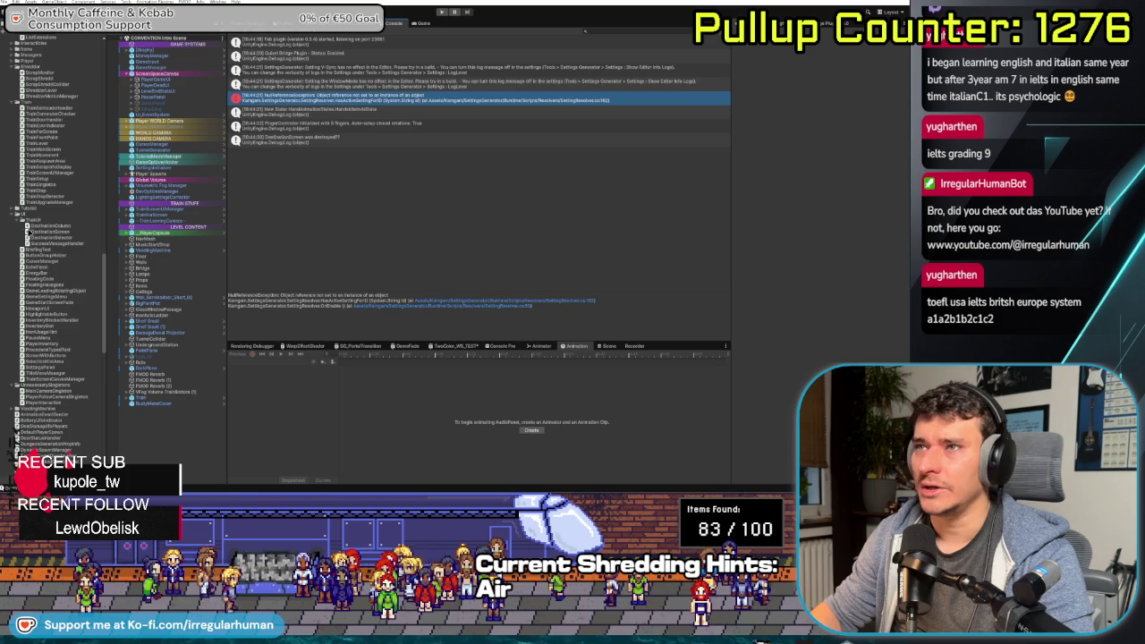
scroll(47, 257, up, 10)
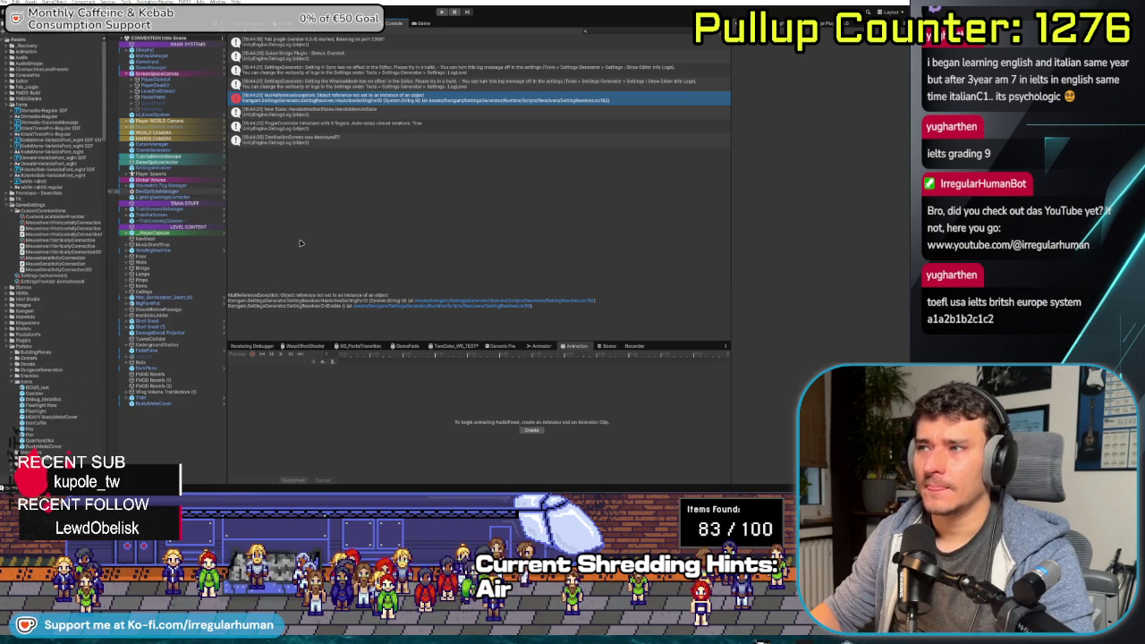
click(420, 23)
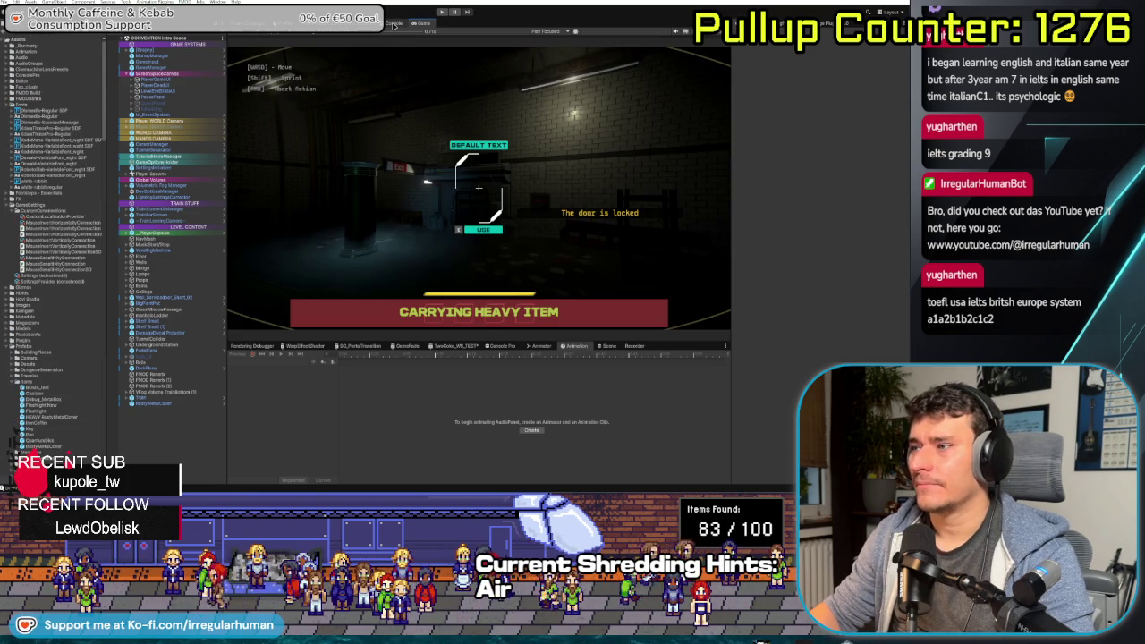
Restart play mode and trace the NullReferenceException to the master volume slider
click(394, 24)
click(441, 12)
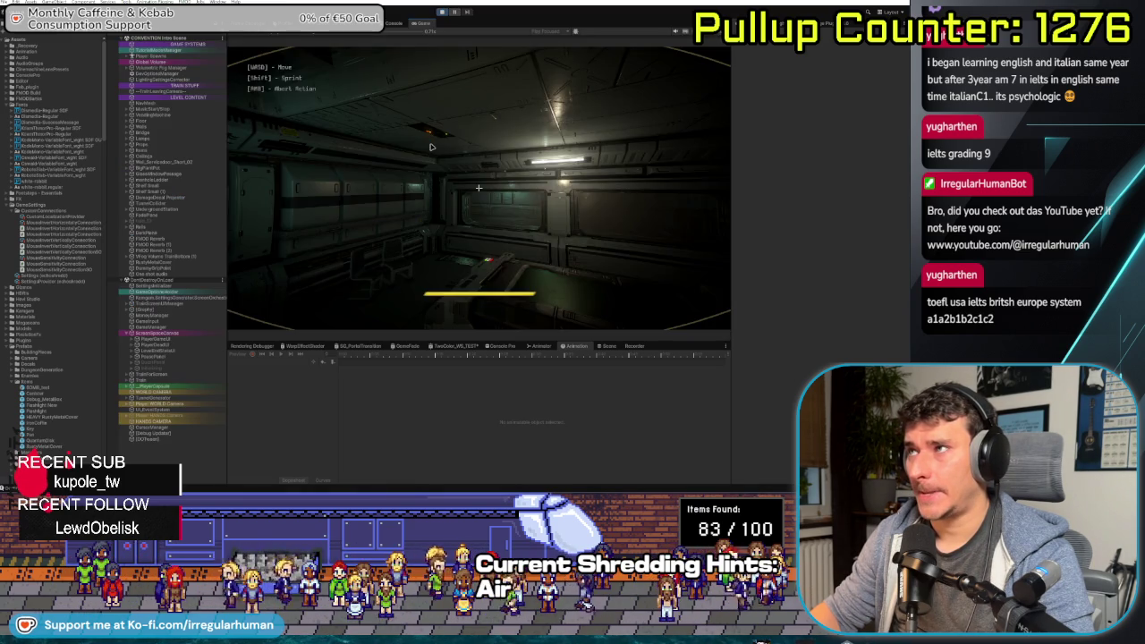
click(391, 24)
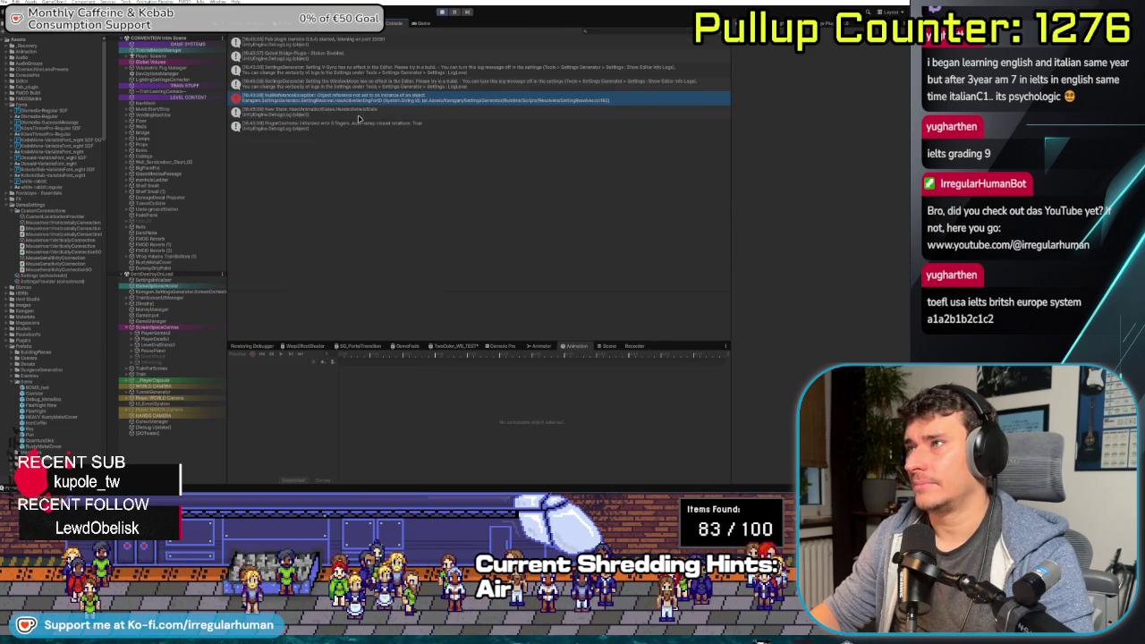
click(353, 102)
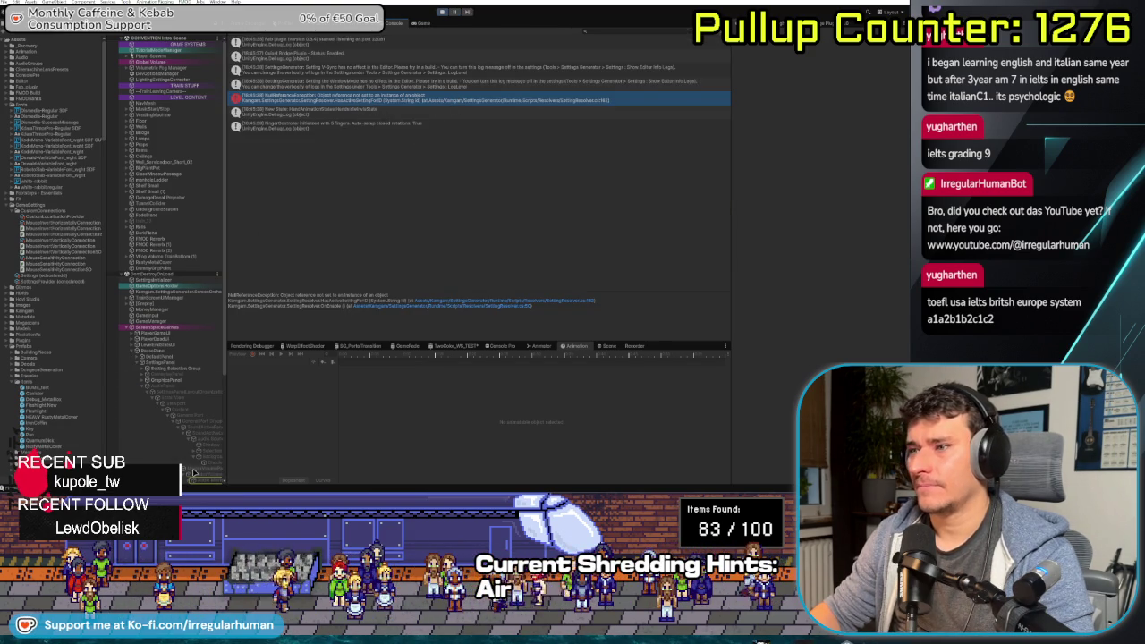
click(203, 484)
scroll(174, 355, down, 5)
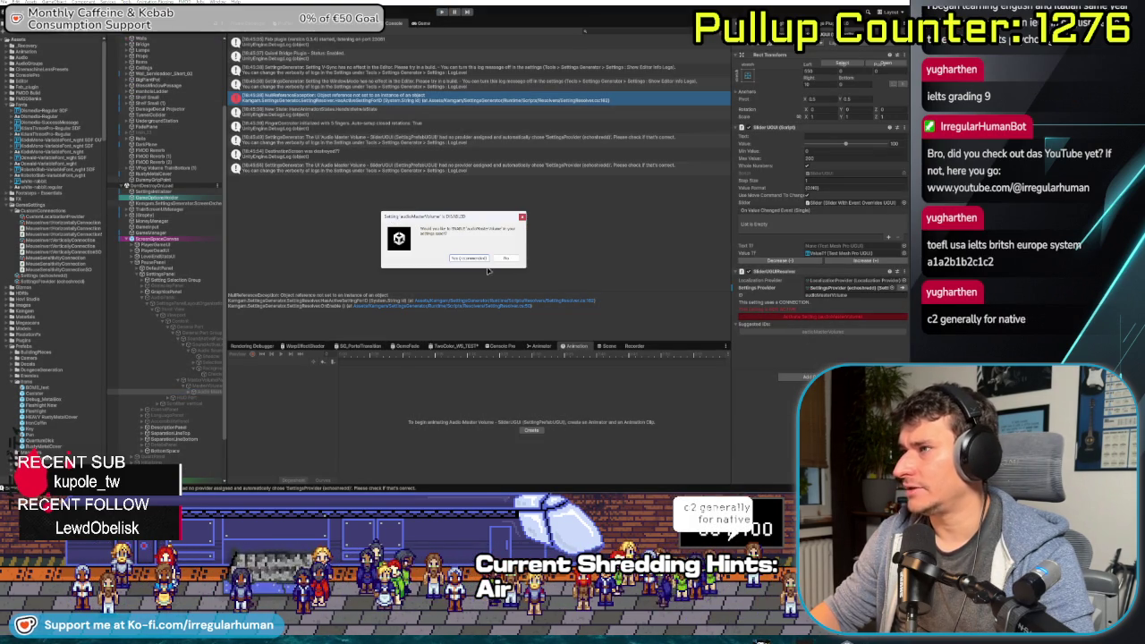
Accept enabling audioMasterVolume and start play mode again
click(468, 259)
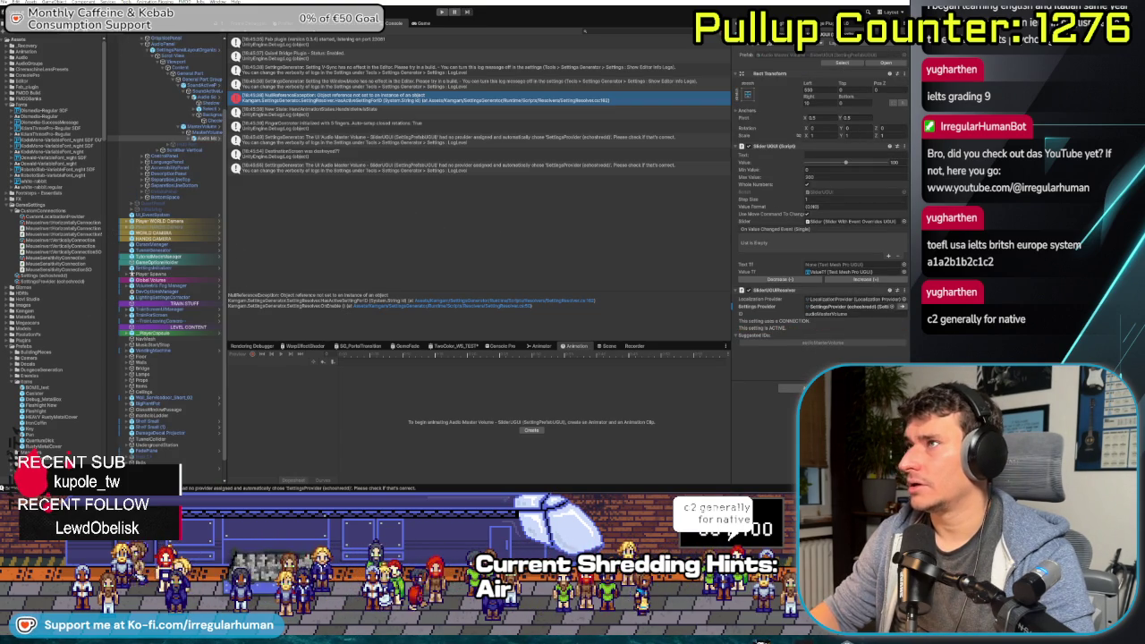
click(441, 13)
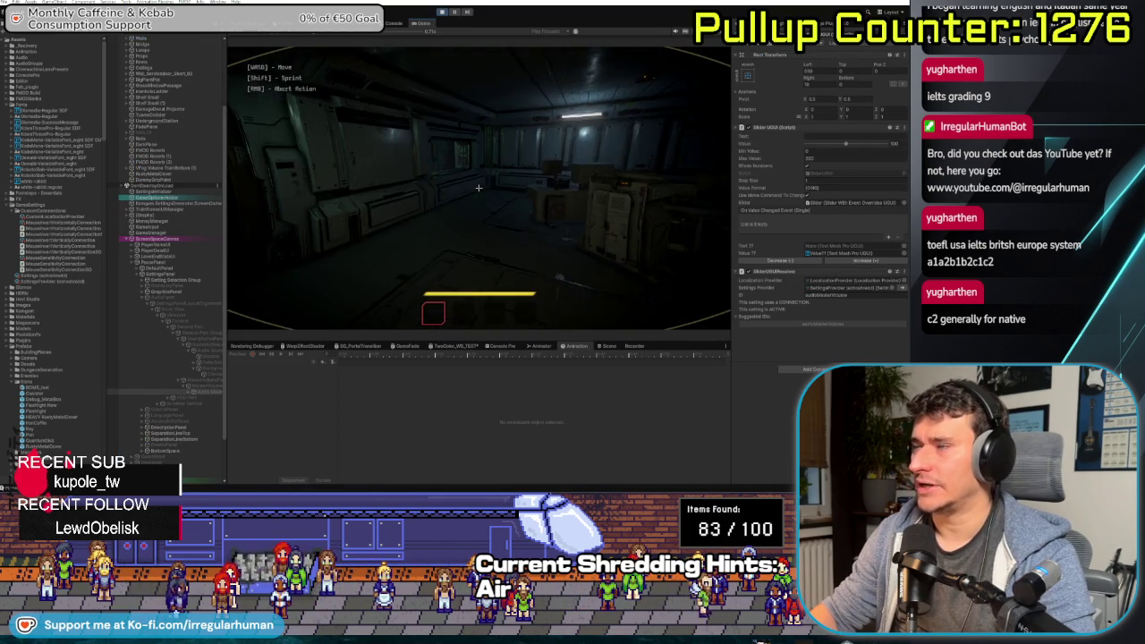
Test the in-game pause menu, then close it to resume play
key(Escape)
click(395, 23)
click(424, 23)
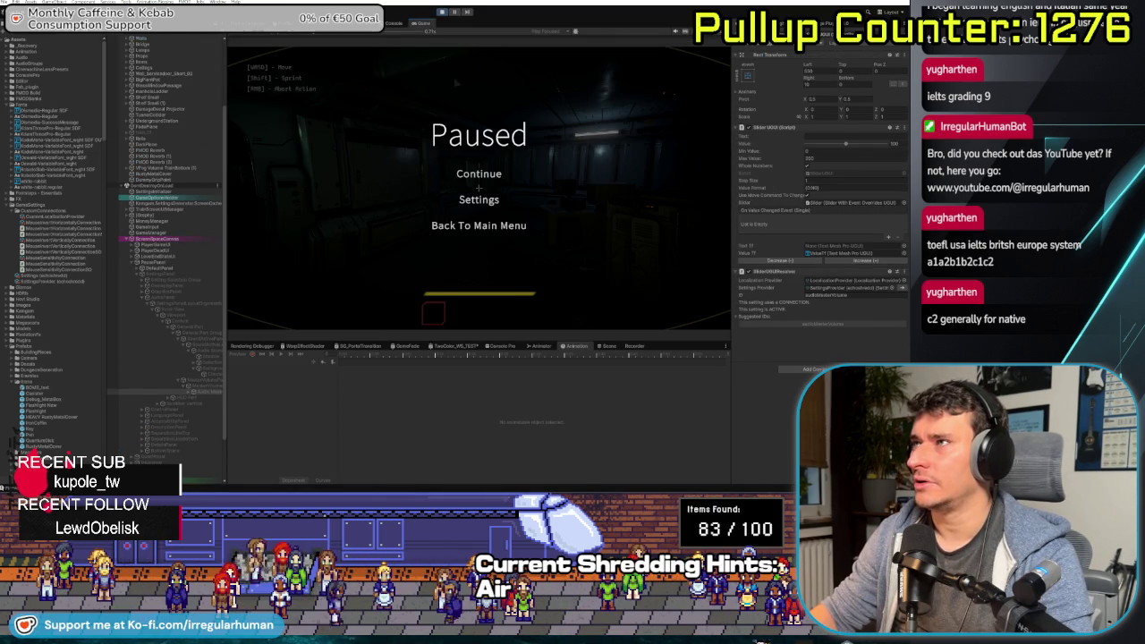
key(Escape)
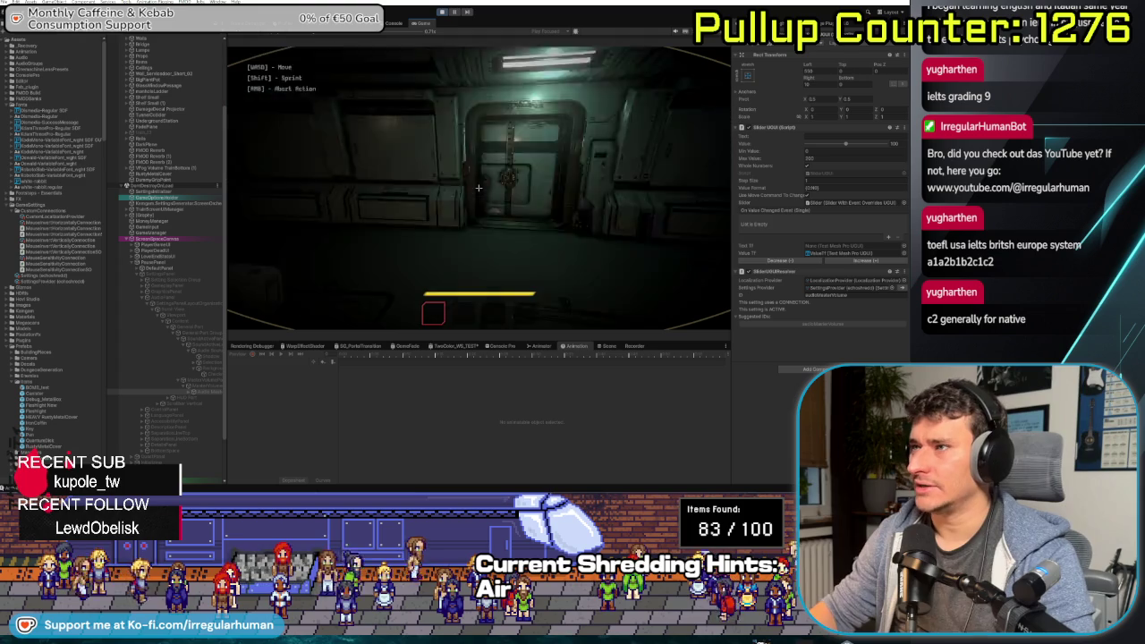
Sprint down the corridor into the train and up to the cab's console and lever
key(shift+w)
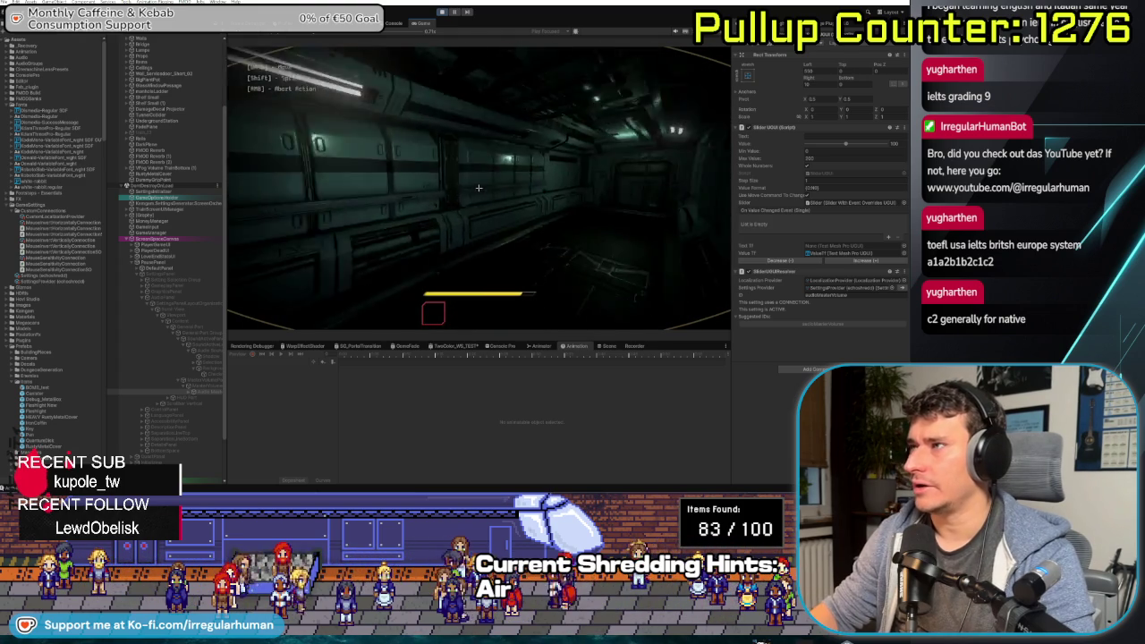
key(shift+w)
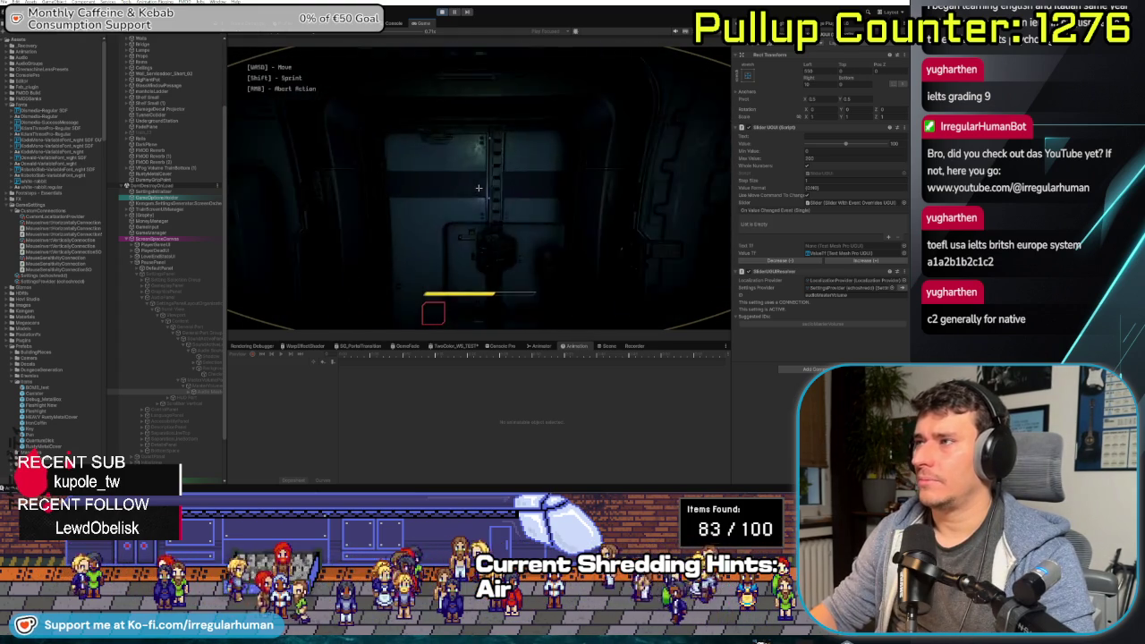
key(shift+w)
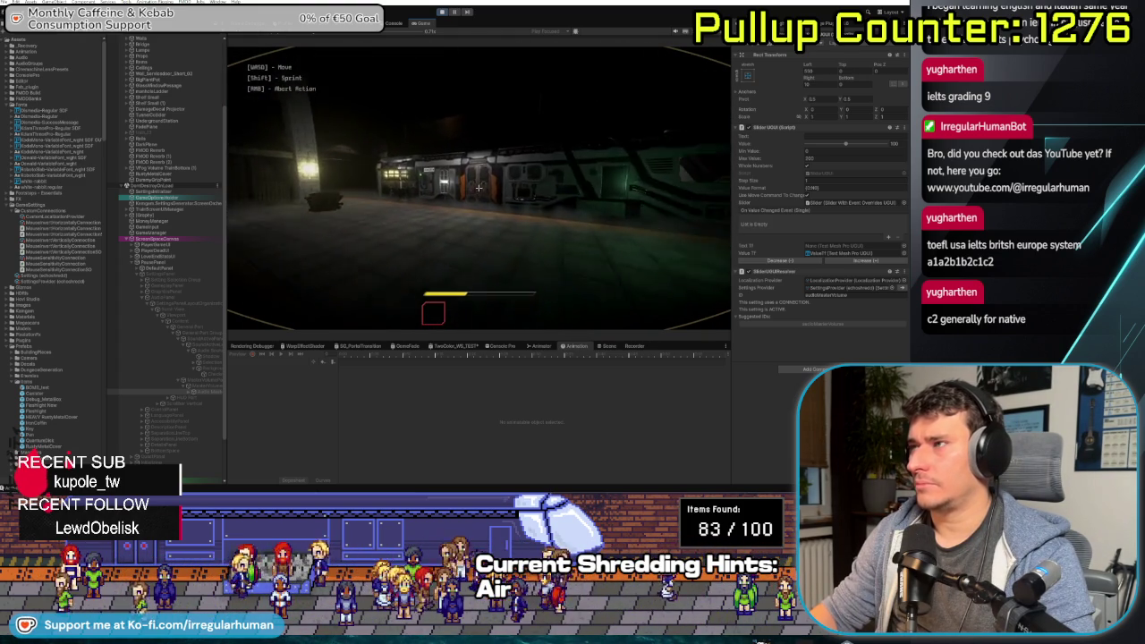
key(w)
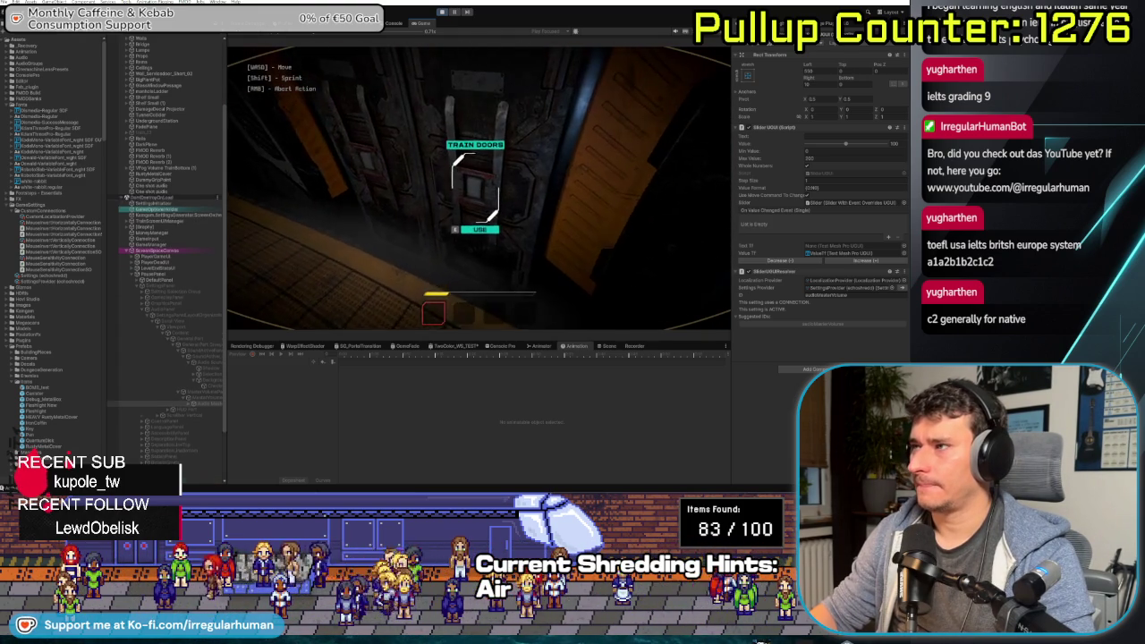
key(w)
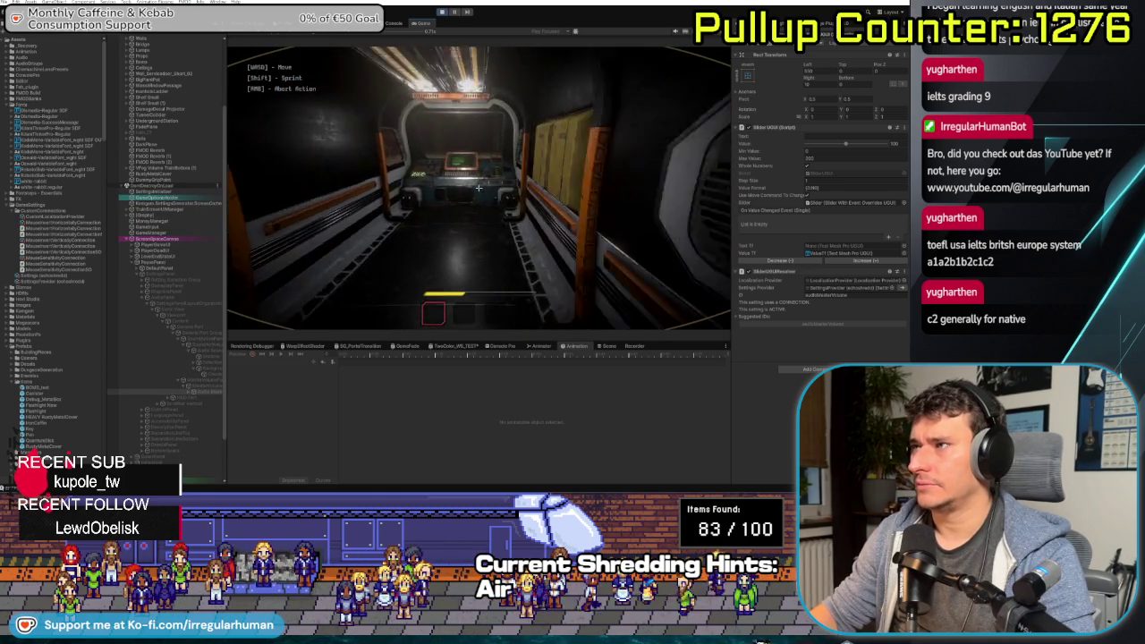
key(s)
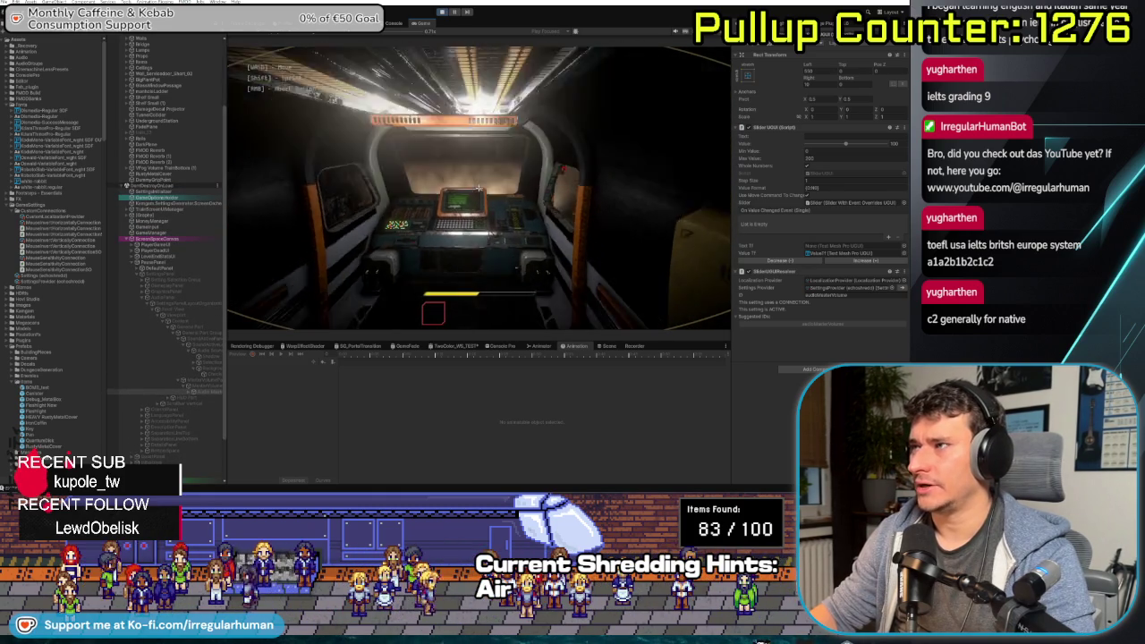
key(w)
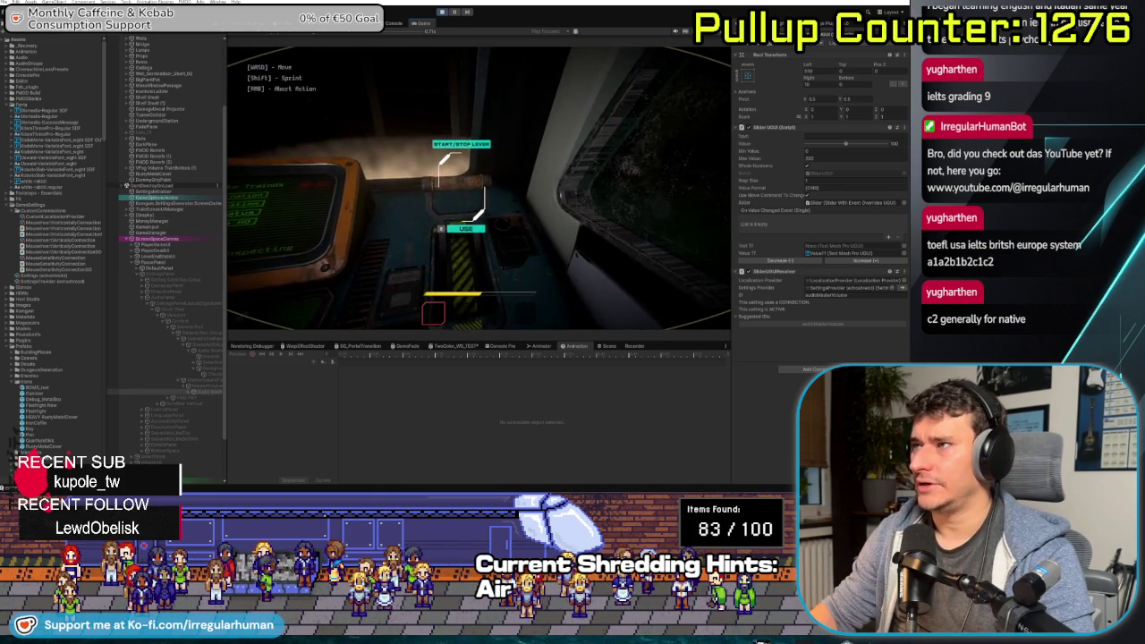
Use the destination-selection terminal, leave it, and pause the game again
key(Escape)
click(390, 22)
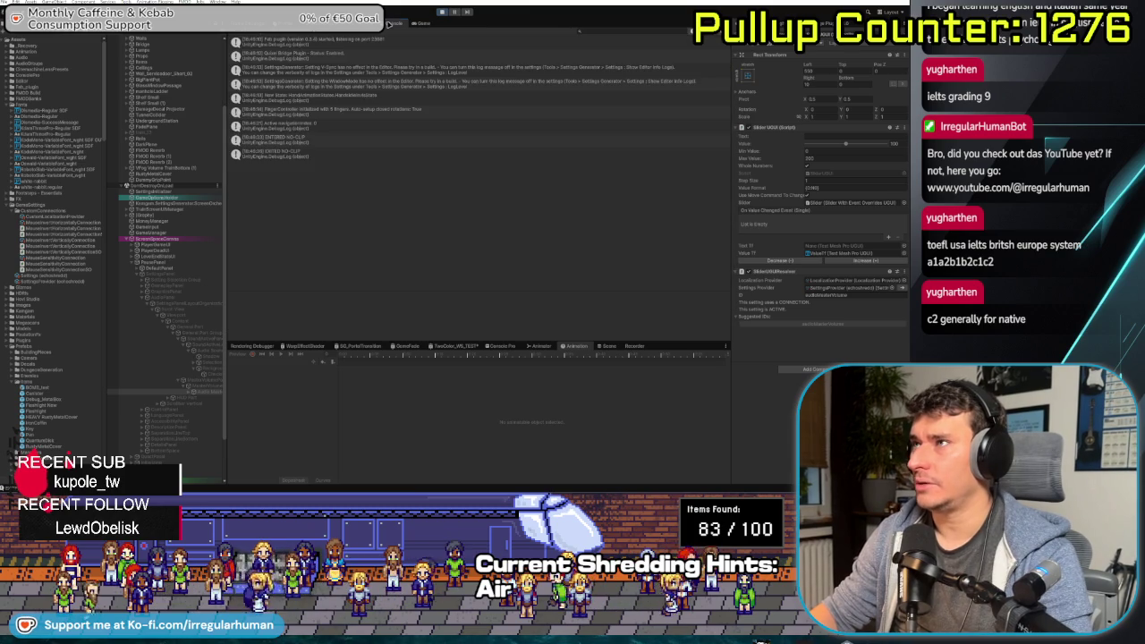
click(422, 23)
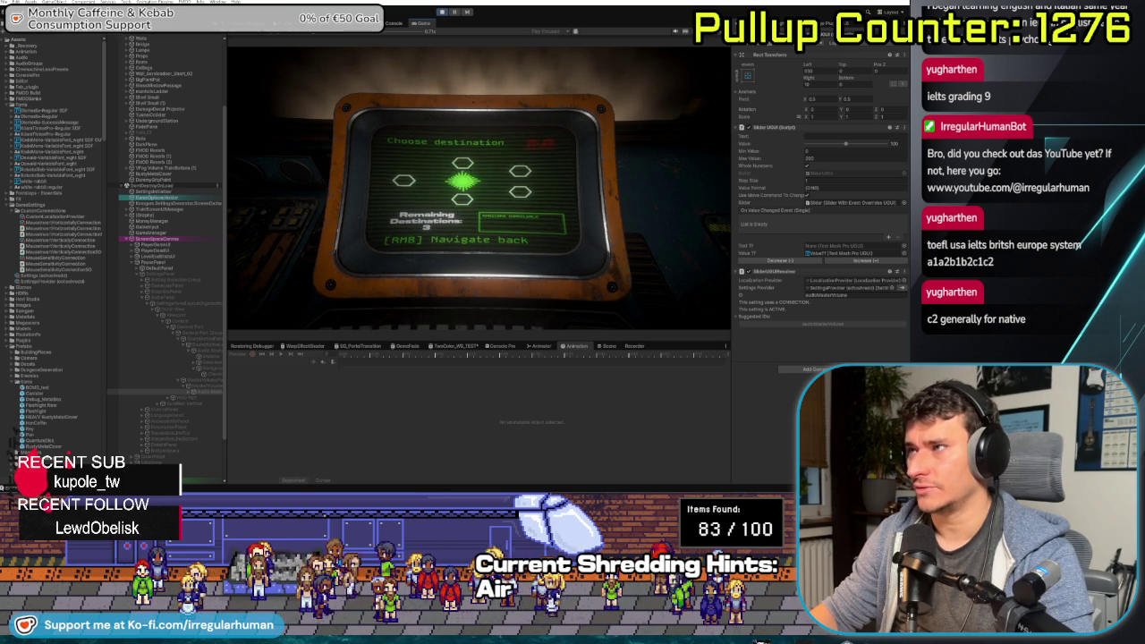
key(Escape)
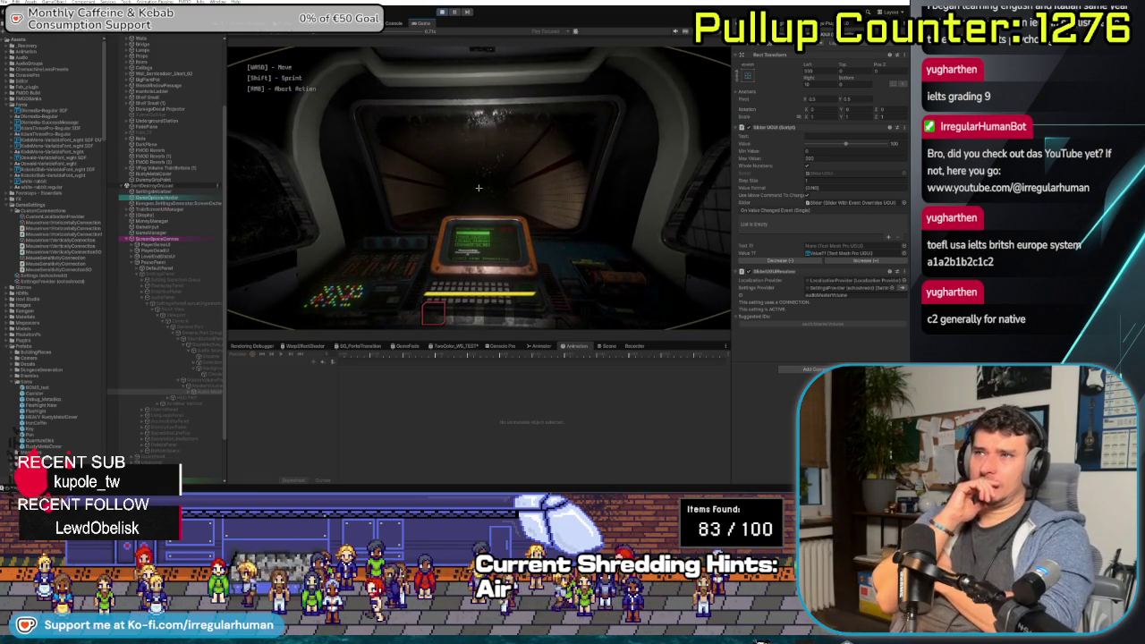
key(Escape)
scroll(177, 165, up, 3)
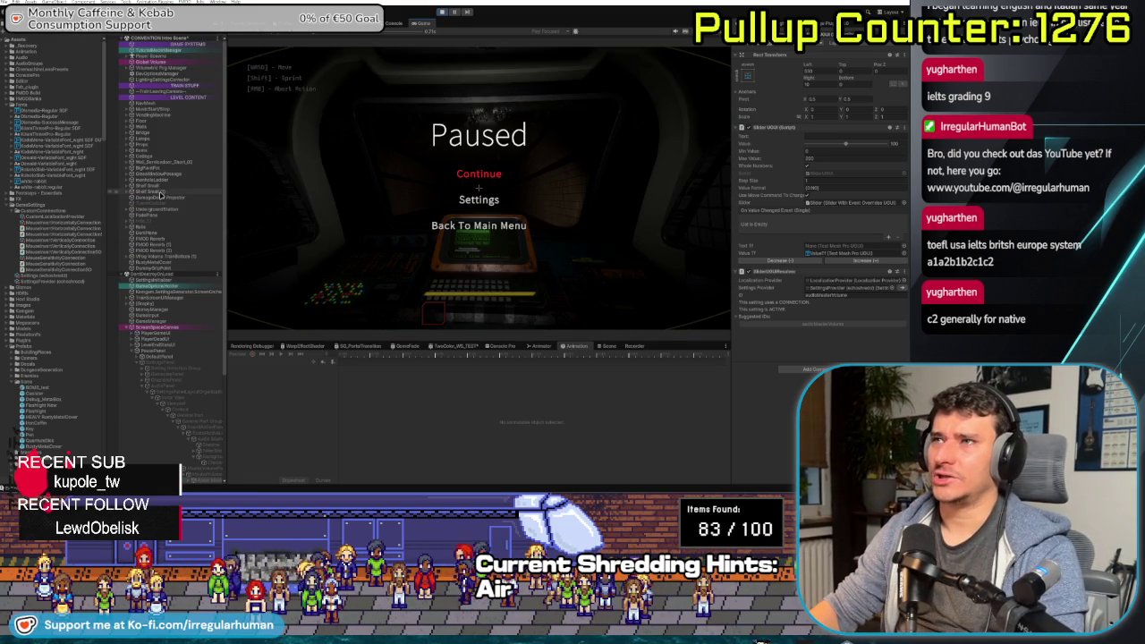
Resume play, then review the Console's repeated warnings and errors
key(Escape)
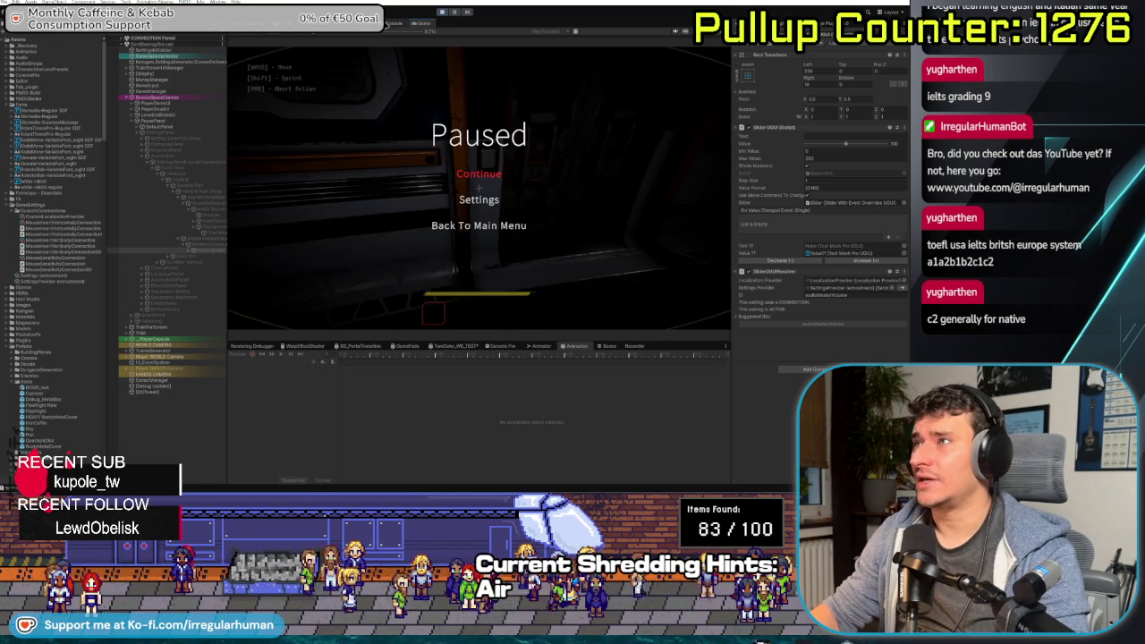
click(395, 22)
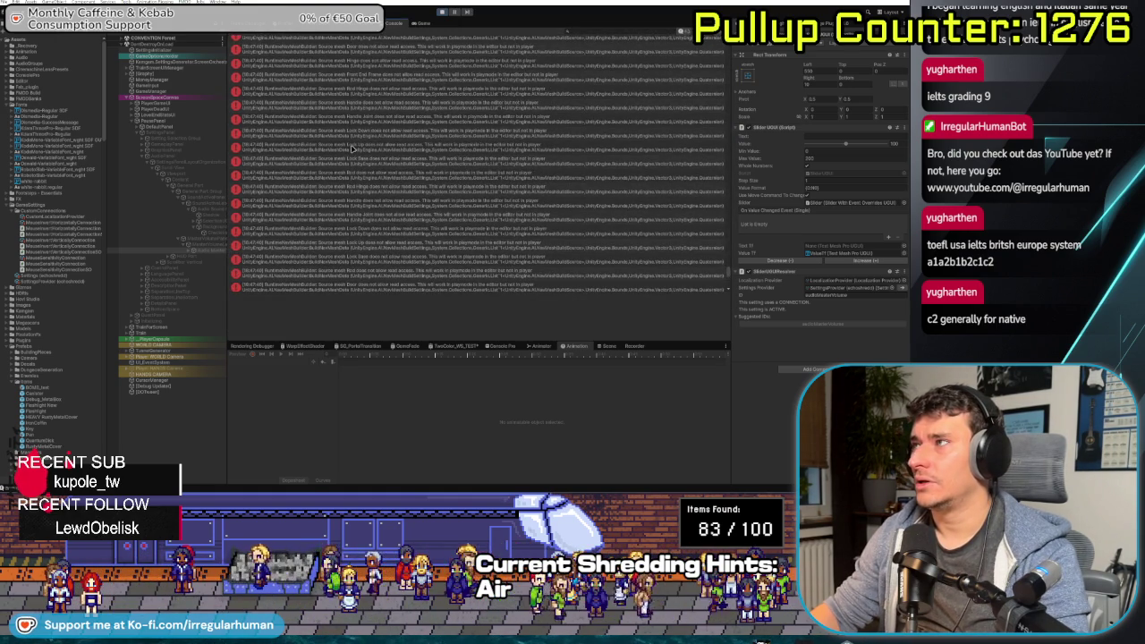